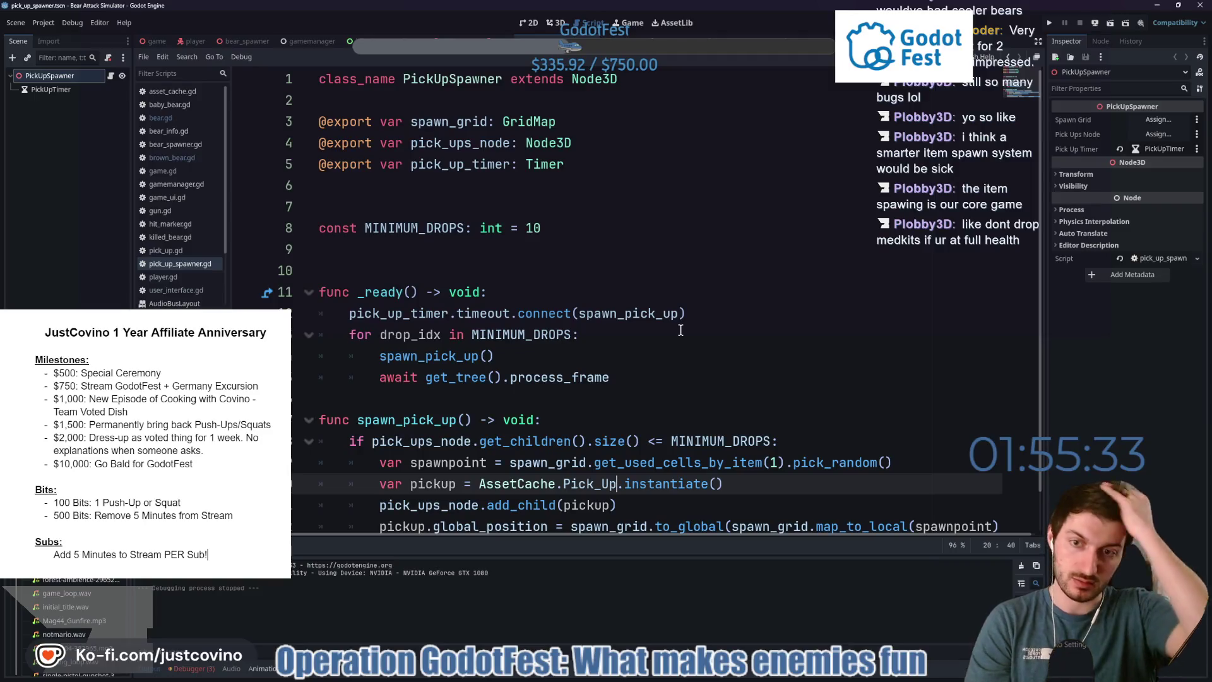
# Step: Look over pick_up_spawner.gd, then switch to the PickUp scene's pick_up.gd script
pyautogui.scroll(-1, 661, 300)
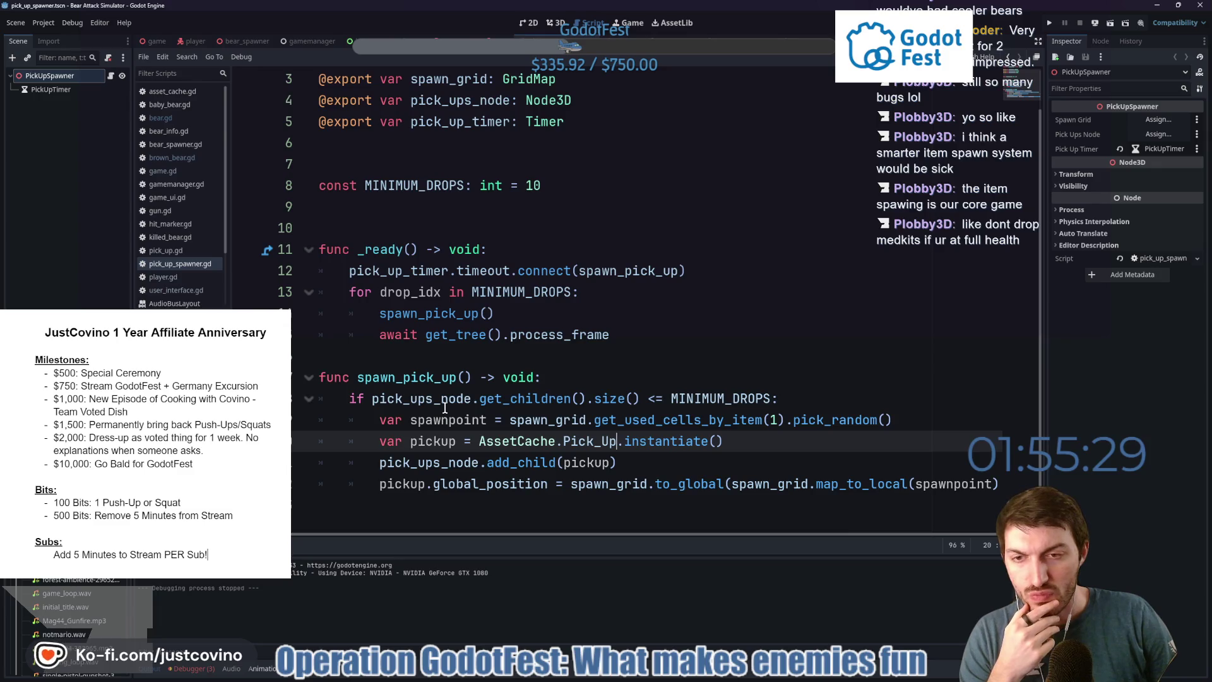
pyautogui.scroll(1, 503, 301)
pyautogui.scroll(-1, 668, 345)
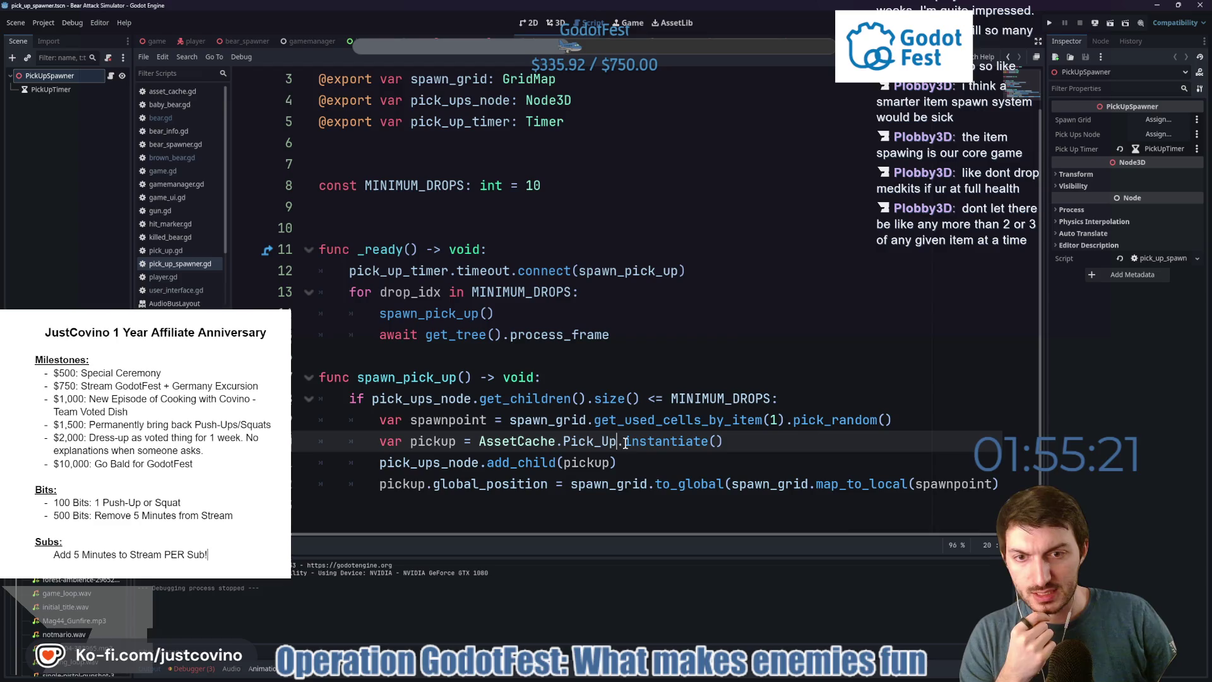
pyautogui.hotkey('ctrl', 'Tab')
pyautogui.scroll(1, 644, 307)
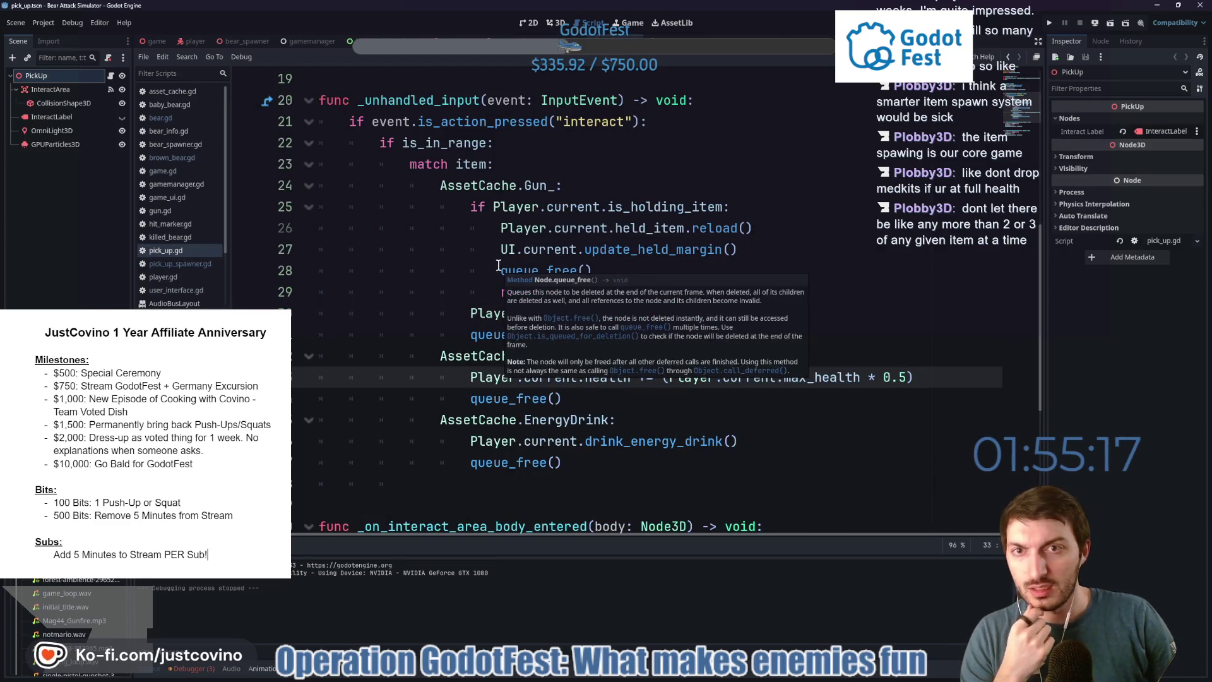
pyautogui.scroll(4, 536, 218)
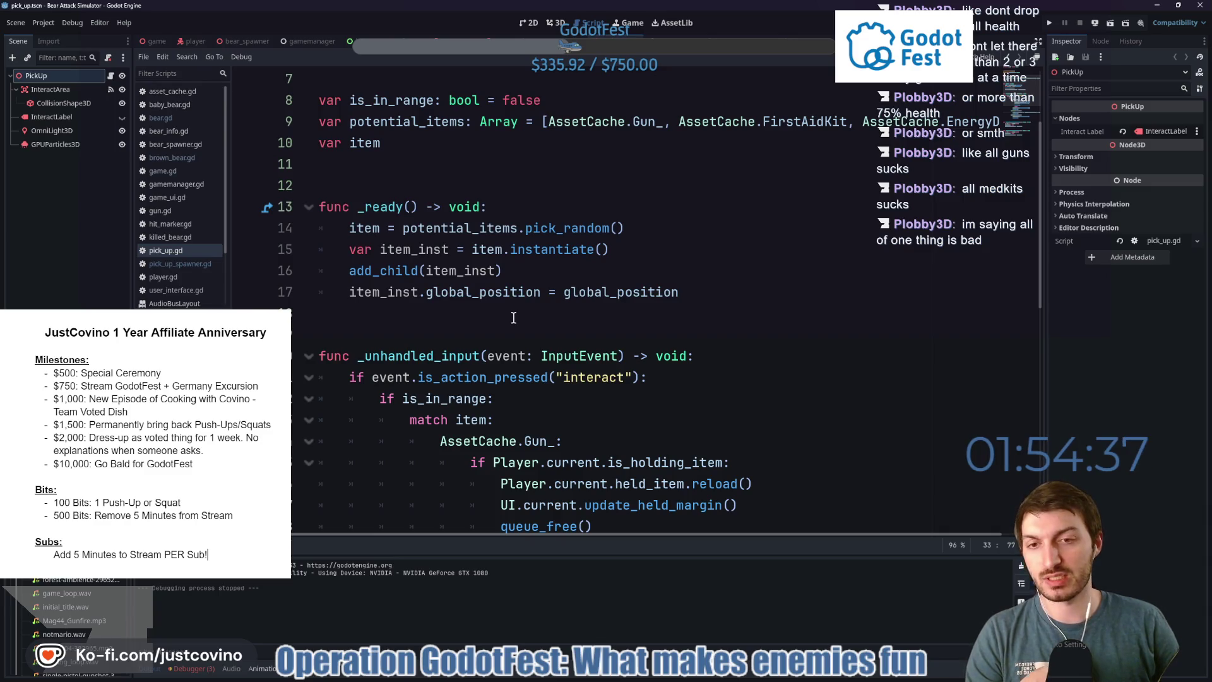
pyautogui.scroll(-4, 513, 318)
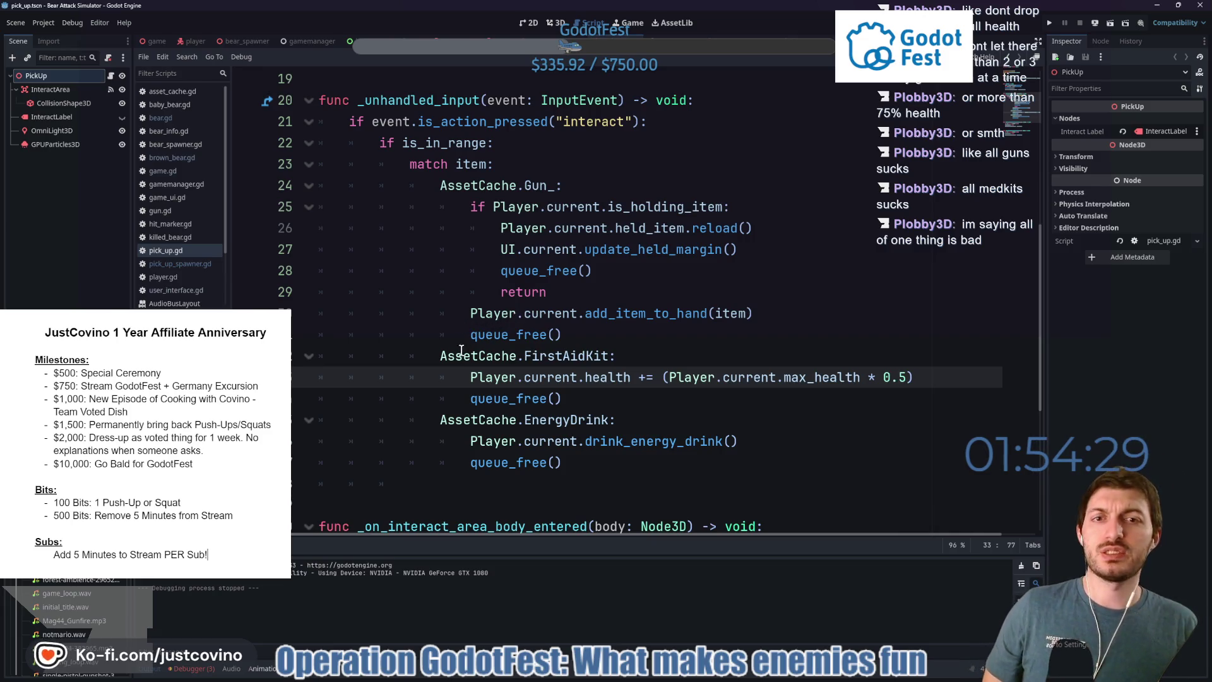
pyautogui.doubleClick(576, 356)
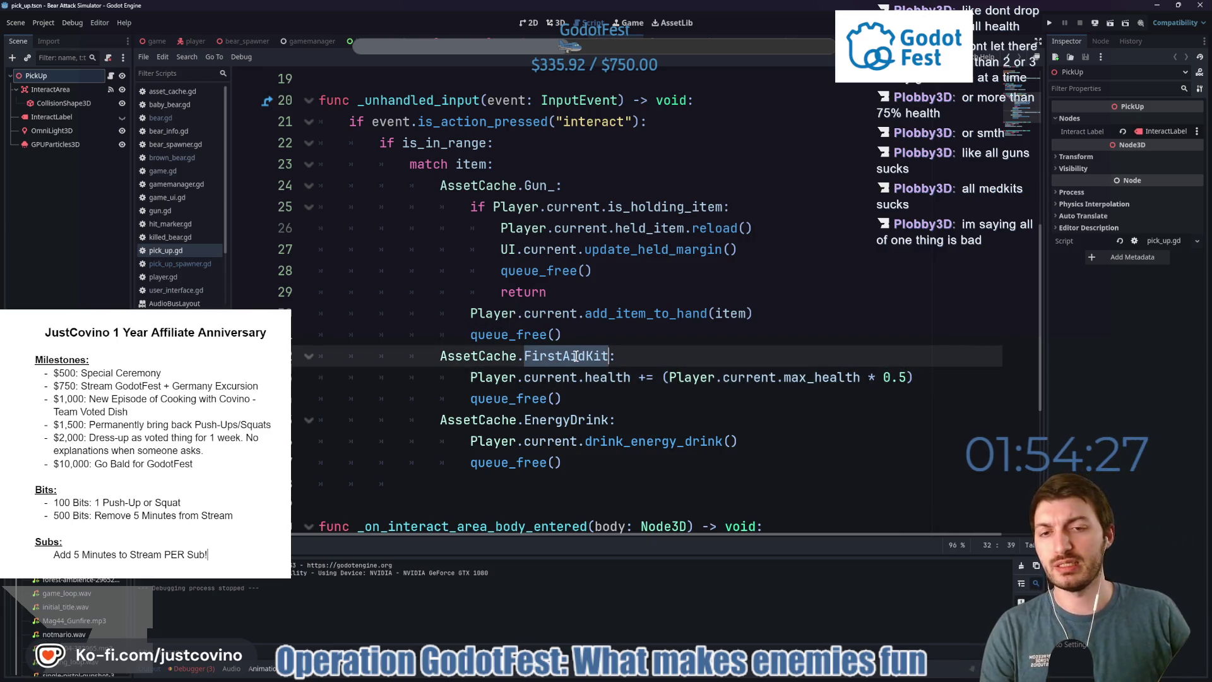
pyautogui.moveTo(570, 351)
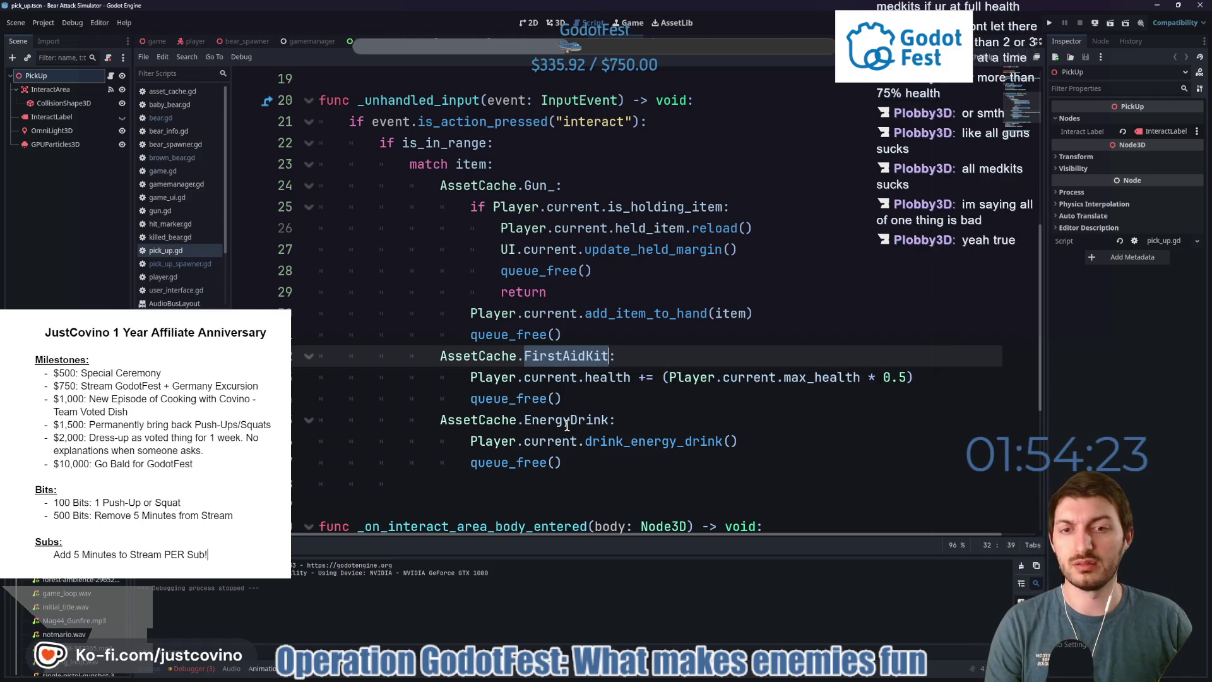
pyautogui.moveTo(586, 421); pyautogui.dragTo(493, 421)
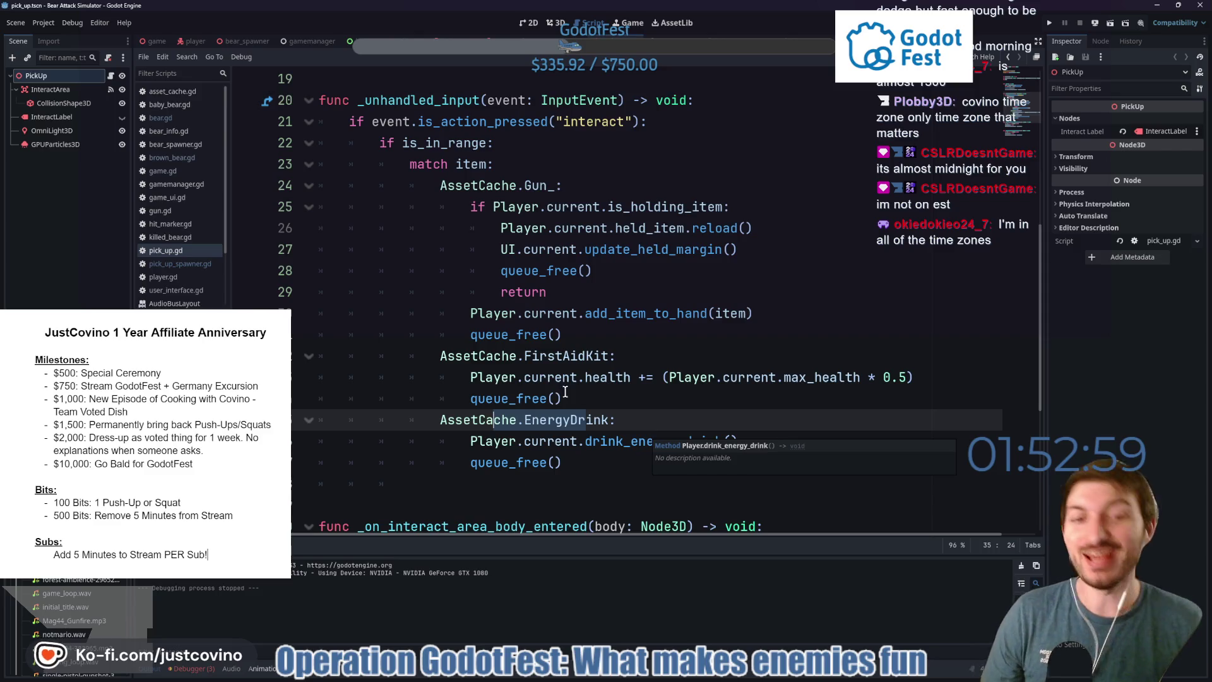
# Step: Review the item-handling match cases in pick_up.gd
pyautogui.click(613, 398)
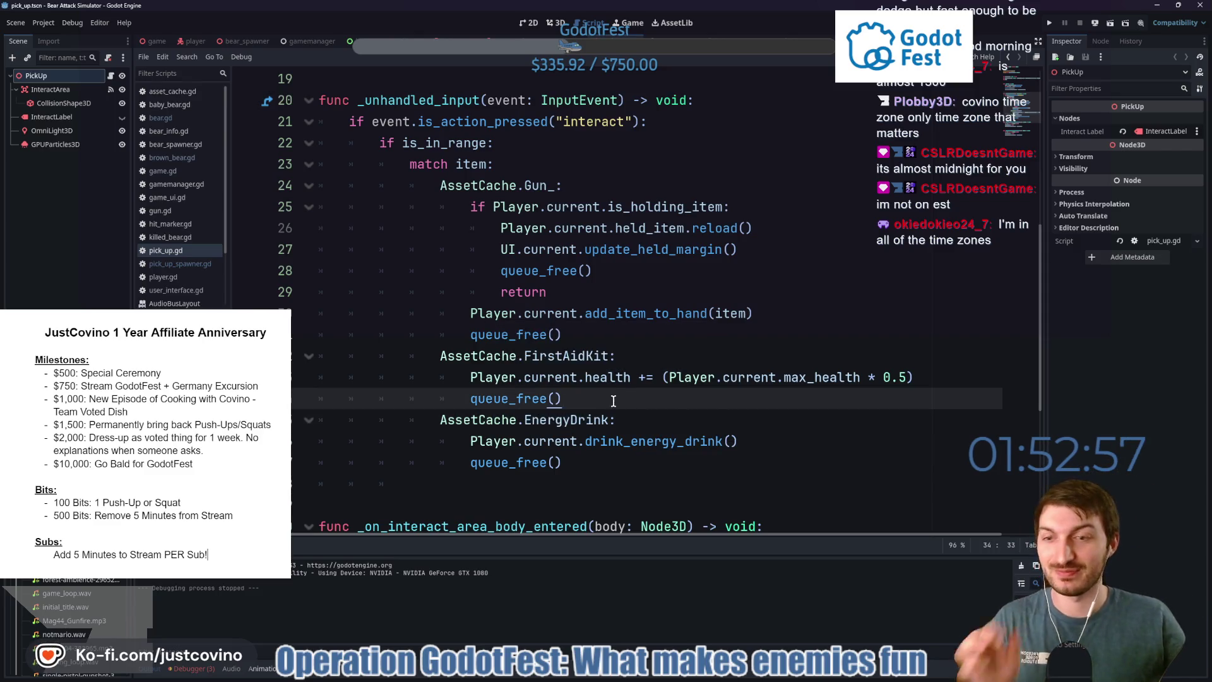
pyautogui.scroll(2, 689, 397)
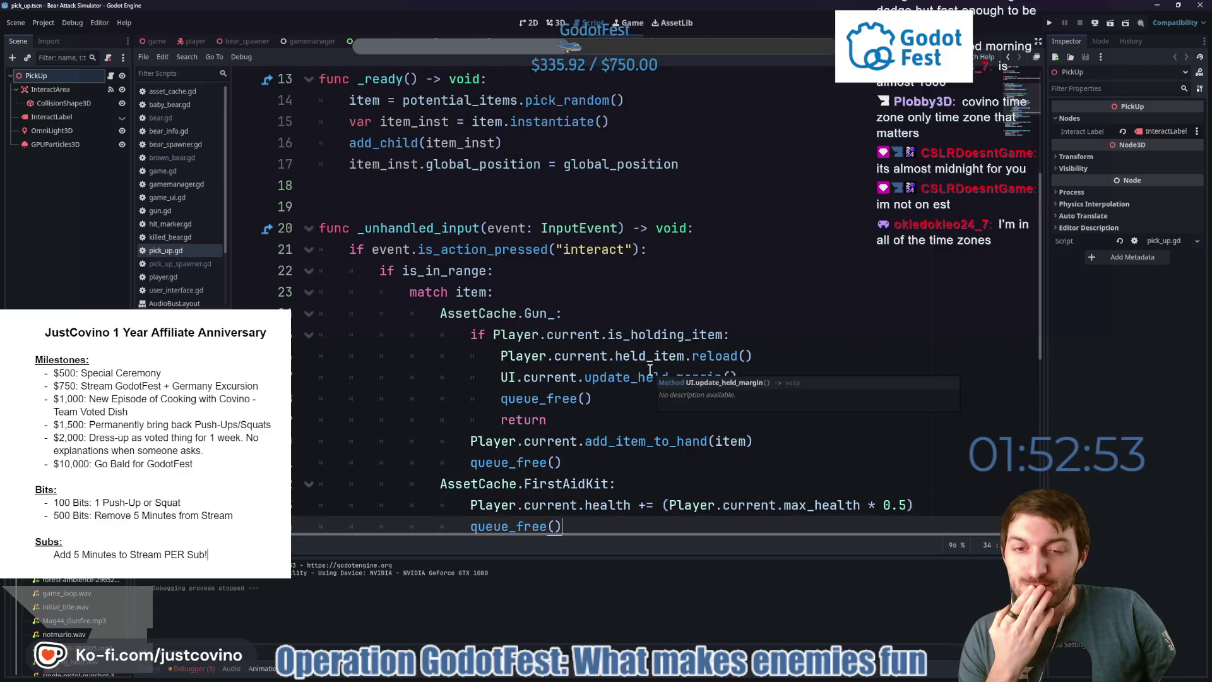
pyautogui.scroll(-3, 557, 311)
pyautogui.moveTo(613, 356)
pyautogui.mouseDown()
pyautogui.moveTo(373, 292)
pyautogui.moveTo(374, 121)
pyautogui.moveTo(440, 121)
pyautogui.mouseUp()
pyautogui.click(655, 299)
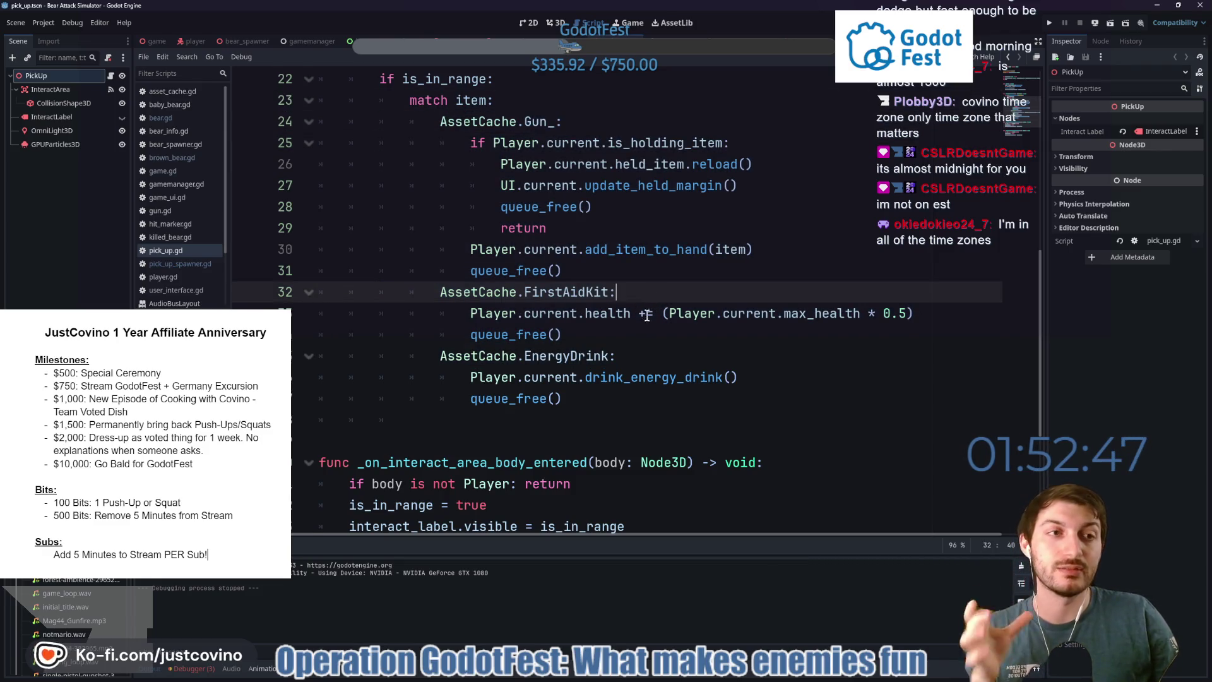
# Step: Show game.tscn in the 3D workspace to view the map_v2 level
pyautogui.scroll(1, 574, 266)
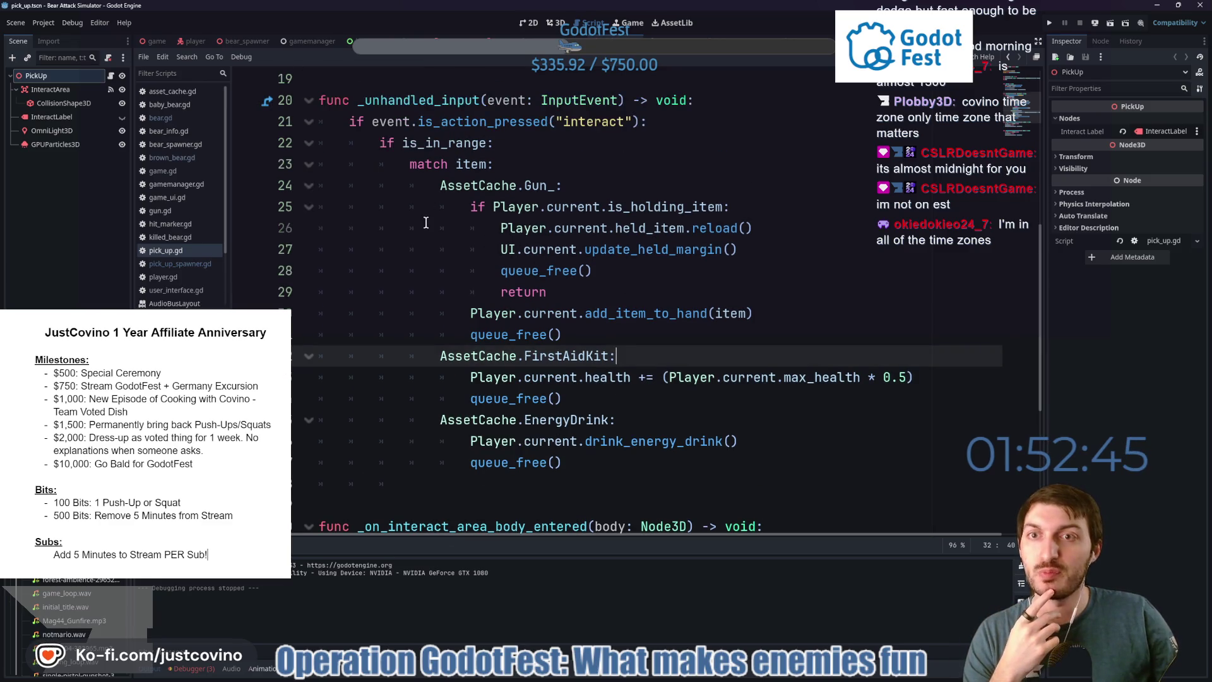
pyautogui.click(158, 40)
pyautogui.click(565, 27)
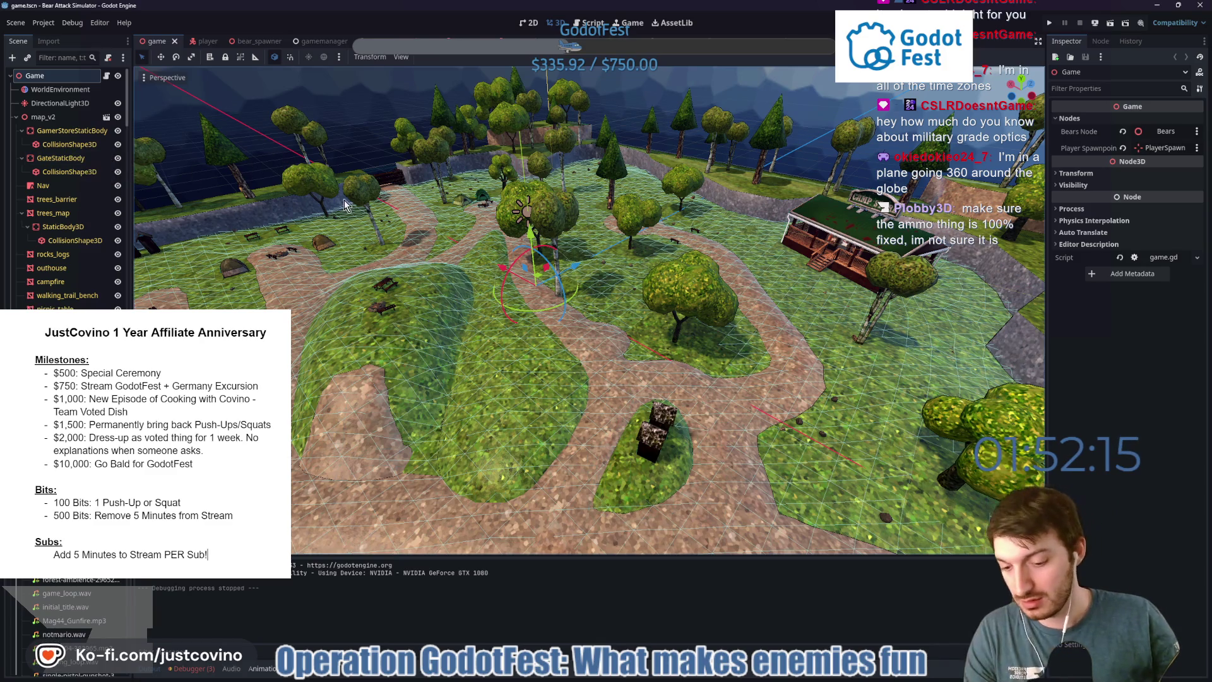
# Step: Run the game with F5 and walk into the pickup to grab the gun
pyautogui.press('F5')
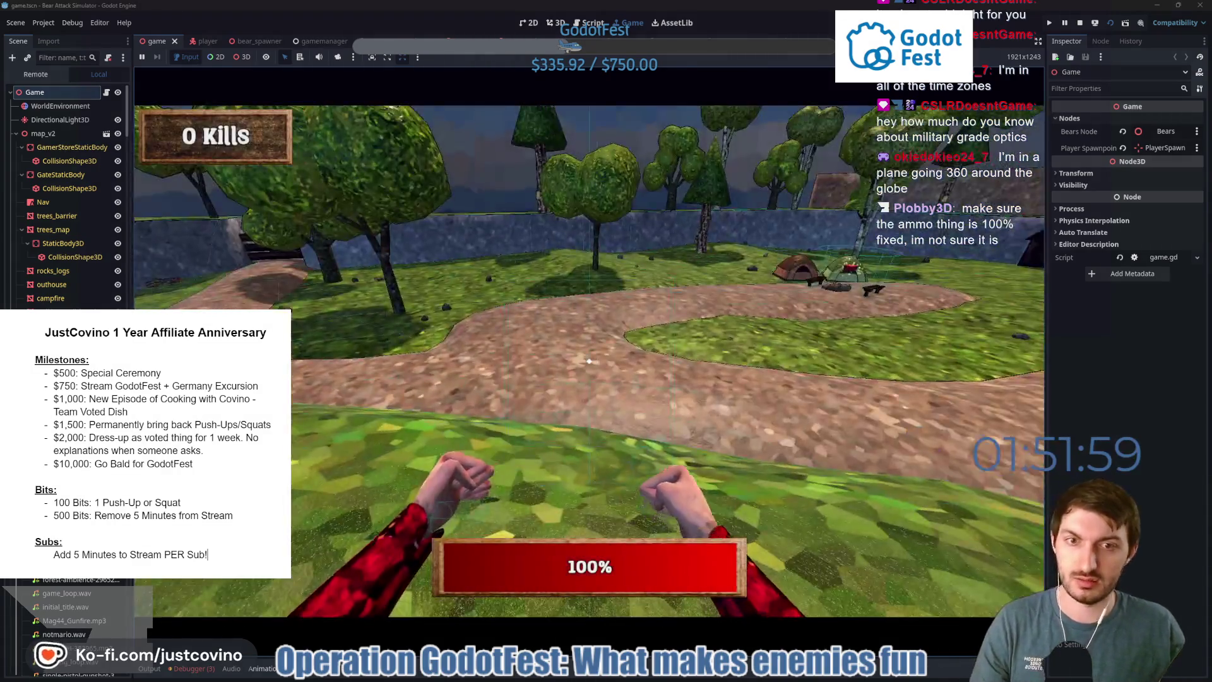
pyautogui.press('w')
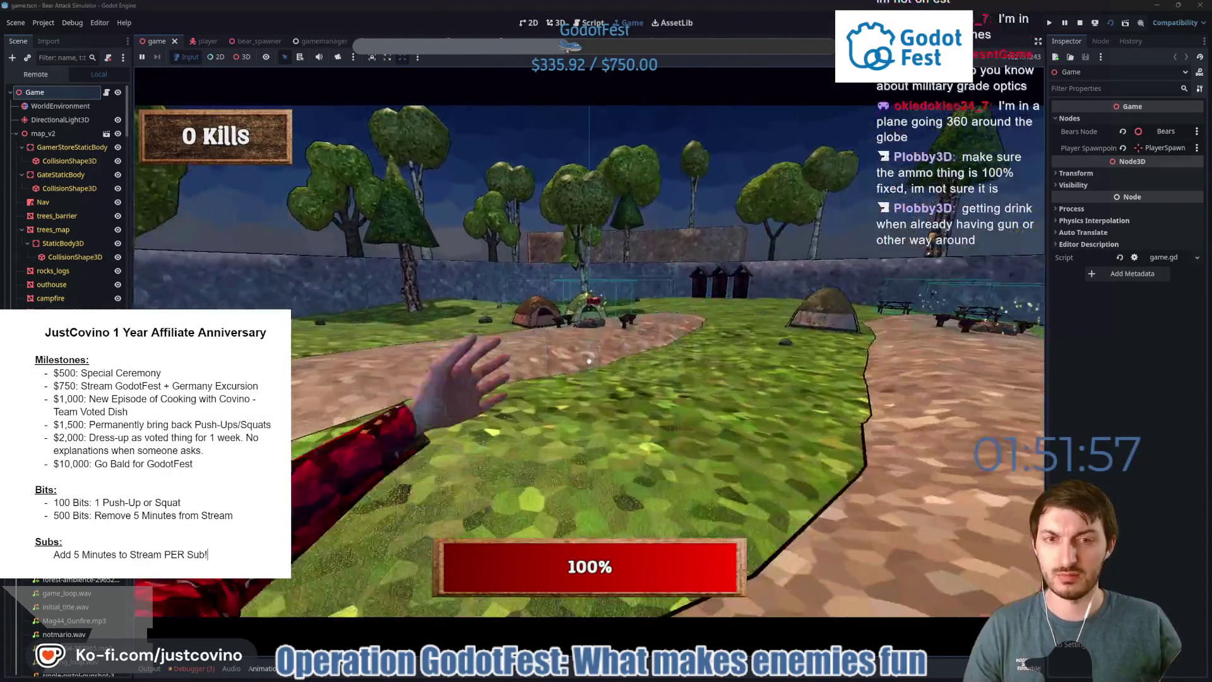
pyautogui.press('w')
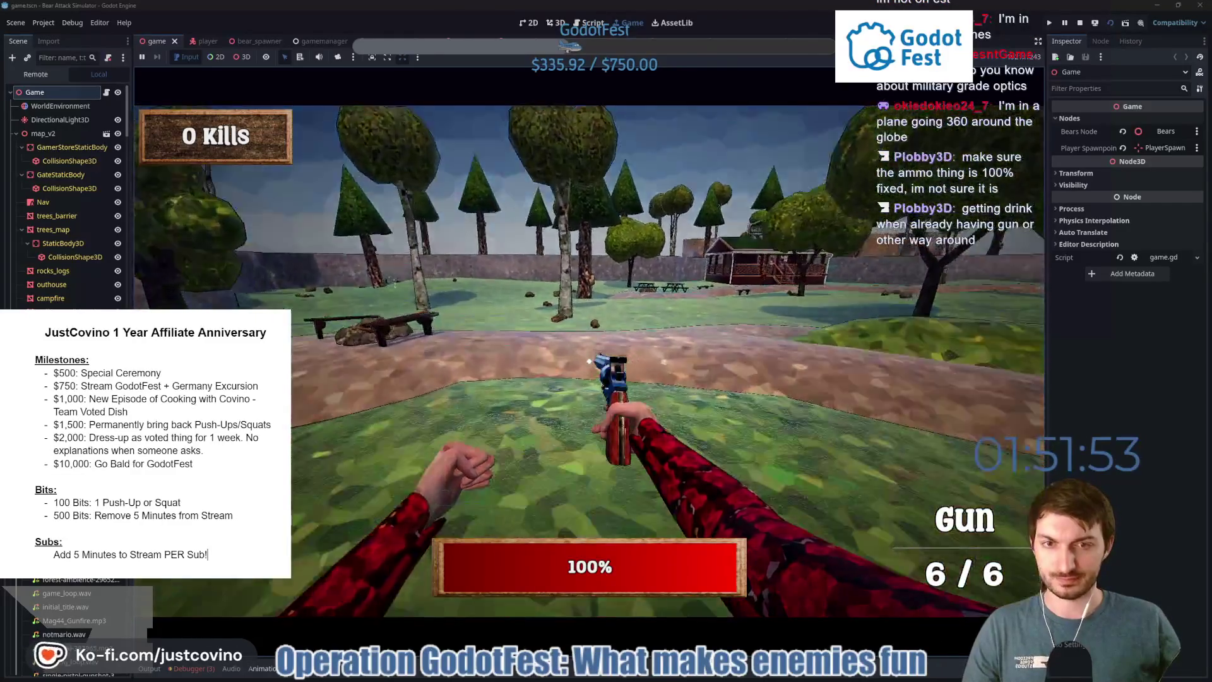
pyautogui.press('w')
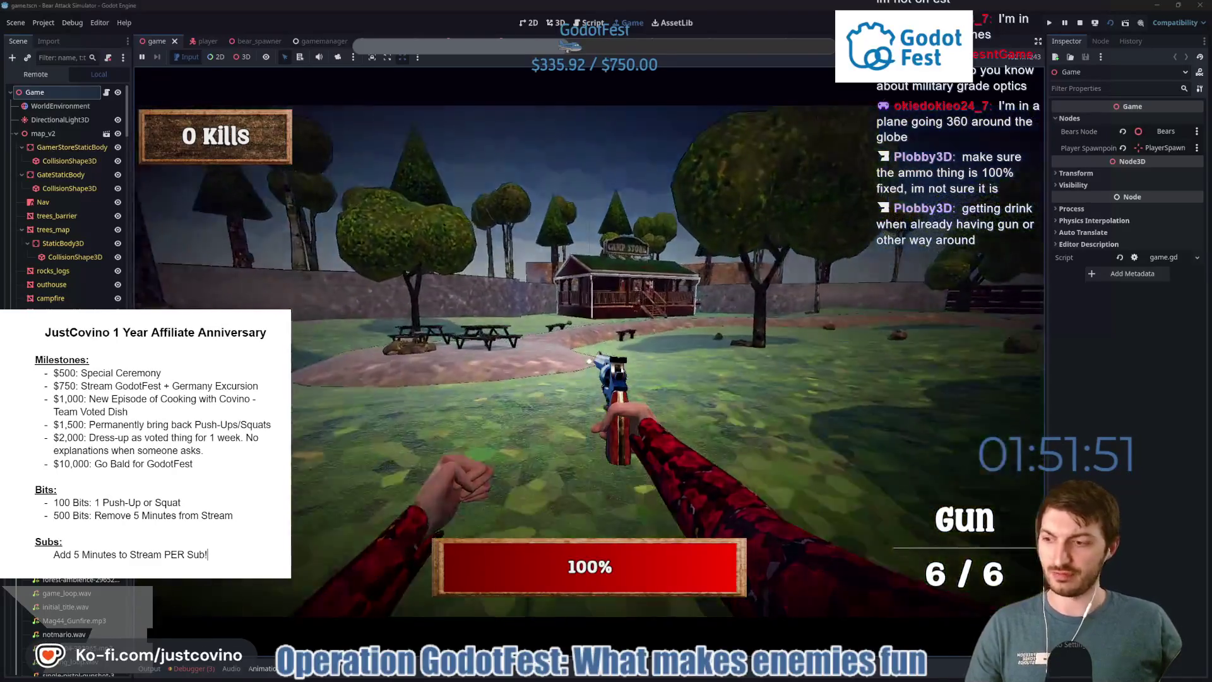
pyautogui.press('w')
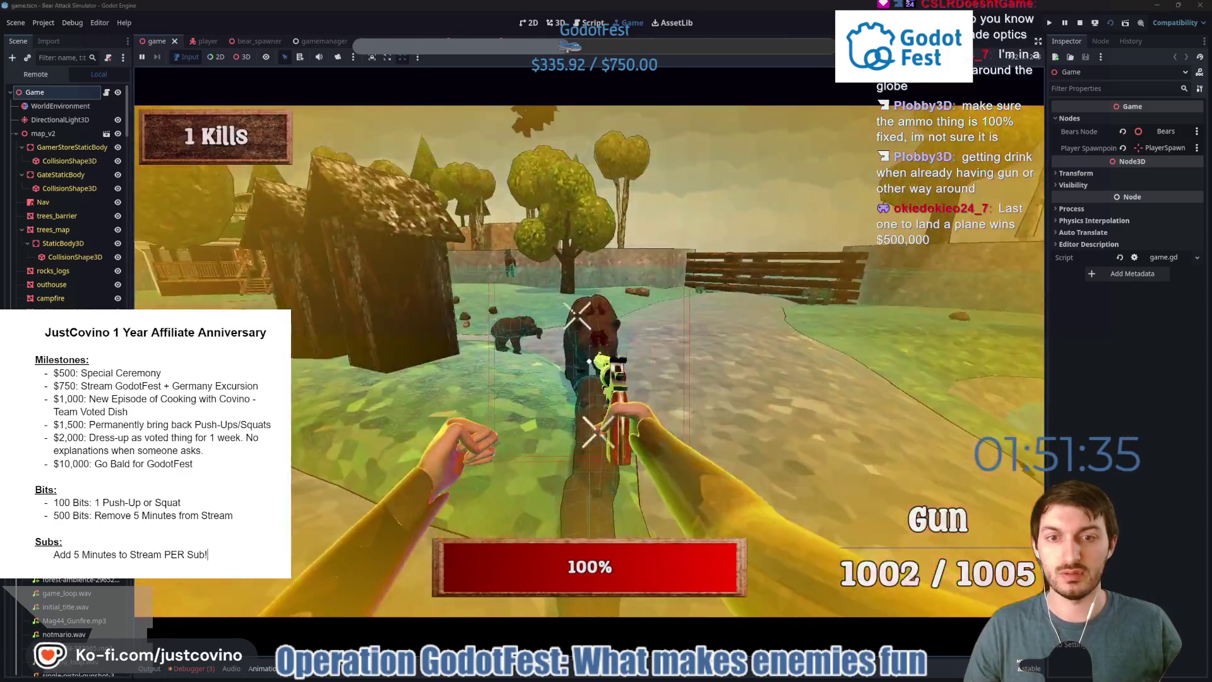
# Step: Shoot the bears repeatedly until the revolver's ammo runs out
pyautogui.click(589, 361)
pyautogui.click(589, 361)
pyautogui.click(590, 361)
pyautogui.click(589, 361)
pyautogui.click(590, 361)
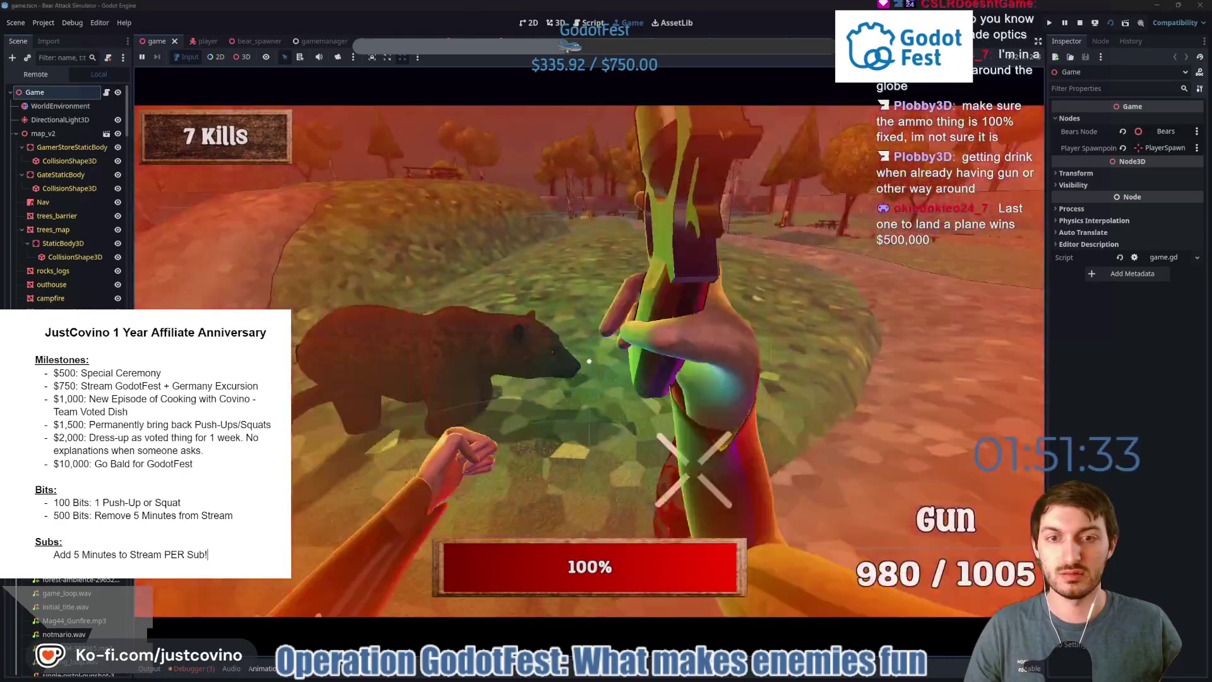
pyautogui.click(590, 361)
pyautogui.click(590, 361)
pyautogui.click(589, 361)
pyautogui.click(589, 361)
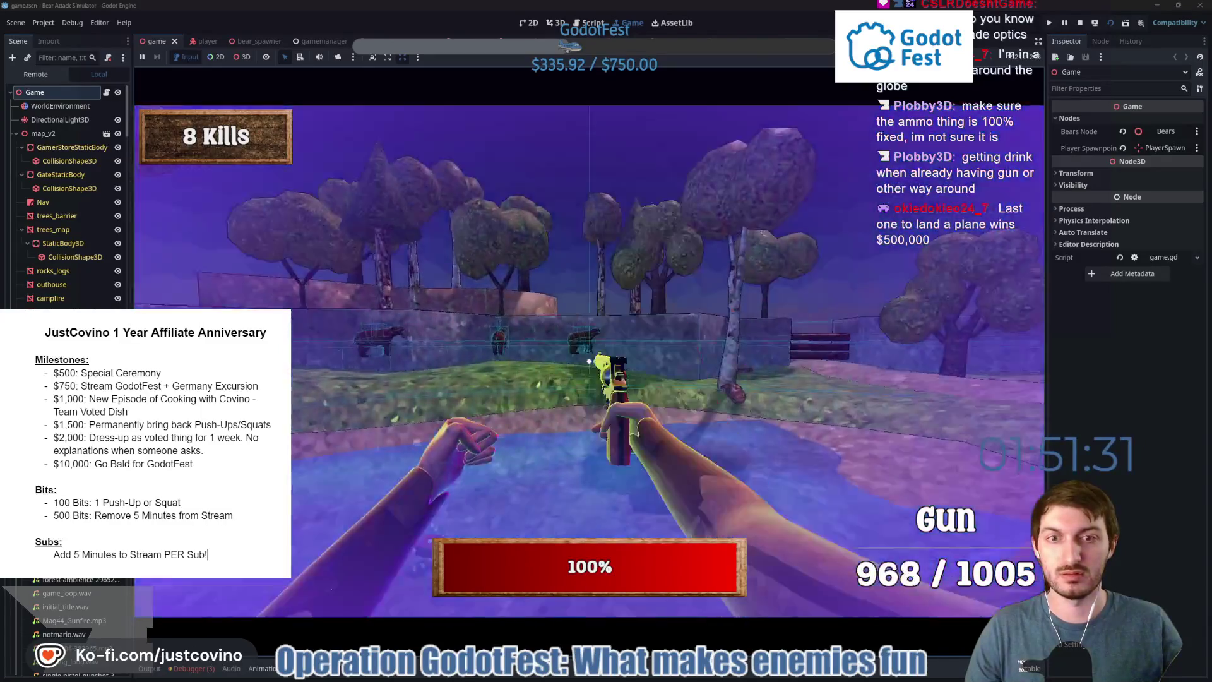
pyautogui.click(589, 361)
pyautogui.click(590, 361)
pyautogui.click(590, 361)
pyautogui.click(590, 361)
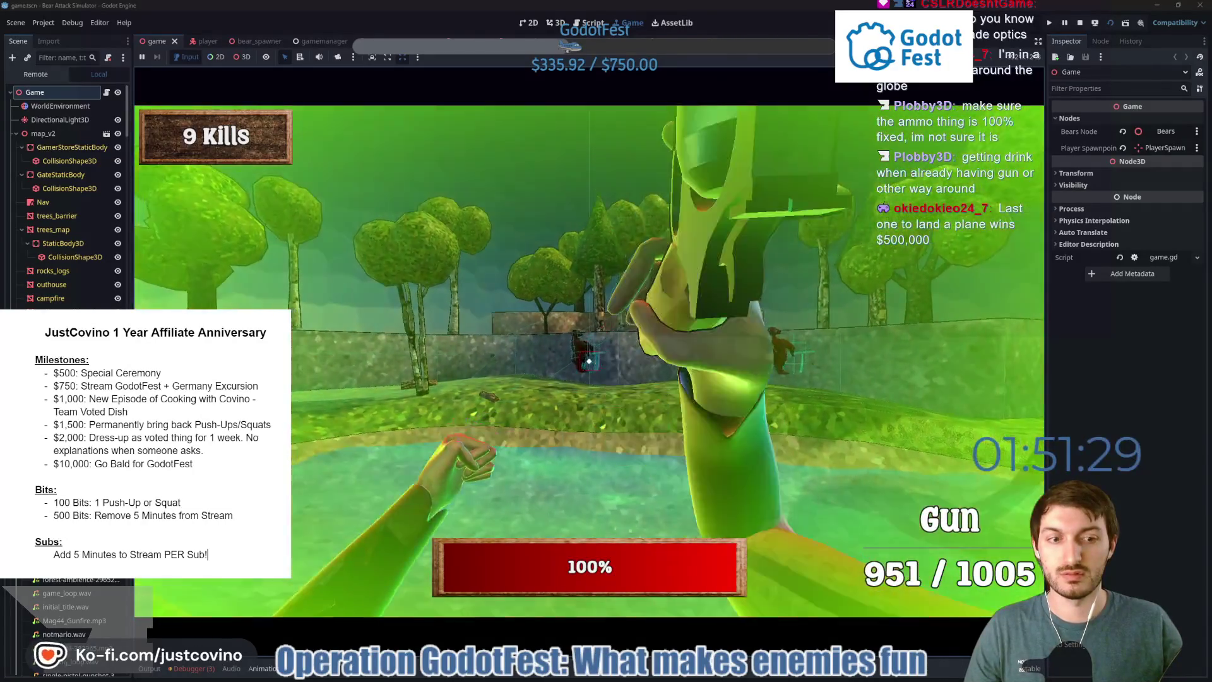
pyautogui.click(589, 361)
pyautogui.click(590, 361)
pyautogui.click(589, 361)
pyautogui.click(589, 361)
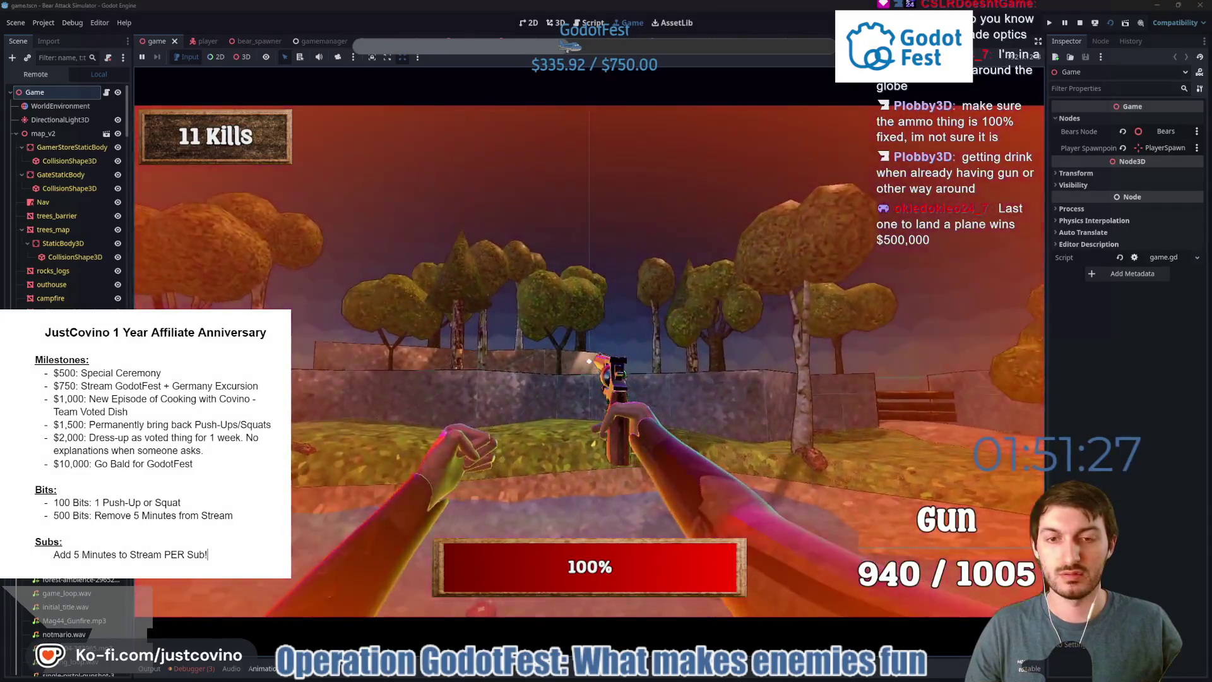
# Step: Discard the empty revolver, stop the game, and open gun.gd from the gun scene
pyautogui.press('w')
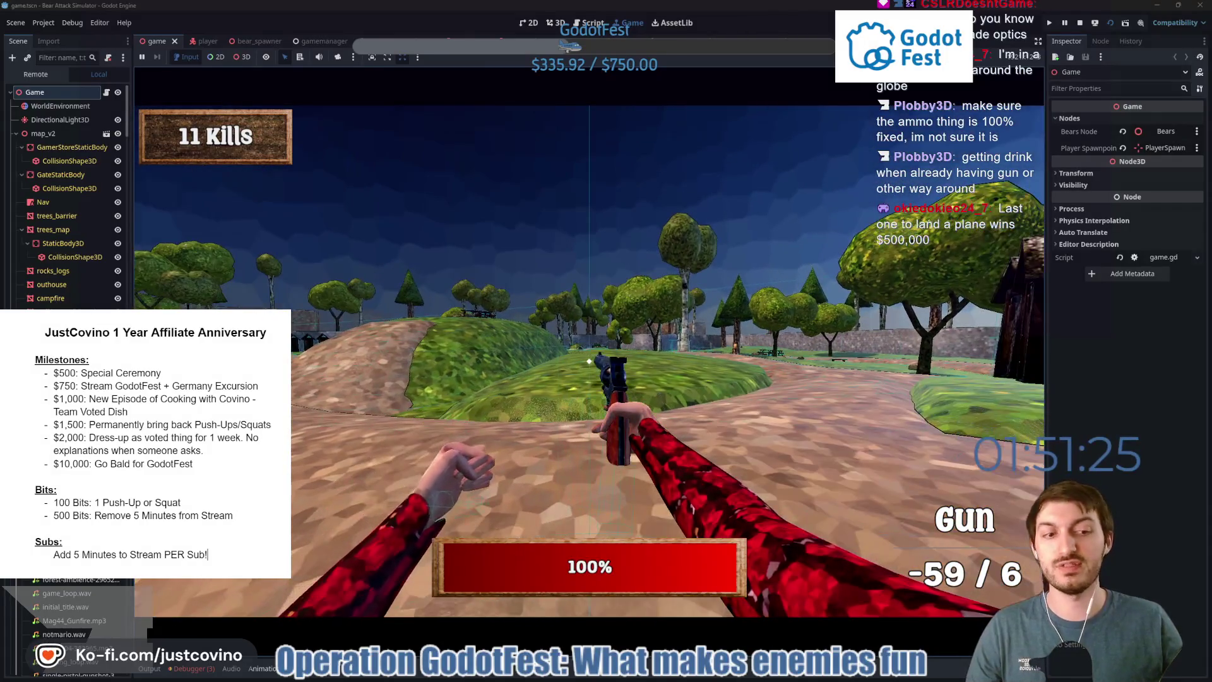
pyautogui.press('q')
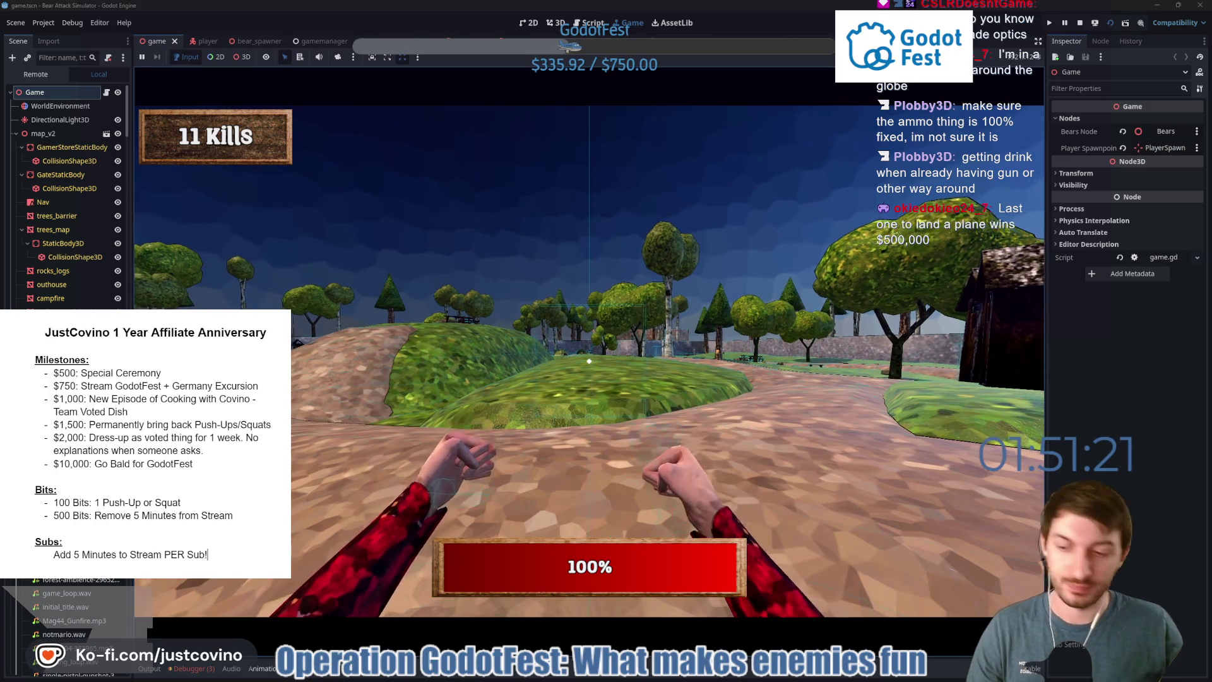
pyautogui.press('F8')
pyautogui.click(372, 41)
pyautogui.click(111, 76)
# Step: Review fire() in gun.gd, focusing on the ammo <= -1 check
pyautogui.scroll(-3, 622, 316)
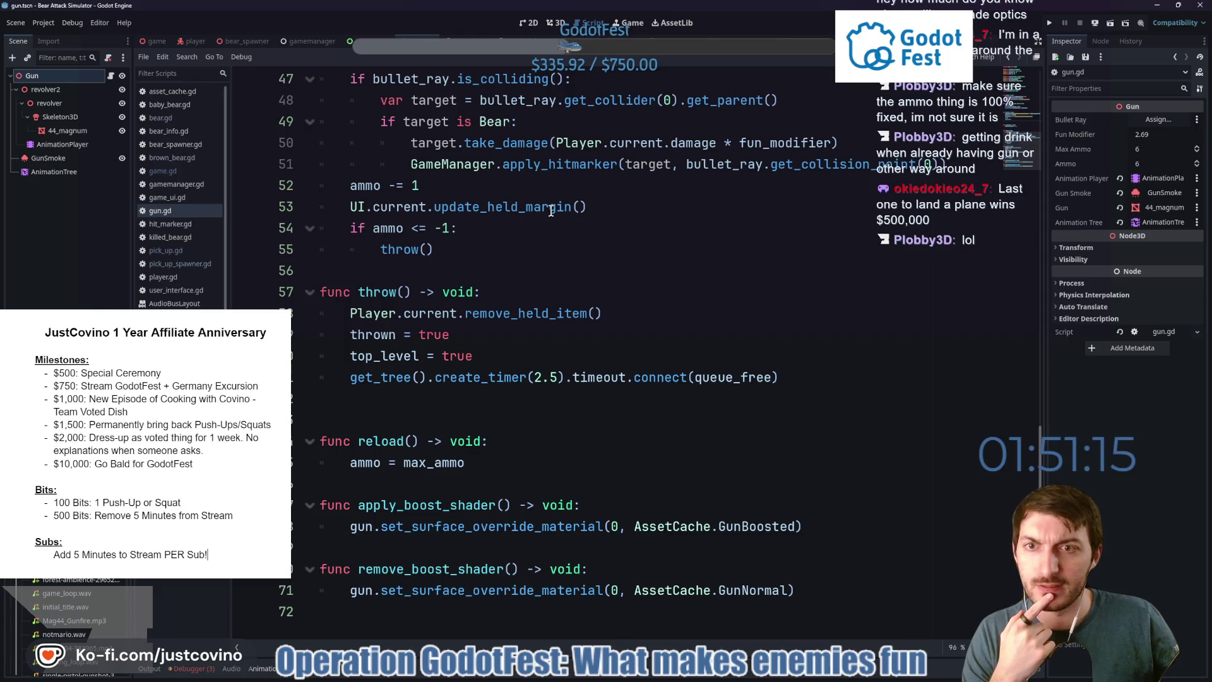
pyautogui.moveTo(475, 210)
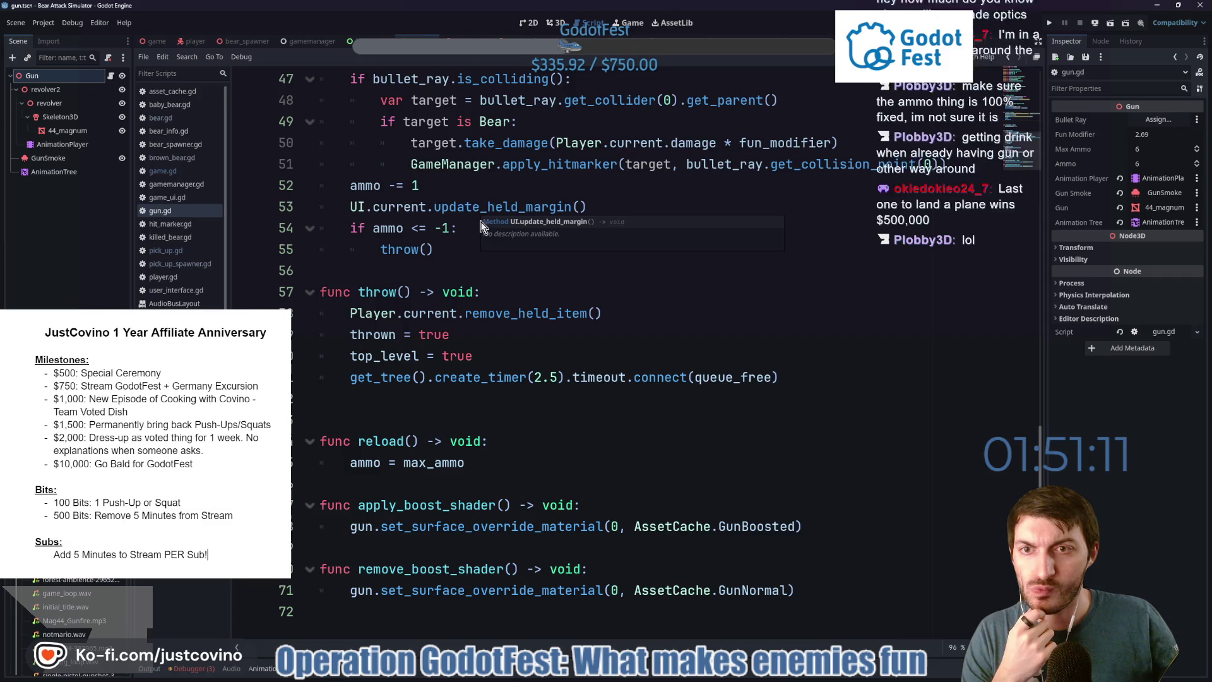
pyautogui.click(451, 235)
pyautogui.scroll(1, 501, 258)
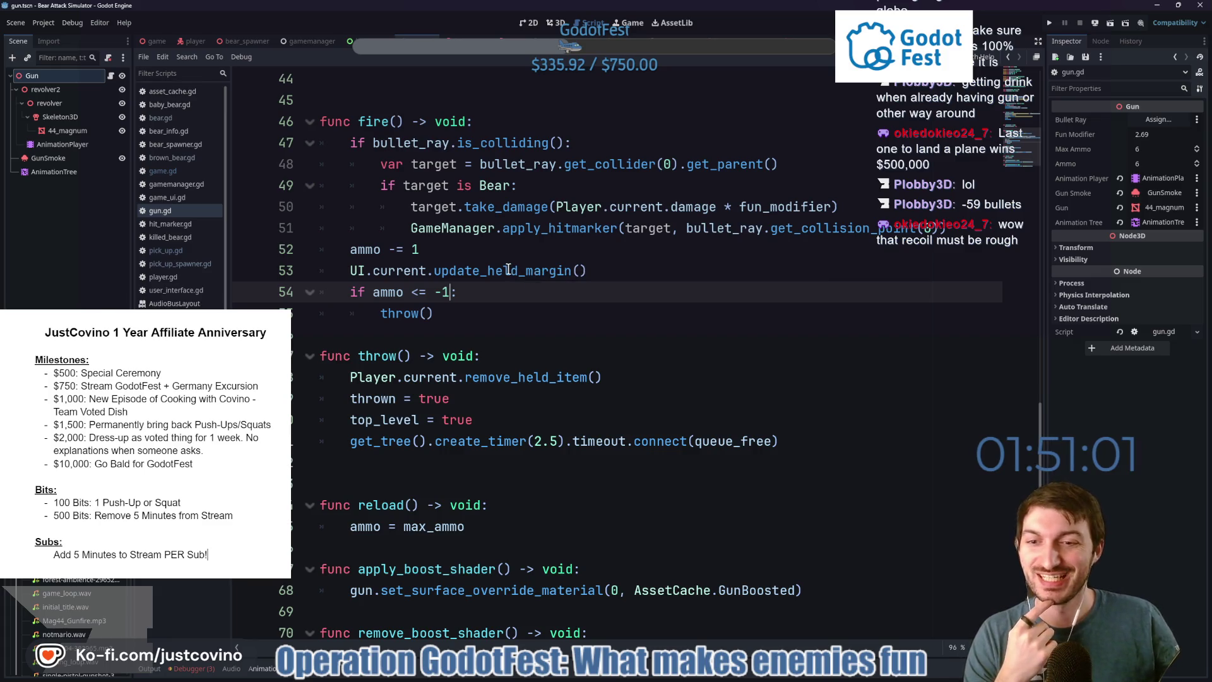
pyautogui.scroll(-1, 510, 283)
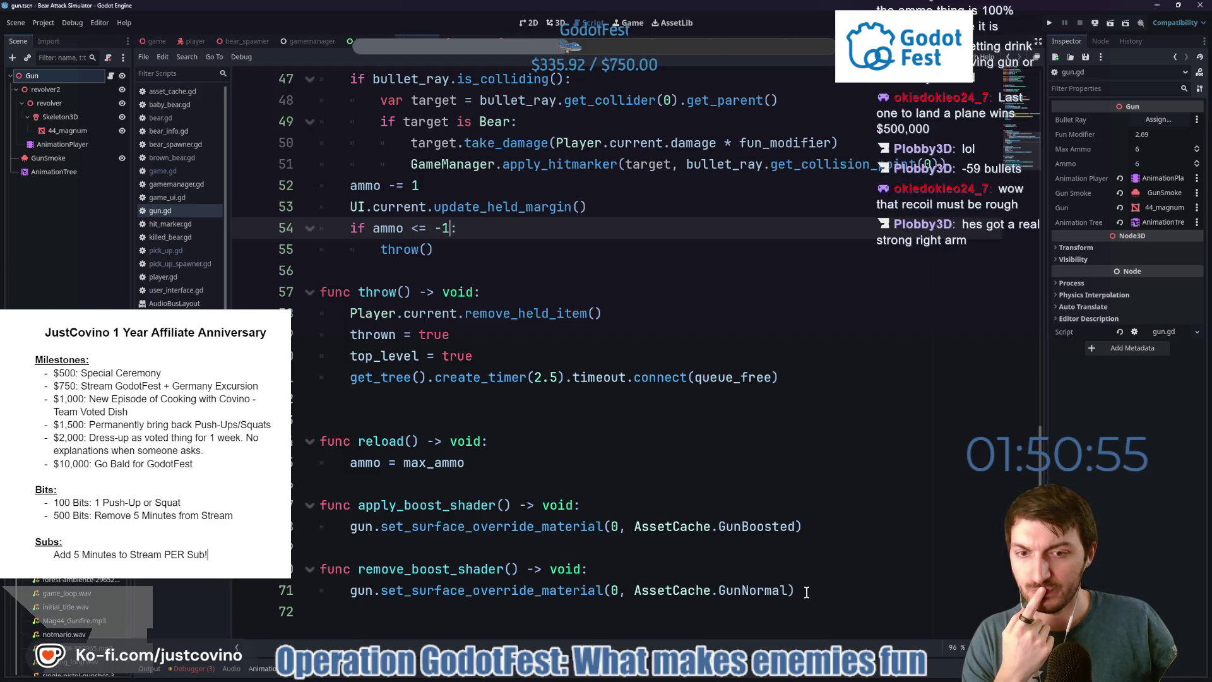
pyautogui.scroll(4, 655, 458)
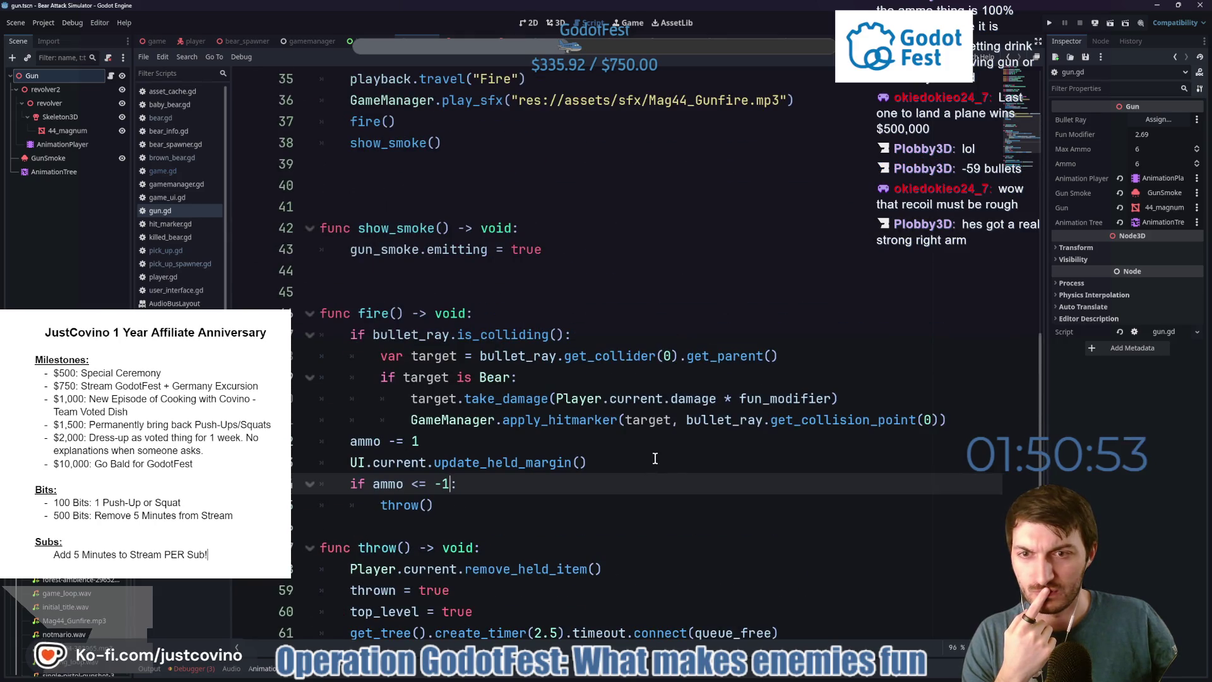
pyautogui.scroll(-4, 662, 475)
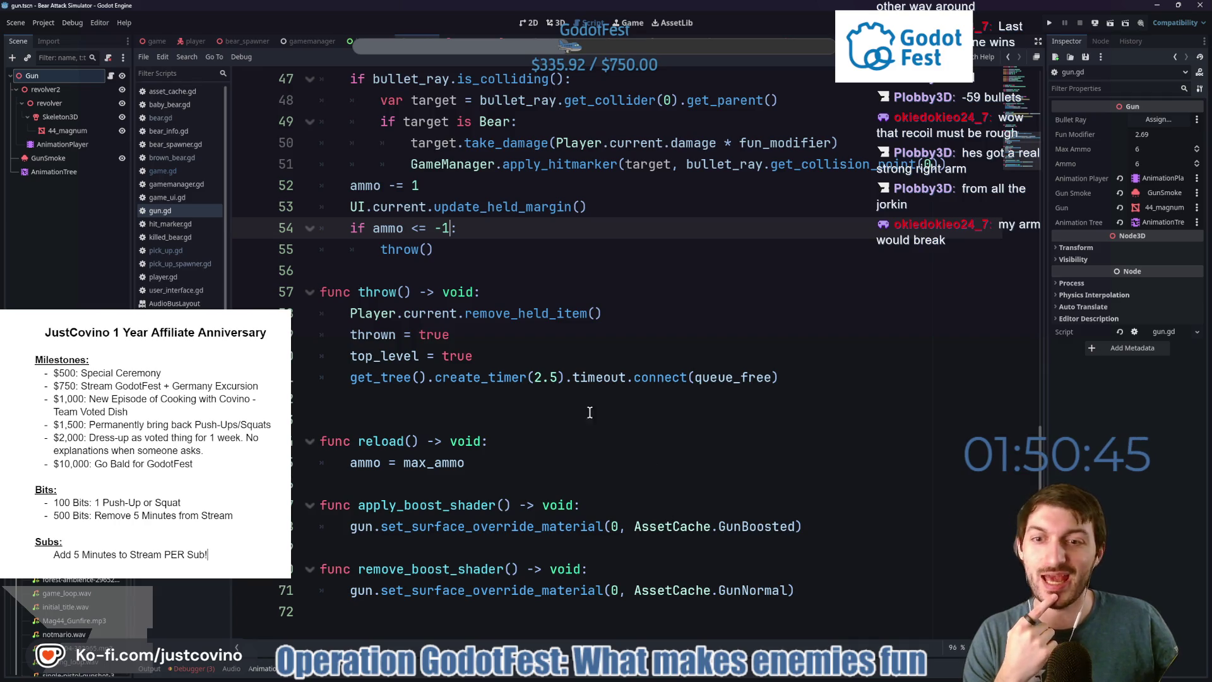
# Step: Review the throw() function and the code following it
pyautogui.click(546, 405)
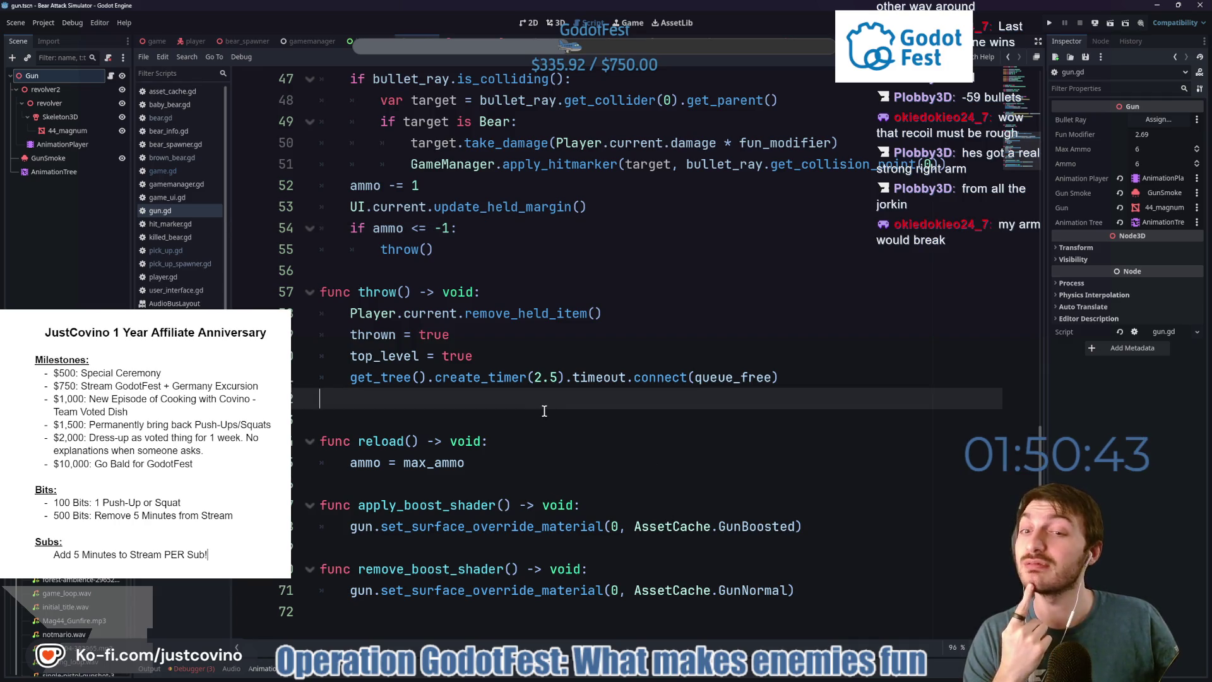
pyautogui.scroll(6, 471, 393)
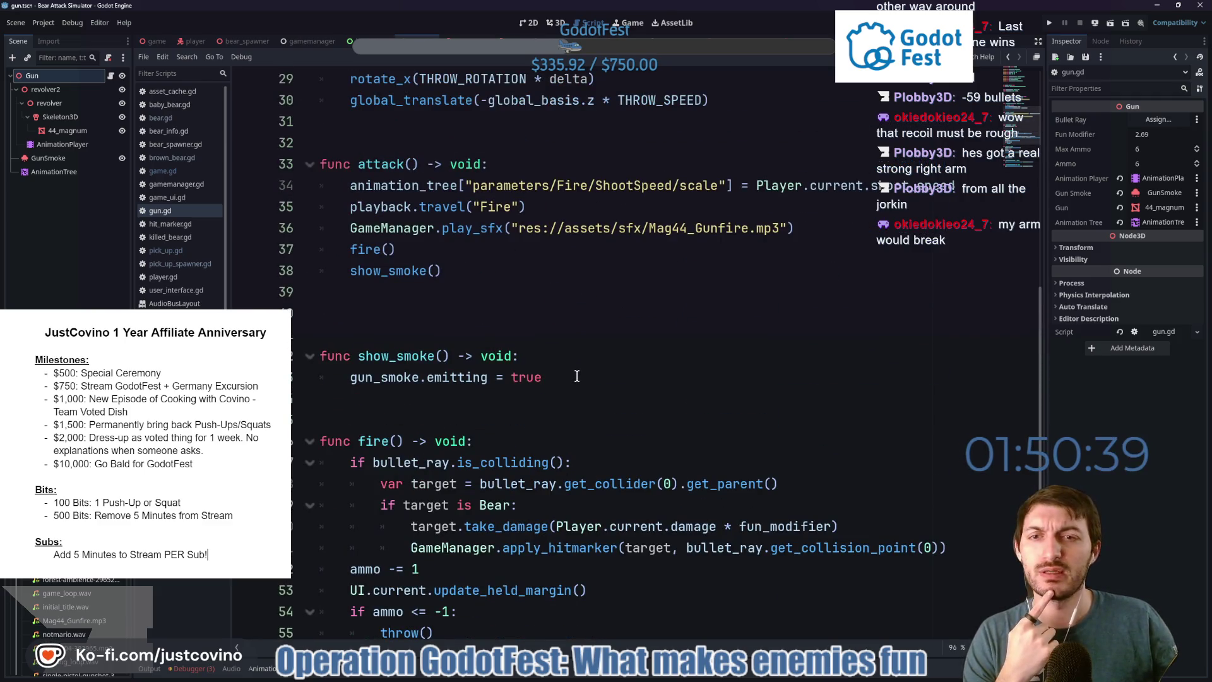
pyautogui.scroll(-5, 577, 377)
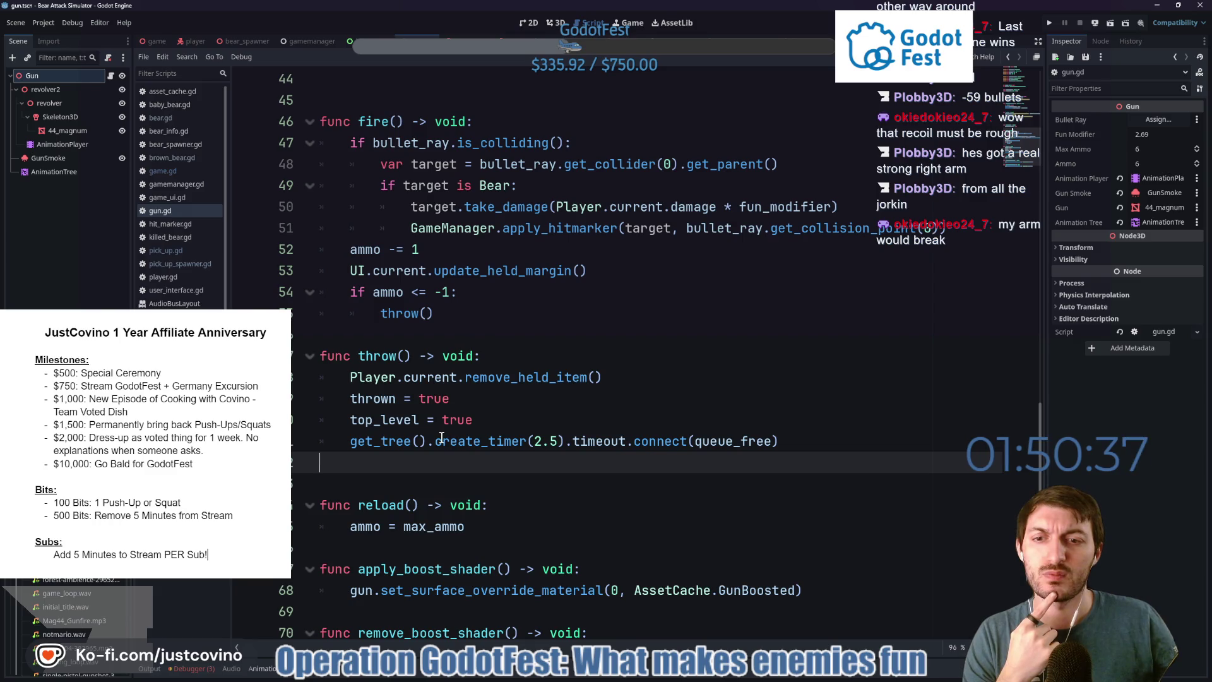
pyautogui.scroll(4, 532, 430)
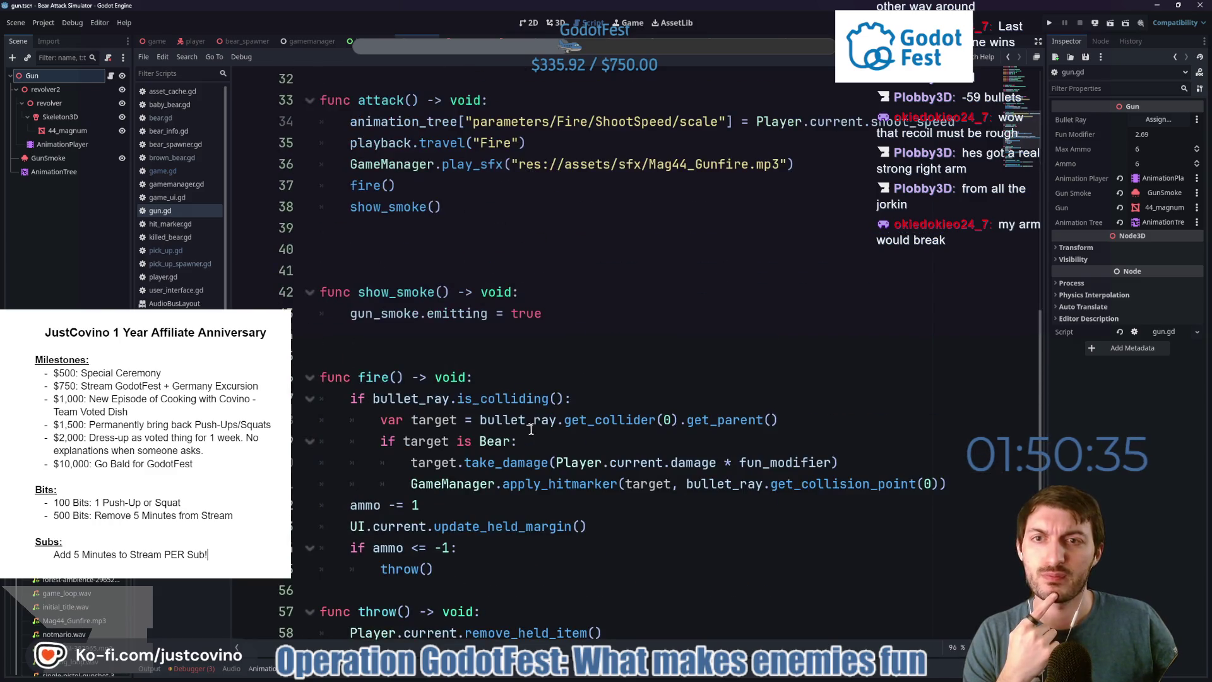
pyautogui.scroll(-1, 527, 428)
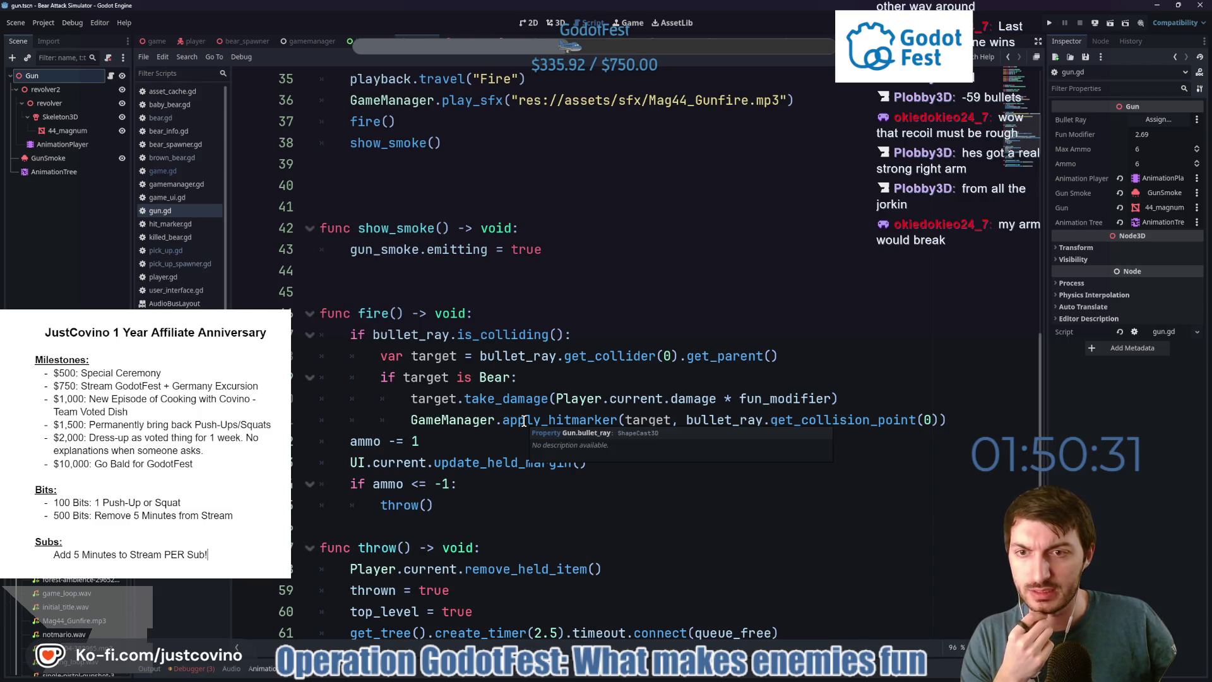
pyautogui.scroll(1, 524, 421)
pyautogui.scroll(-2, 524, 420)
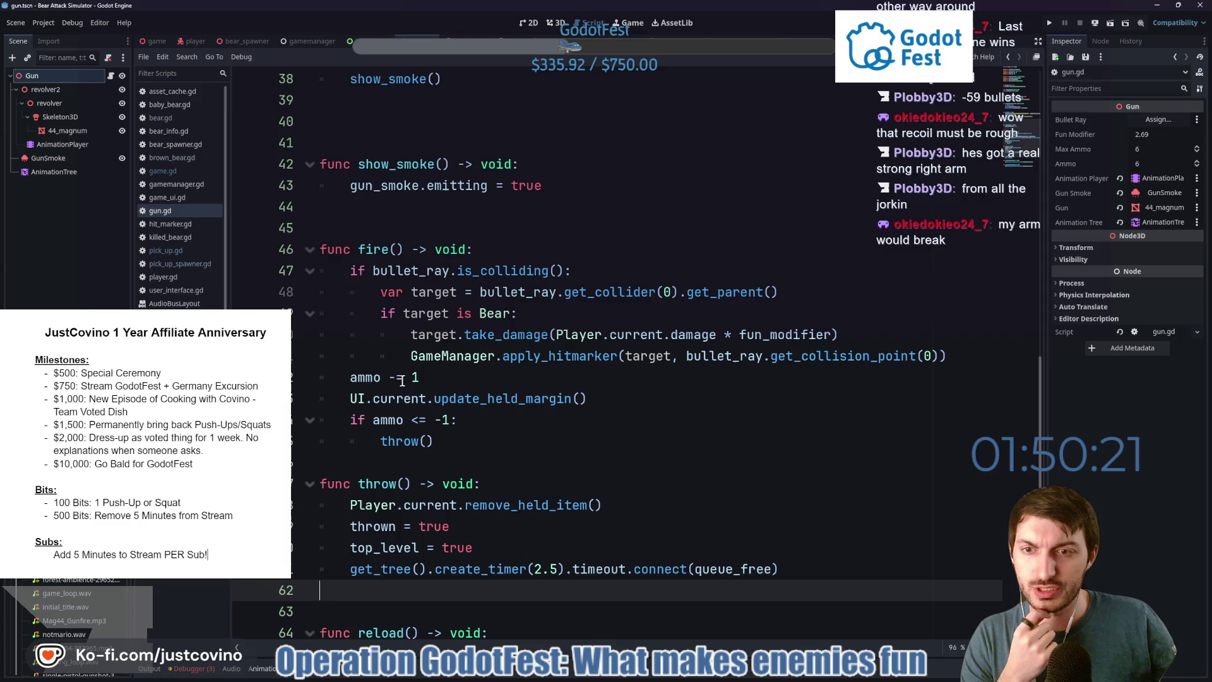
pyautogui.moveTo(490, 402)
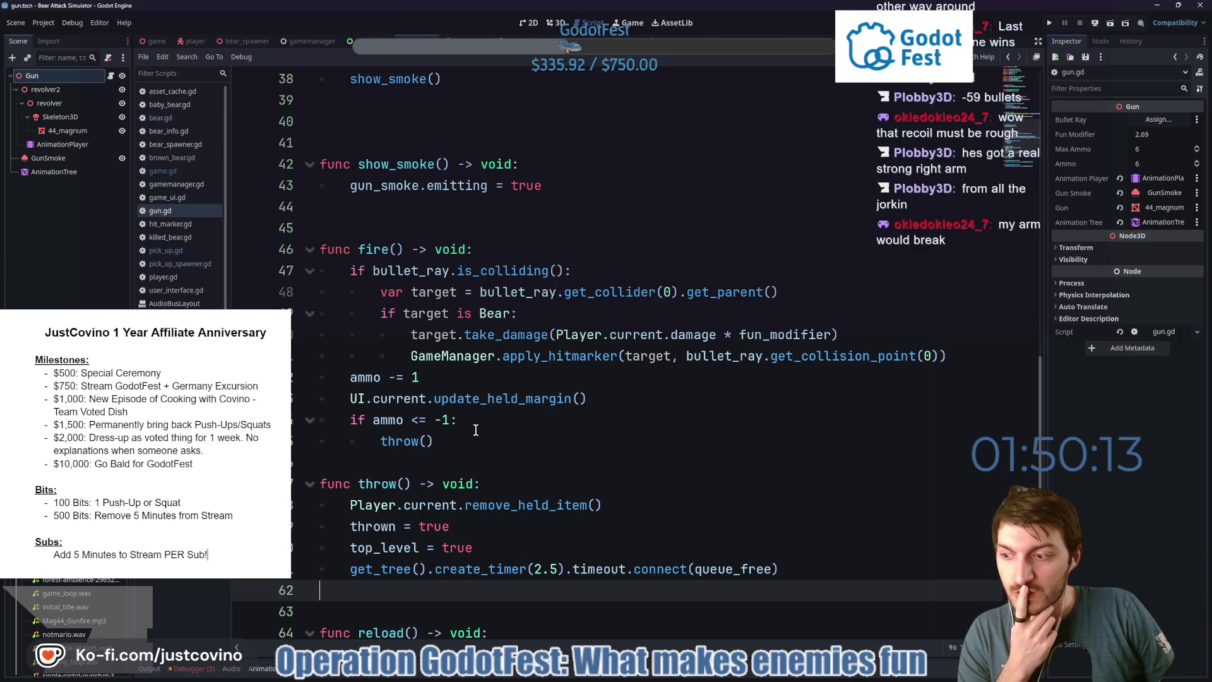
# Step: Look over reload() and remove_boost_shader, then bring up player.gd
pyautogui.scroll(-3, 476, 430)
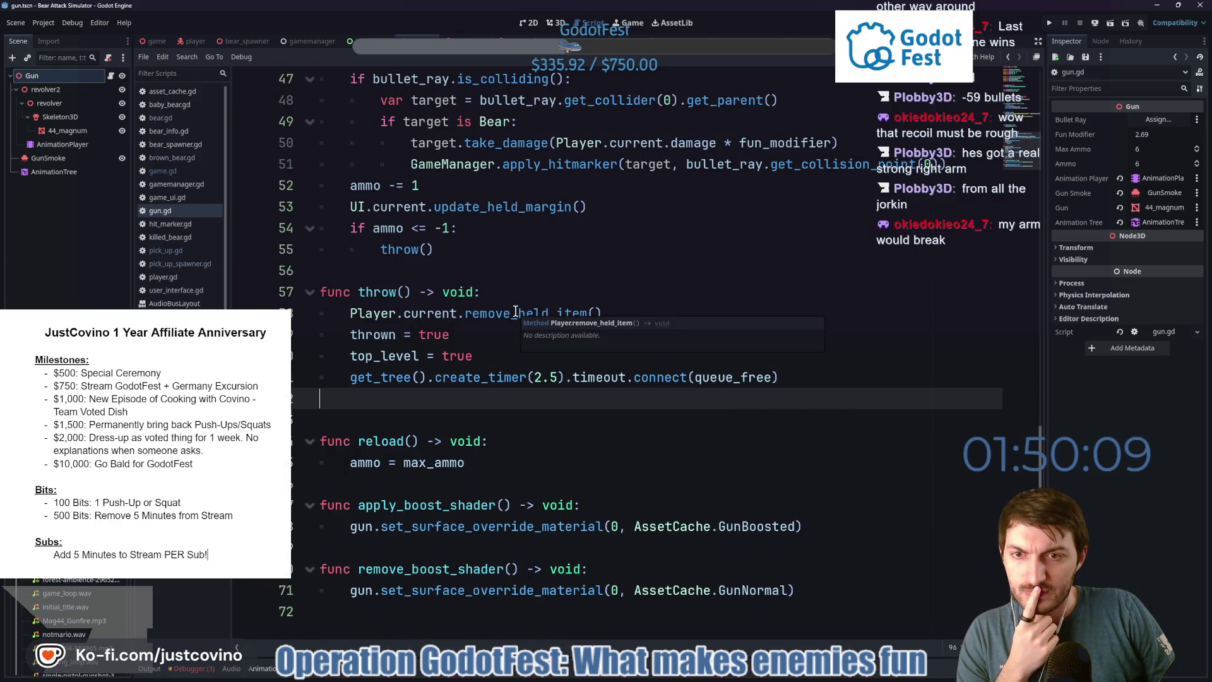
pyautogui.doubleClick(385, 440)
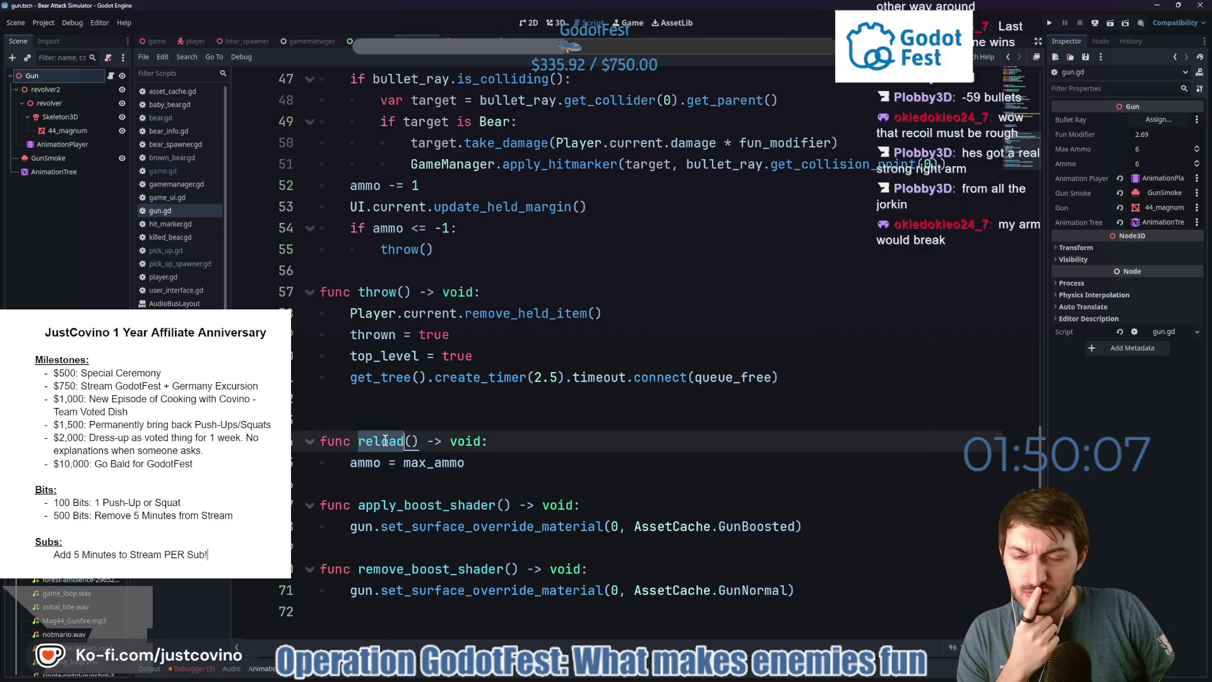
pyautogui.click(438, 505)
pyautogui.click(424, 570)
pyautogui.doubleClick(427, 570)
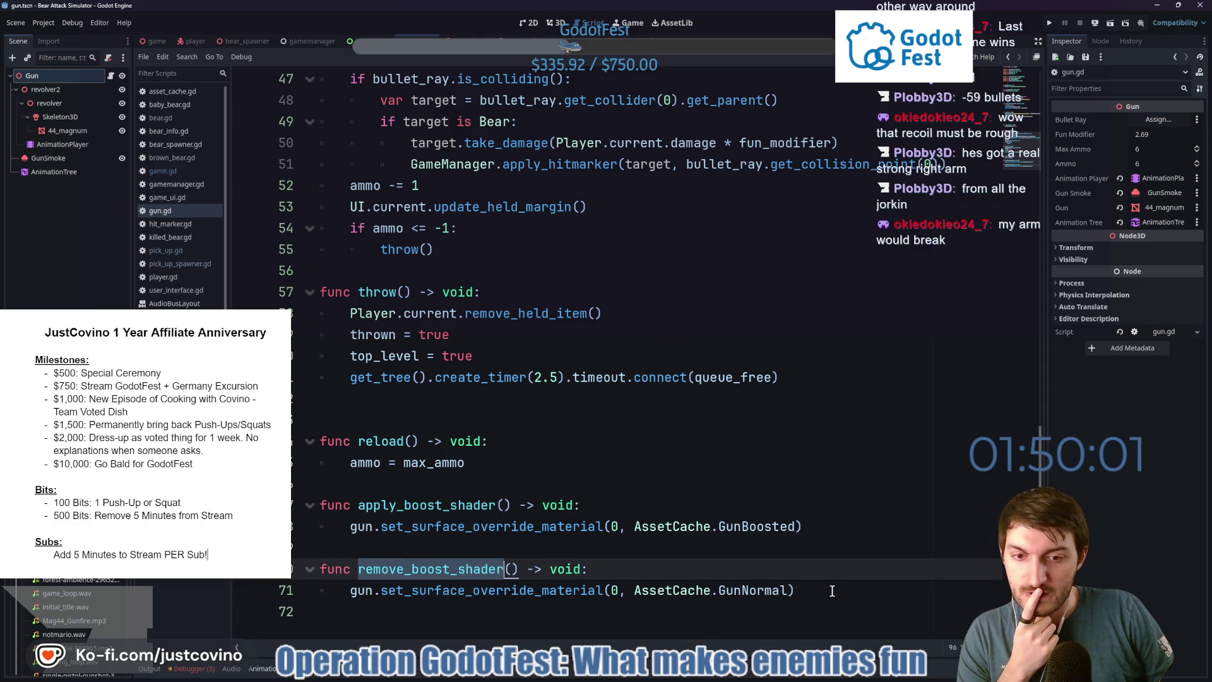
pyautogui.click(813, 594)
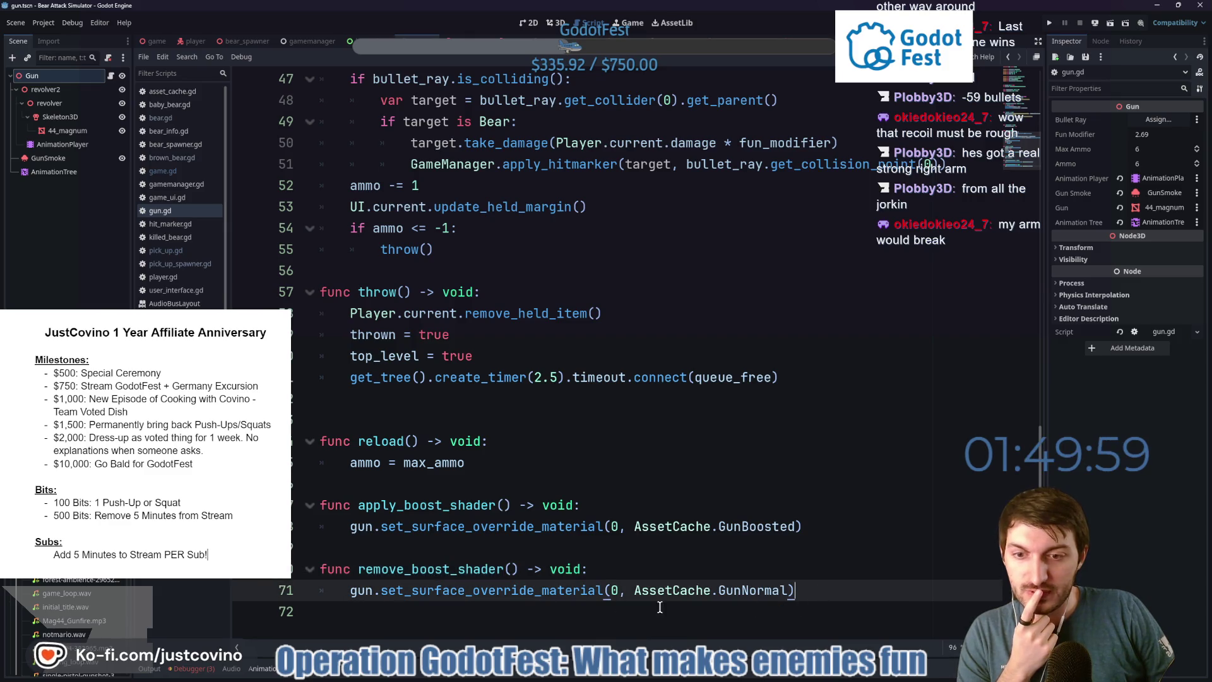
pyautogui.click(197, 41)
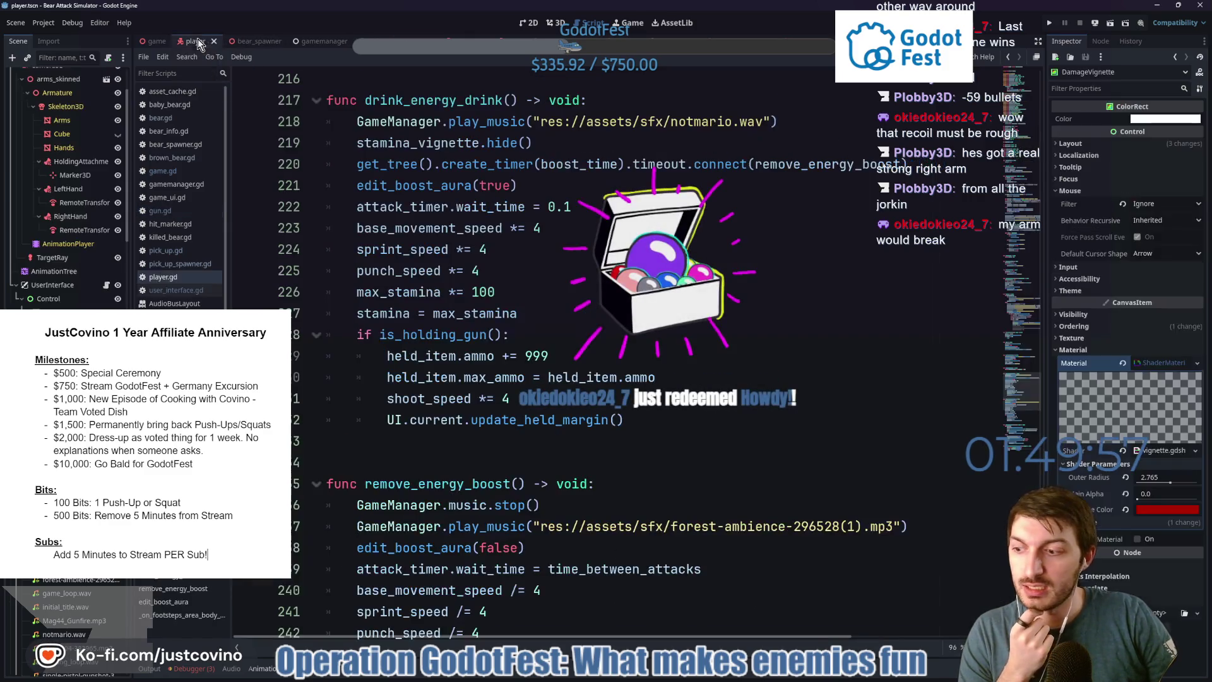
# Step: Go to the end of the update_held_margin() line in remove_energy_boost()
pyautogui.scroll(-3, 468, 297)
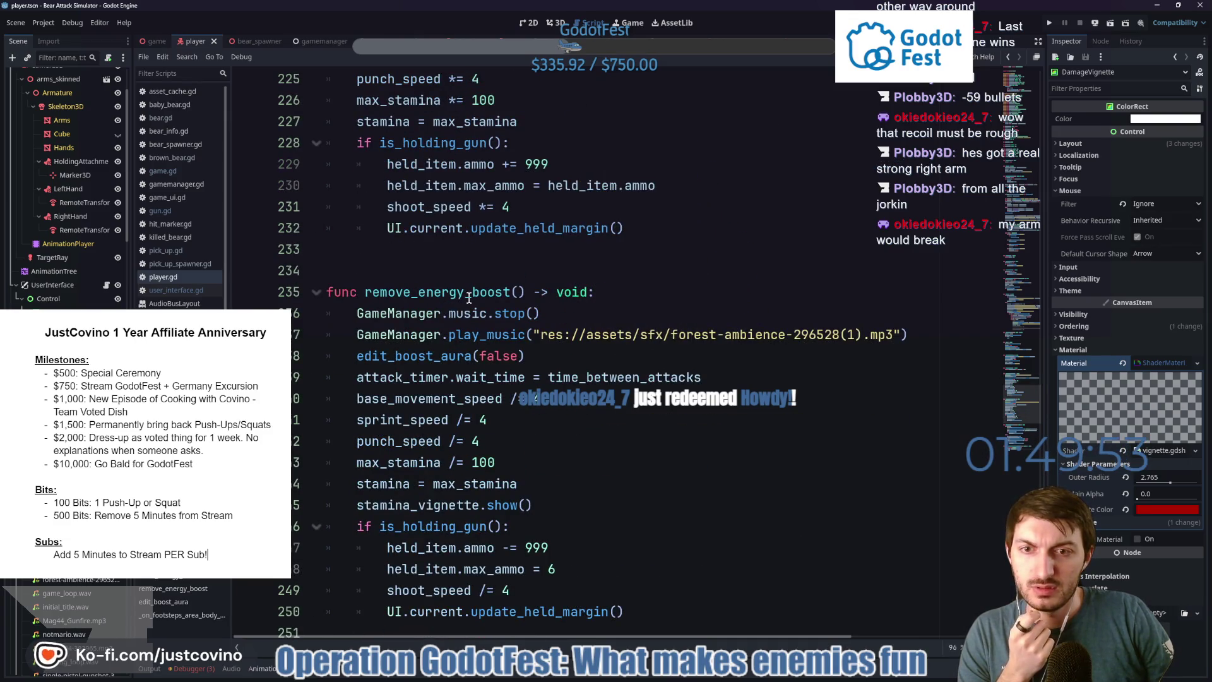
pyautogui.scroll(-1, 468, 297)
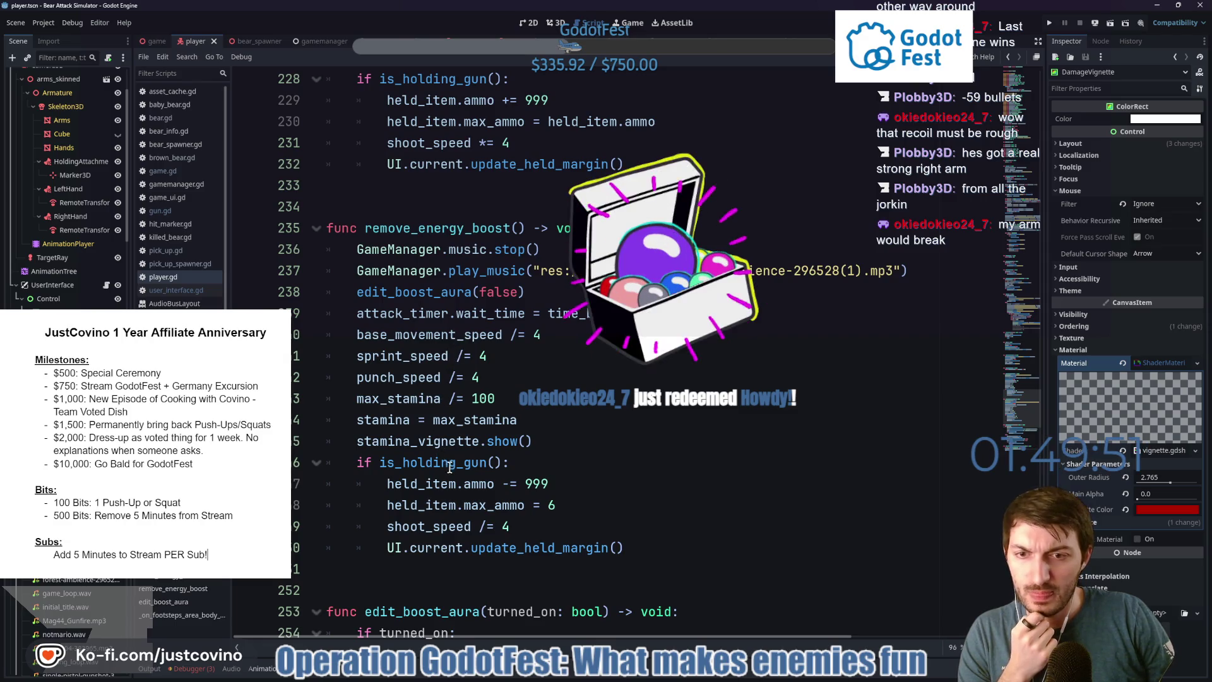
pyautogui.doubleClick(480, 462)
pyautogui.scroll(-1, 487, 472)
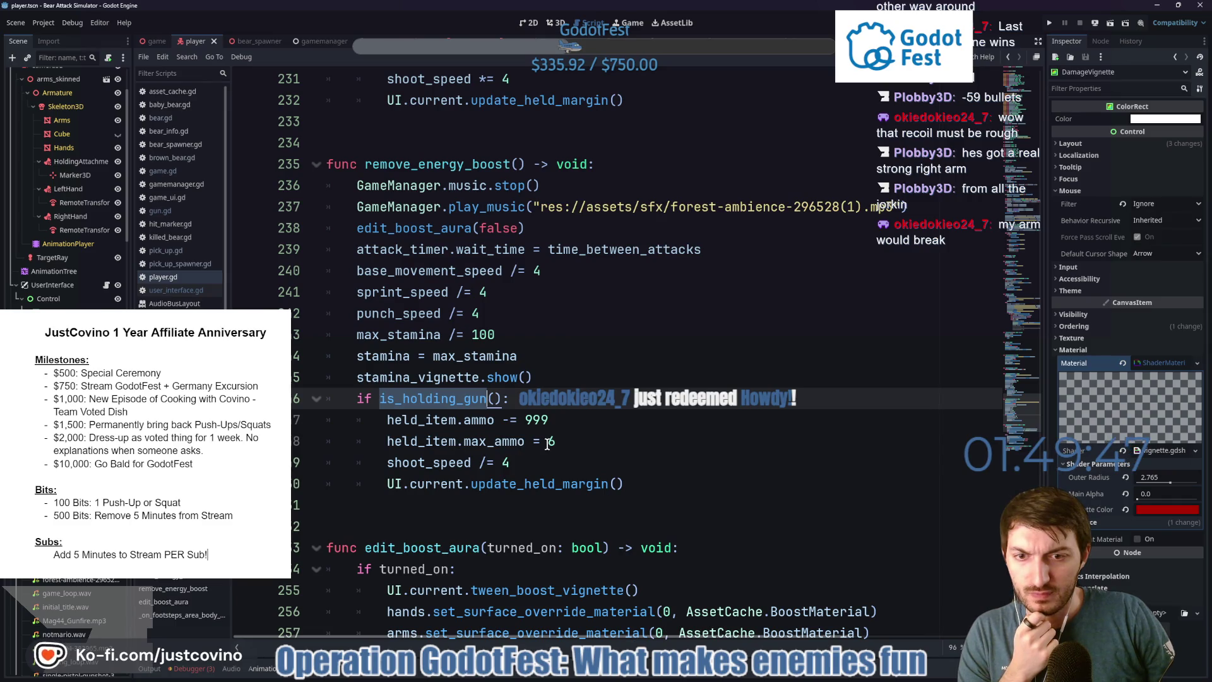
pyautogui.doubleClick(533, 484)
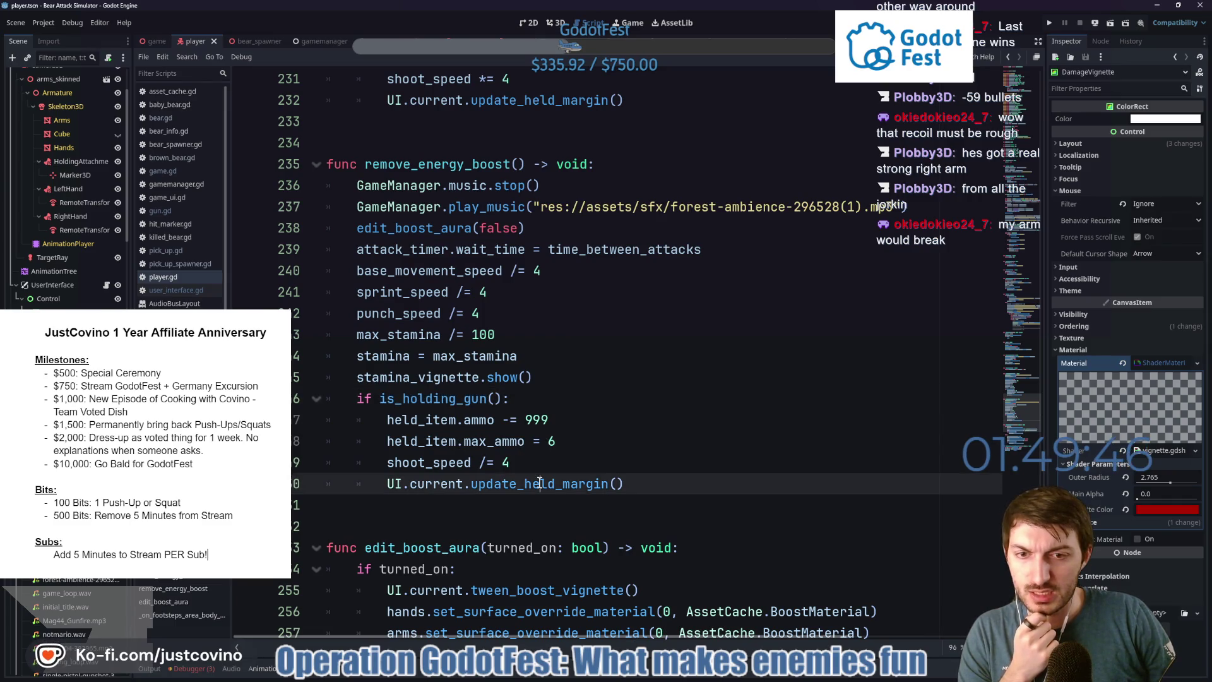
pyautogui.click(656, 484)
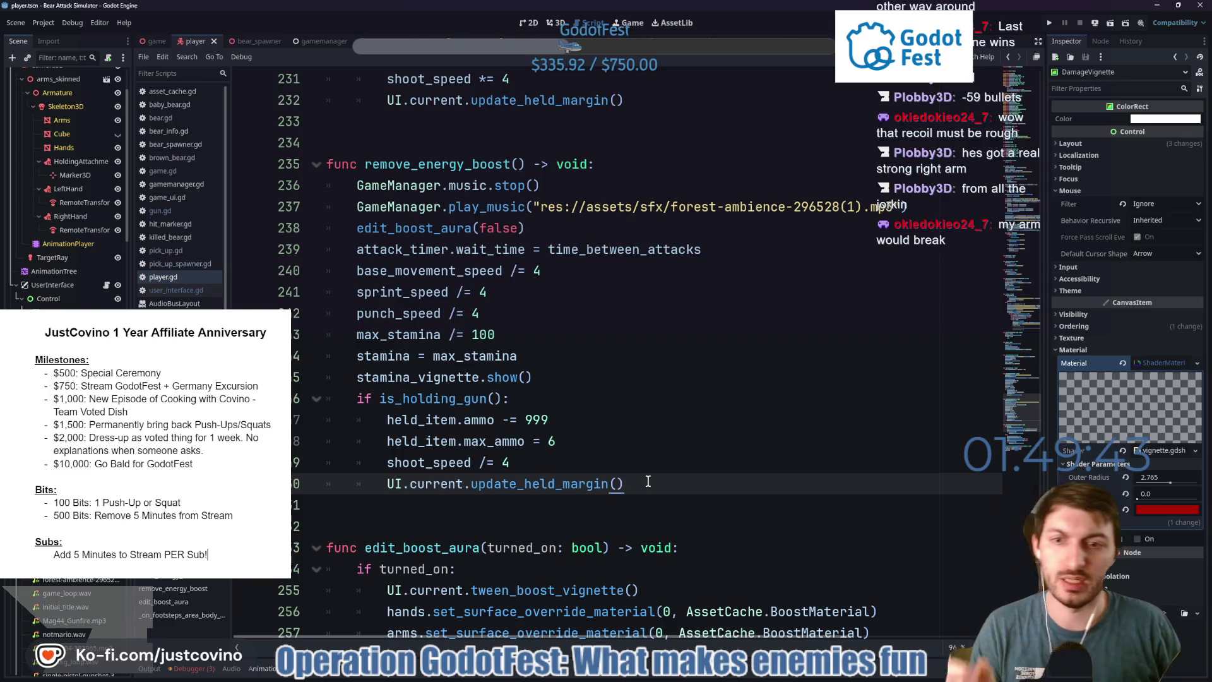
# Step: Add 'if held_item.ammo <= 0:' with 'held_item.throw()' inside, and save player.gd
pyautogui.press('Return')
pyautogui.write('if')
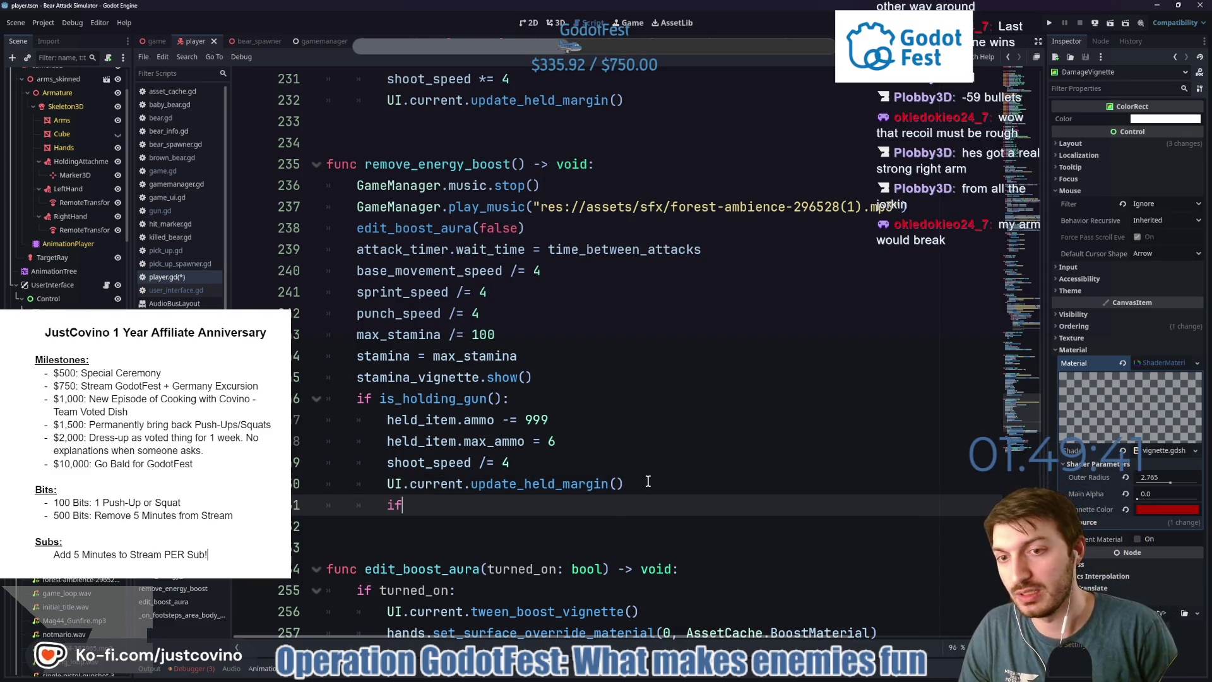
pyautogui.write(' held_item.ammo')
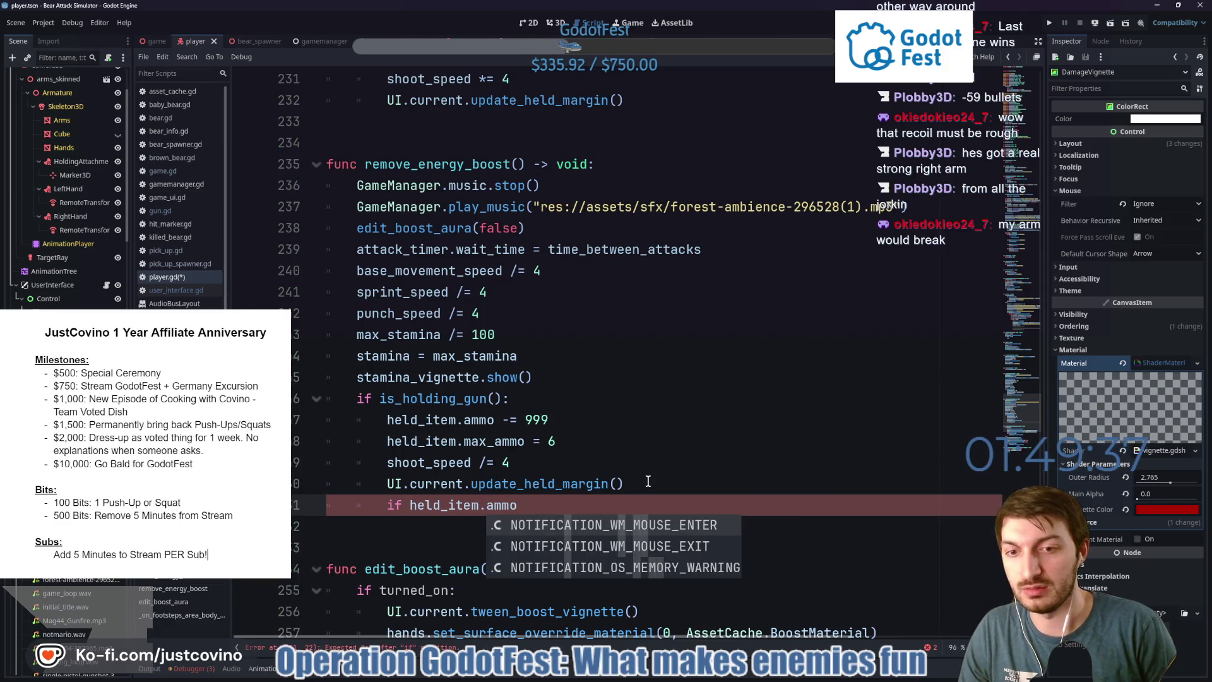
pyautogui.write(' <=')
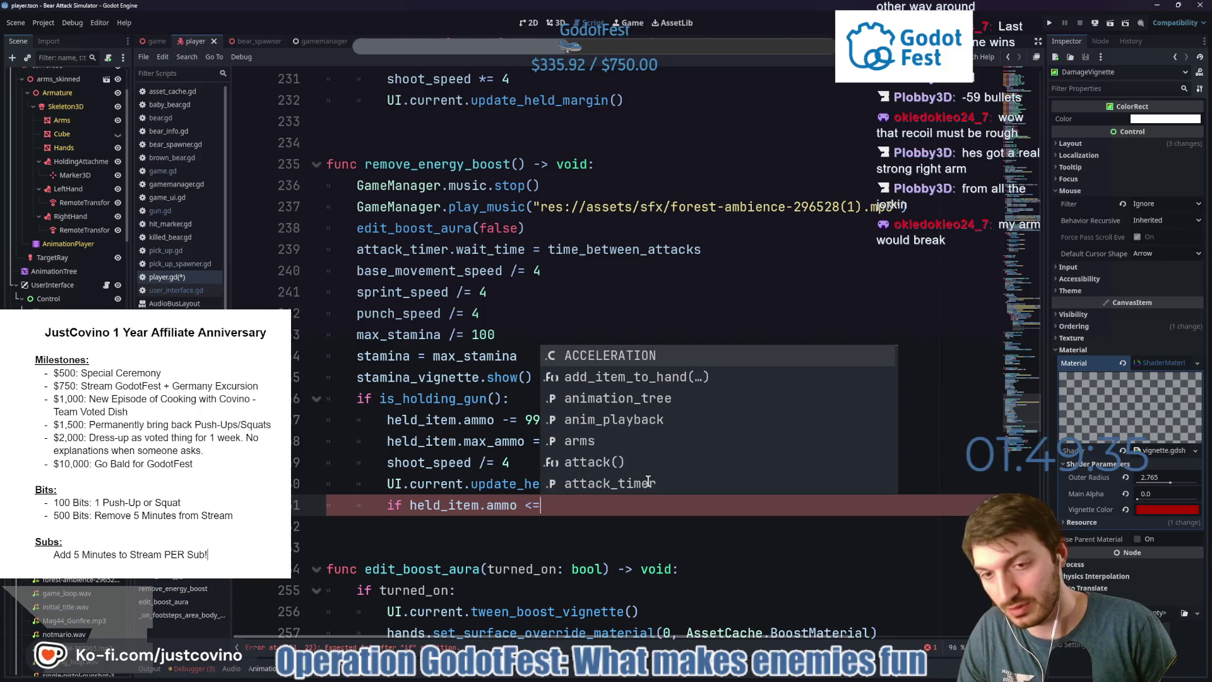
pyautogui.write(' 0:')
pyautogui.press('Return')
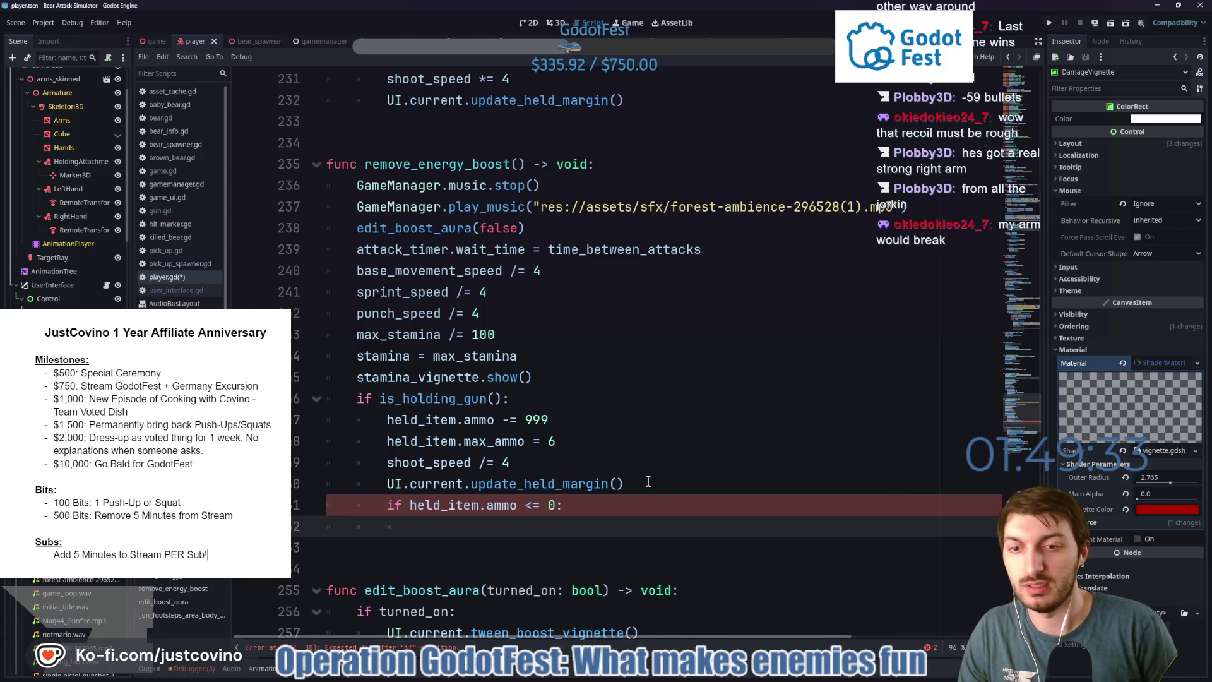
pyautogui.write('held_item.thr')
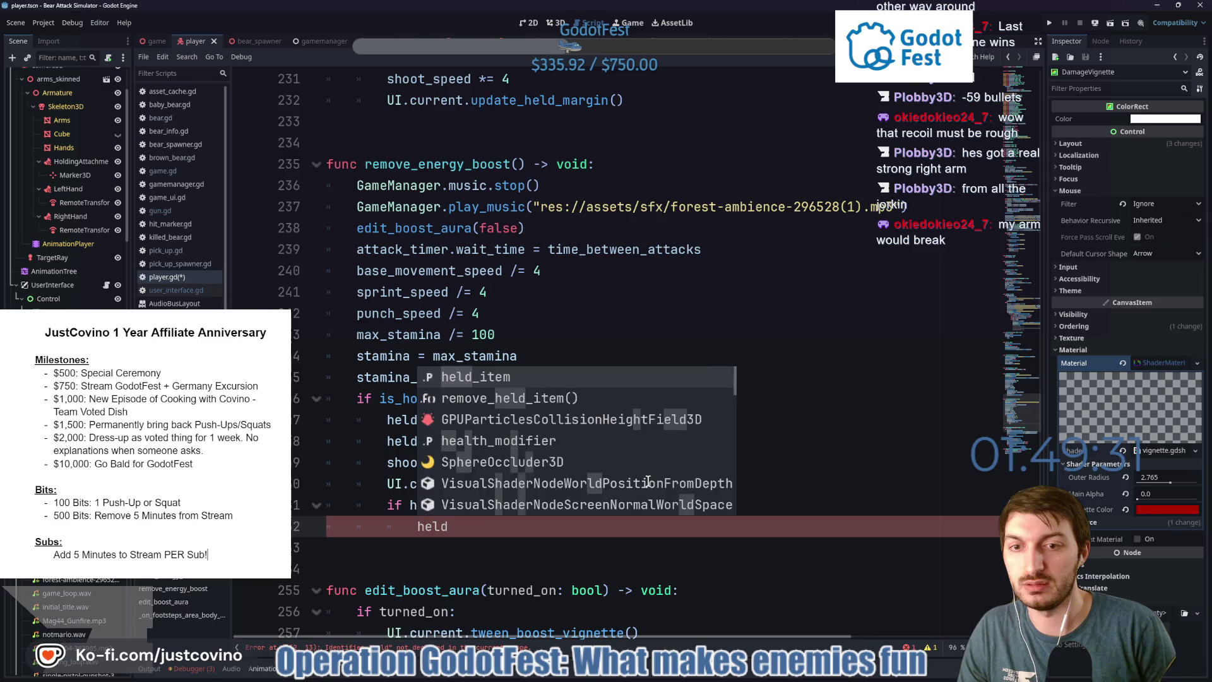
pyautogui.write('oq()')
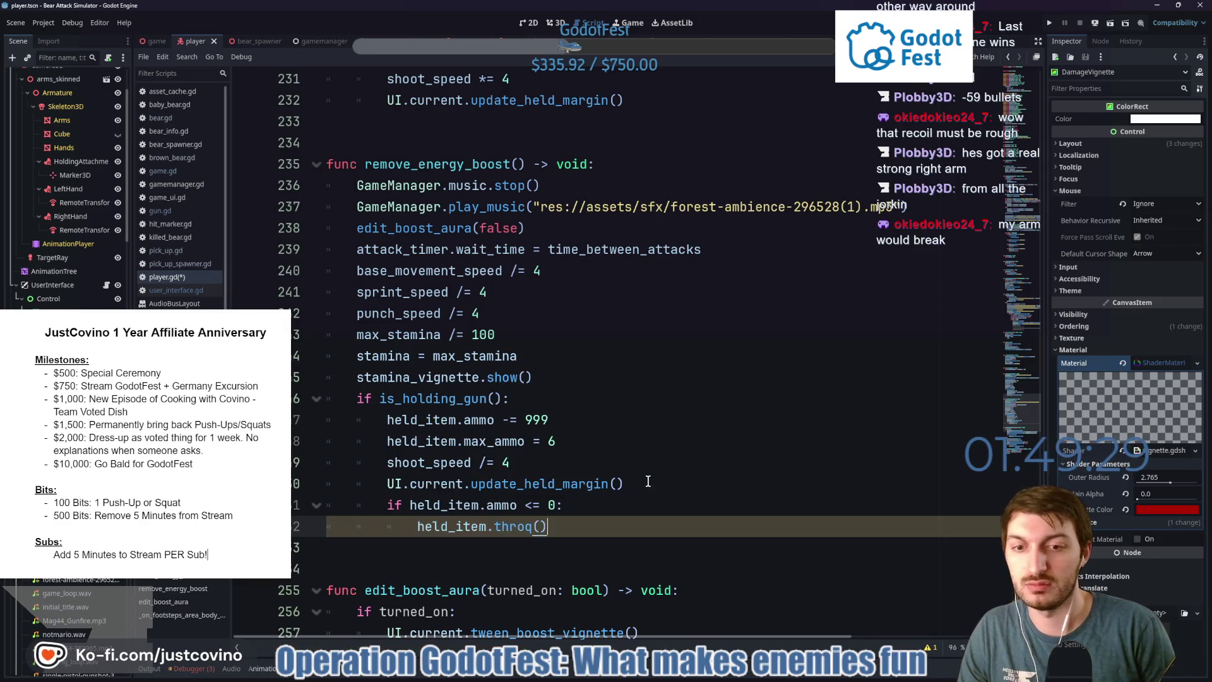
pyautogui.hotkey('ctrl', 's')
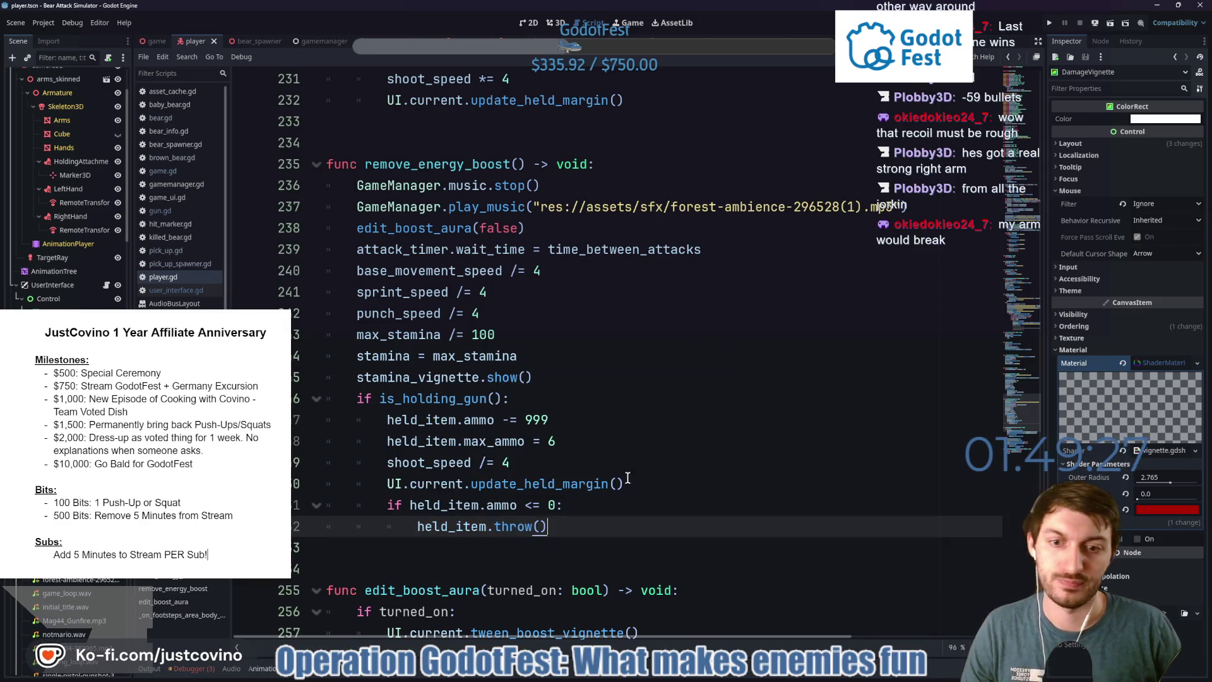
pyautogui.click(154, 41)
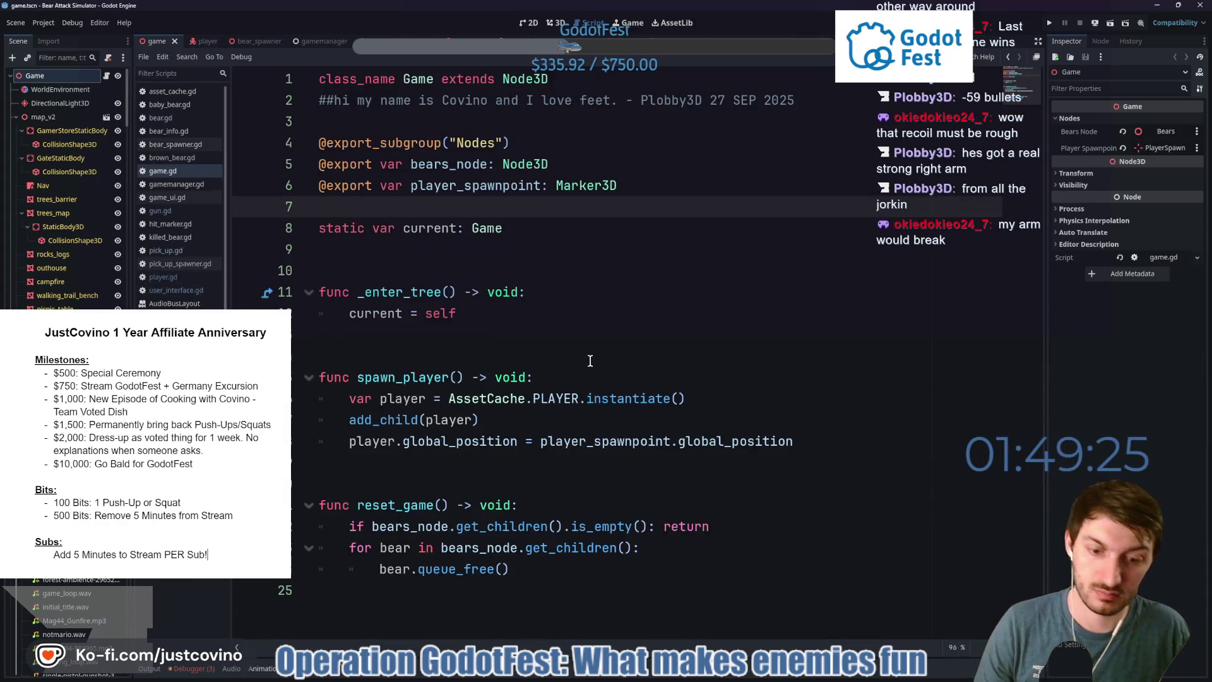
# Step: Run the game and pick up the energy drink and the revolver
pyautogui.press('F5')
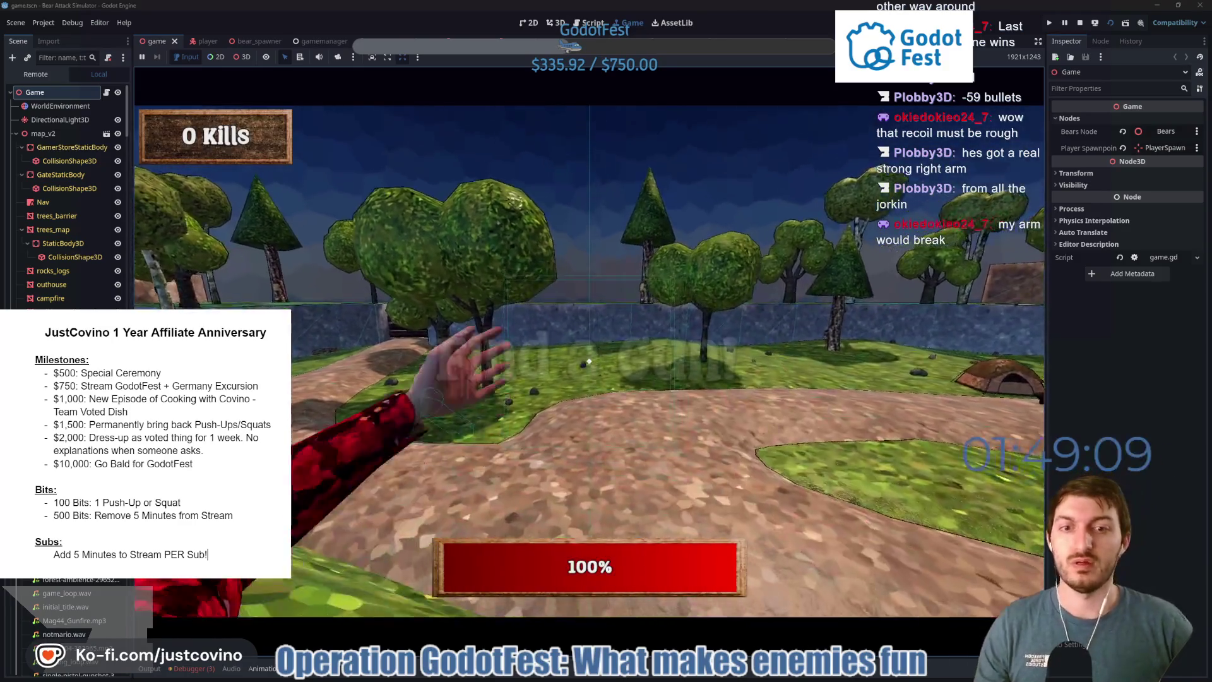
pyautogui.press('w')
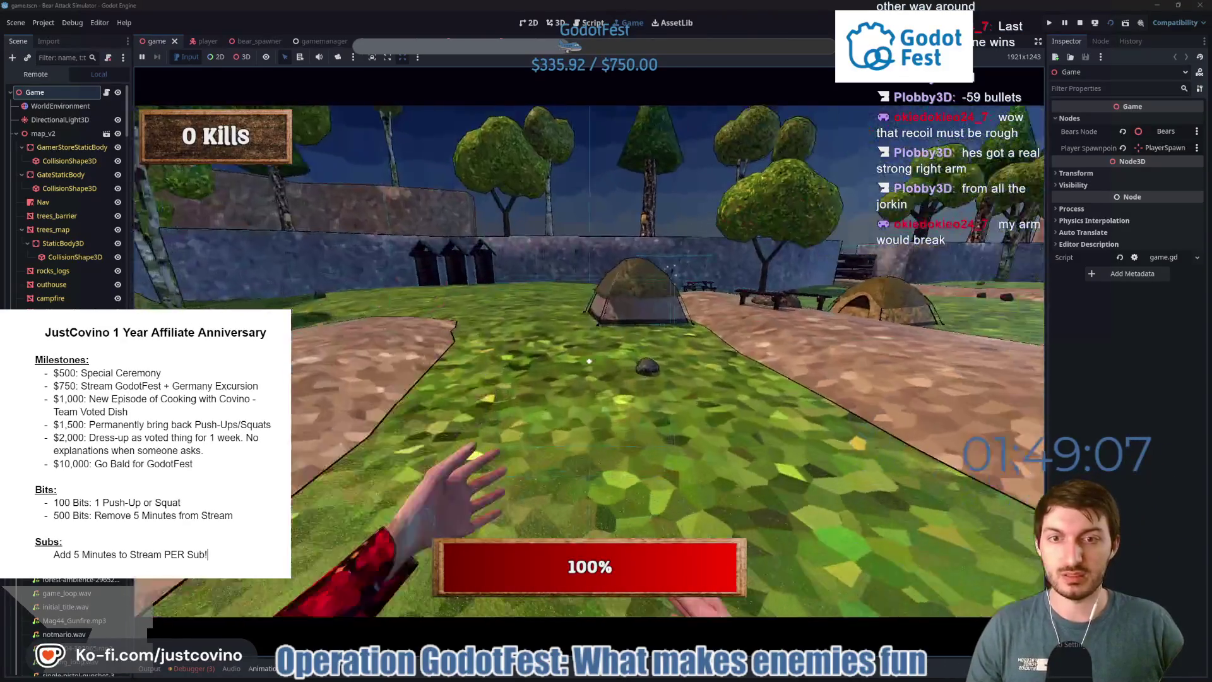
pyautogui.press('w')
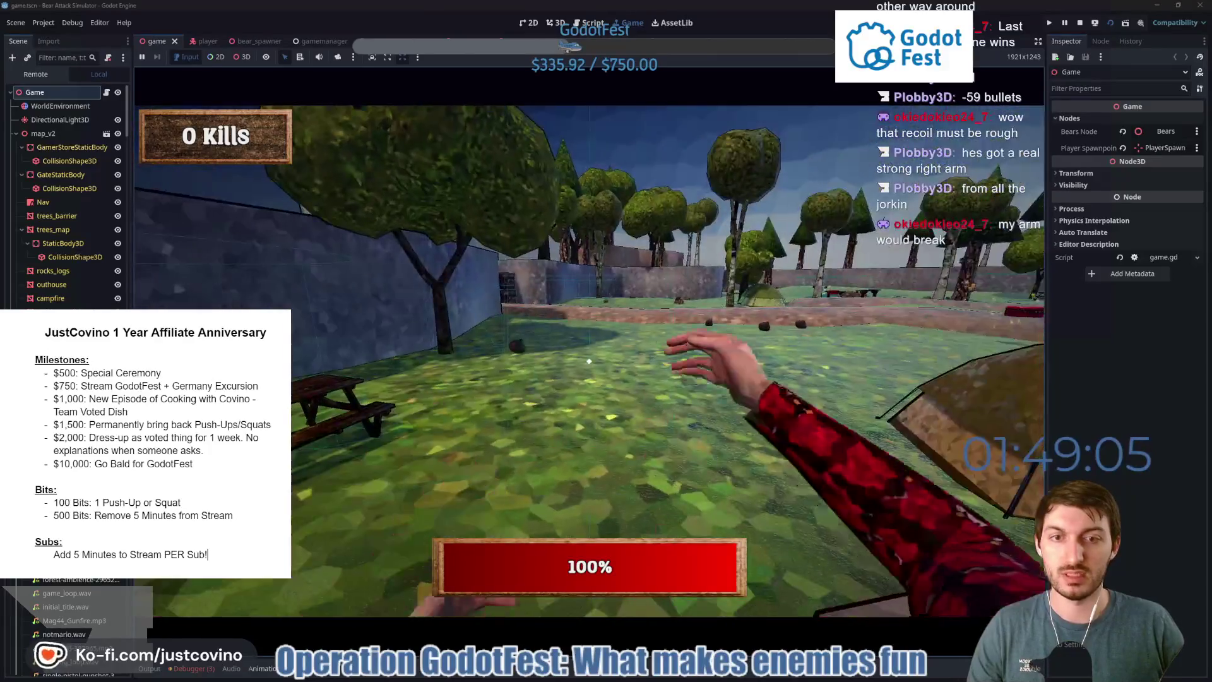
pyautogui.press('w')
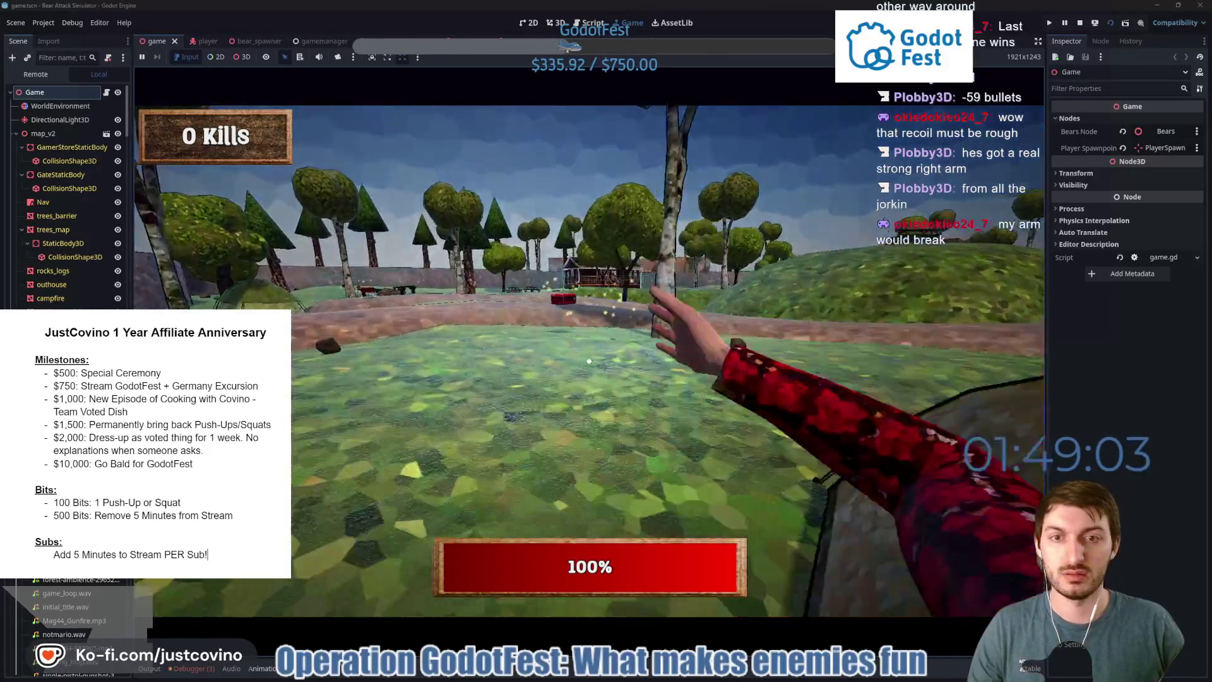
pyautogui.press('w')
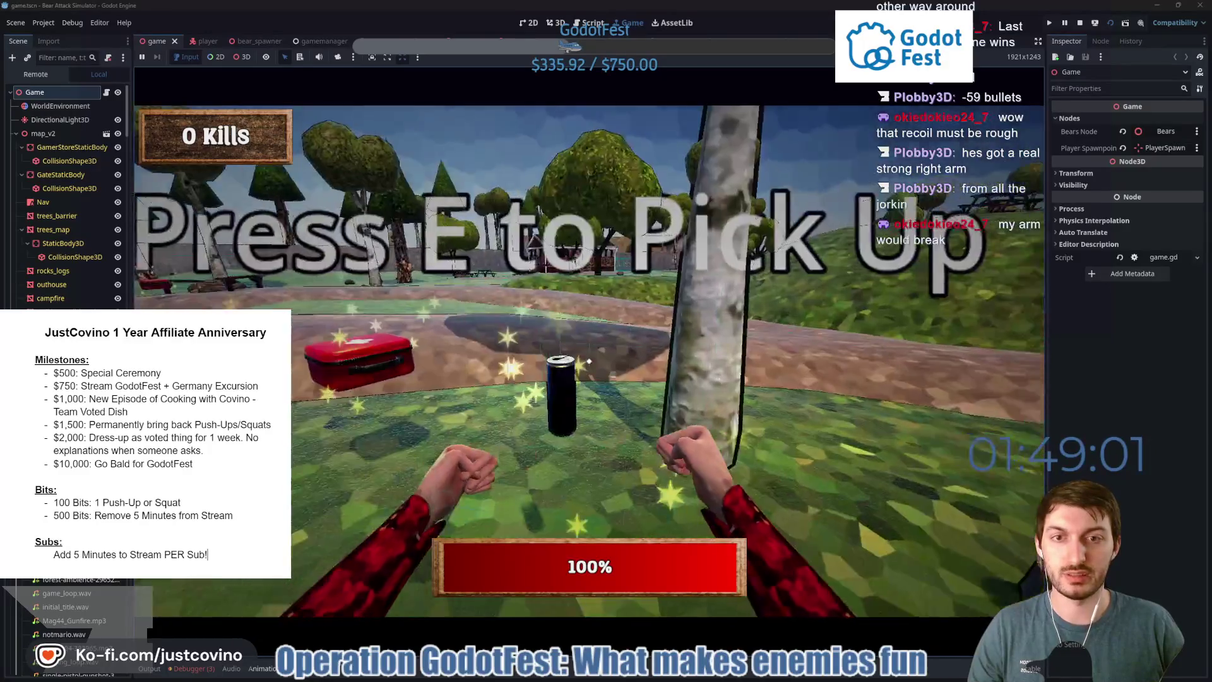
pyautogui.press('e')
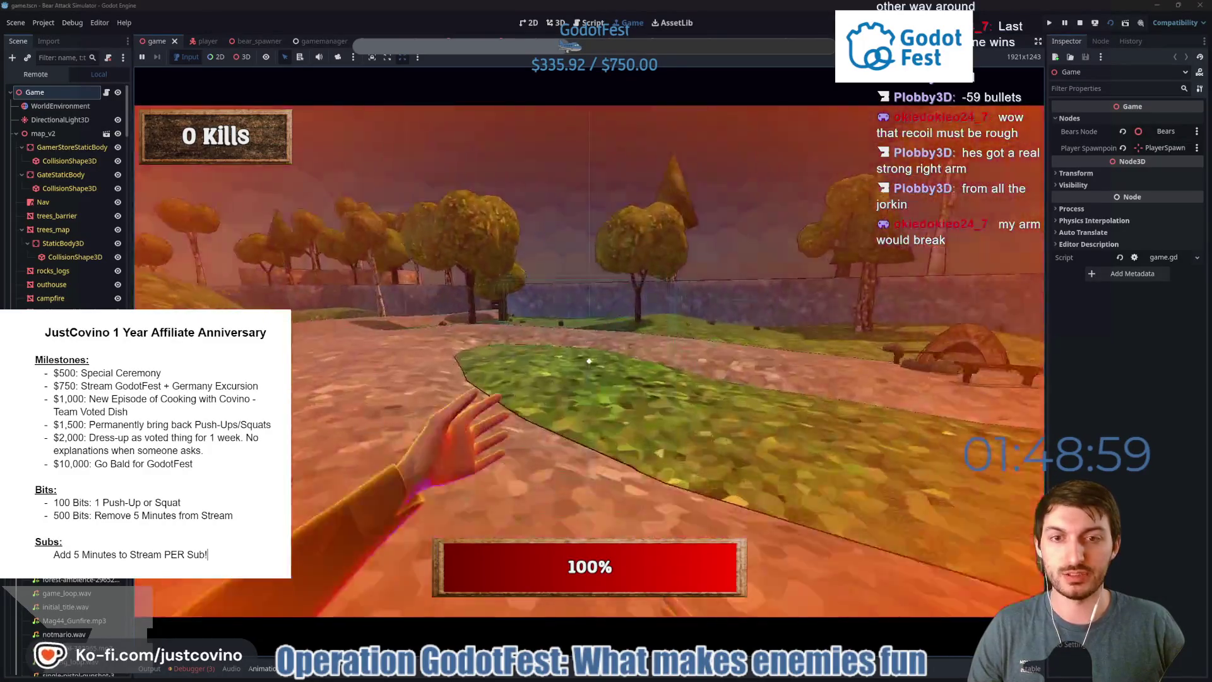
pyautogui.press('w')
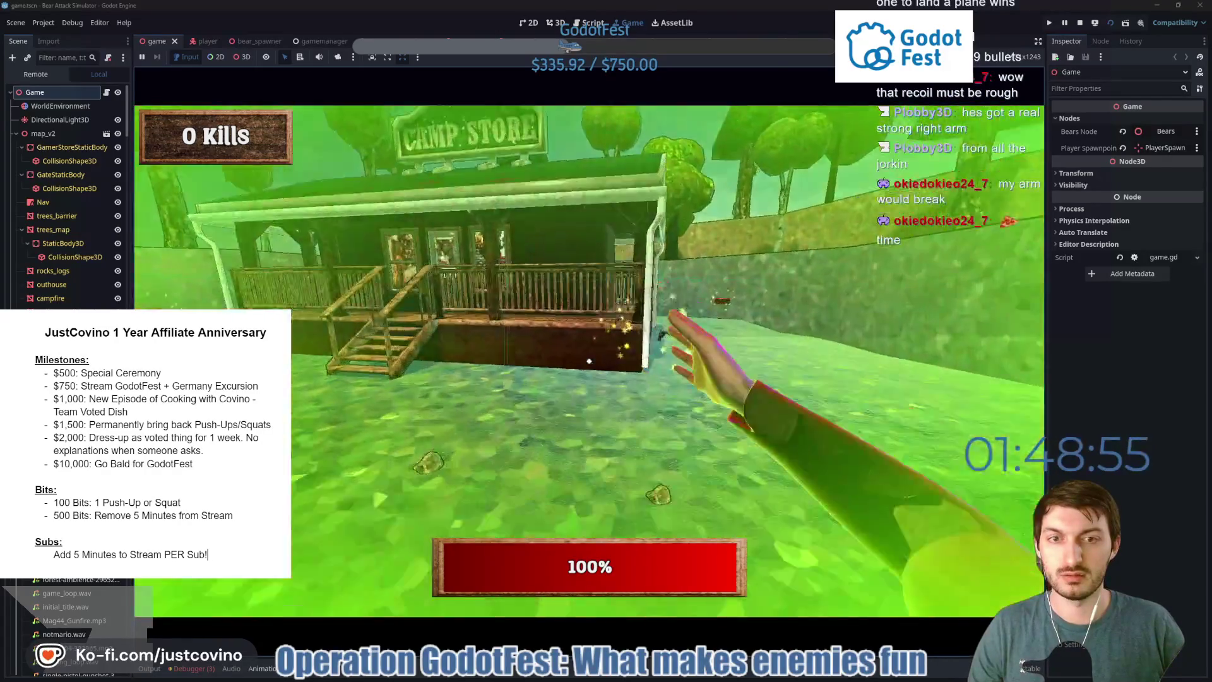
pyautogui.press('e')
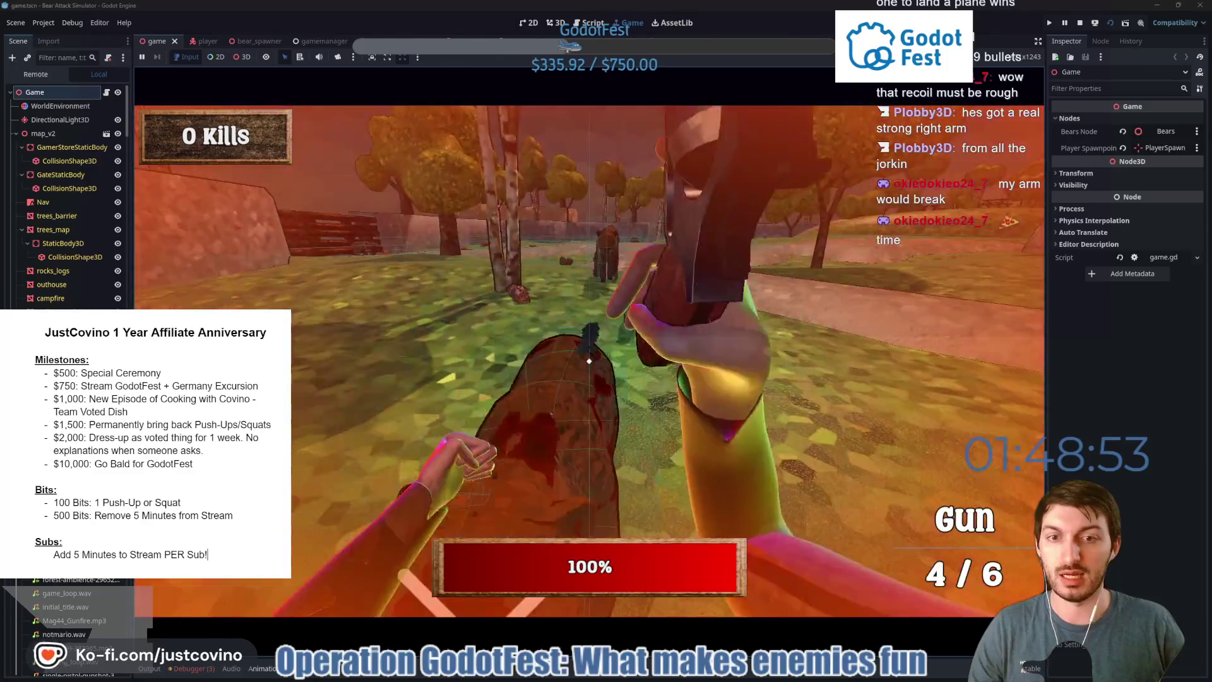
# Step: Shoot bears, drink the energy drink, and keep firing the boosted gun
pyautogui.click(589, 361)
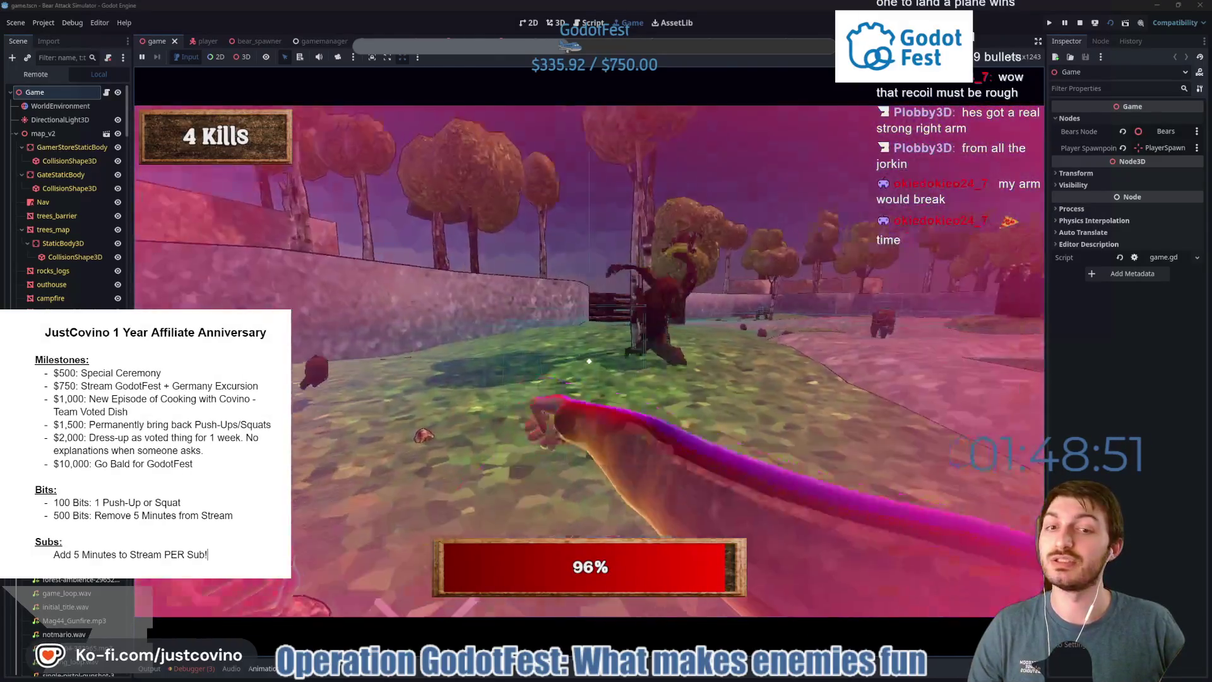
pyautogui.click(588, 361)
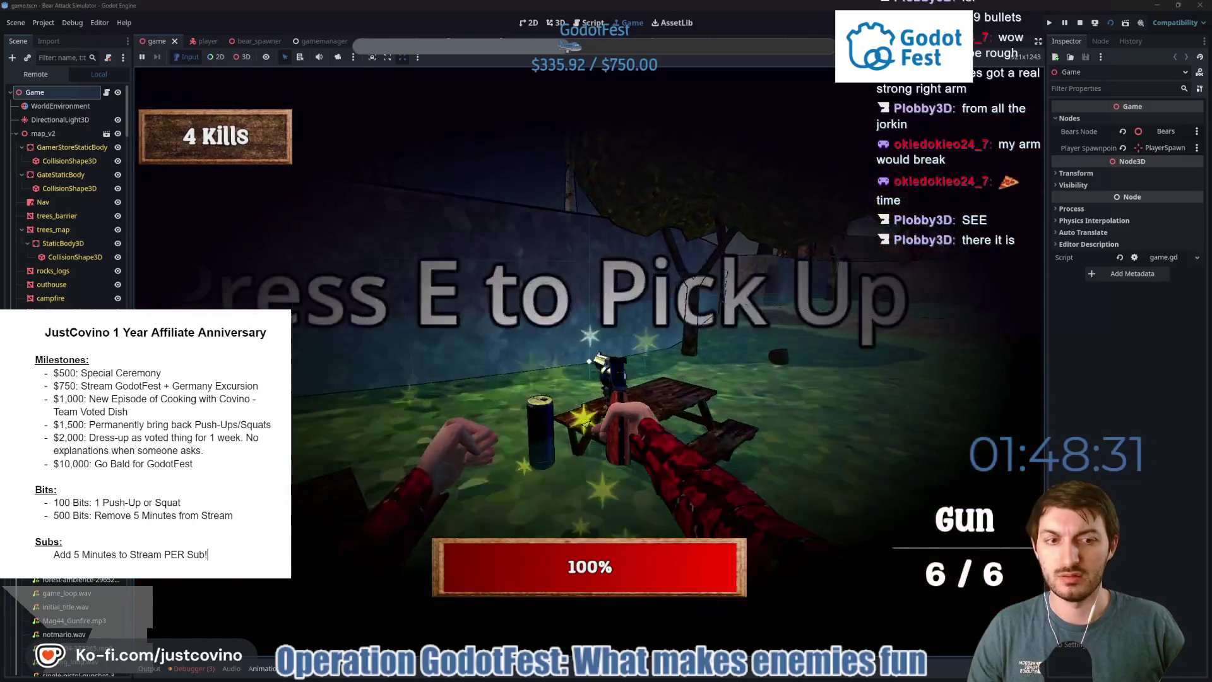
pyautogui.press('e')
pyautogui.click(589, 362)
pyautogui.click(589, 361)
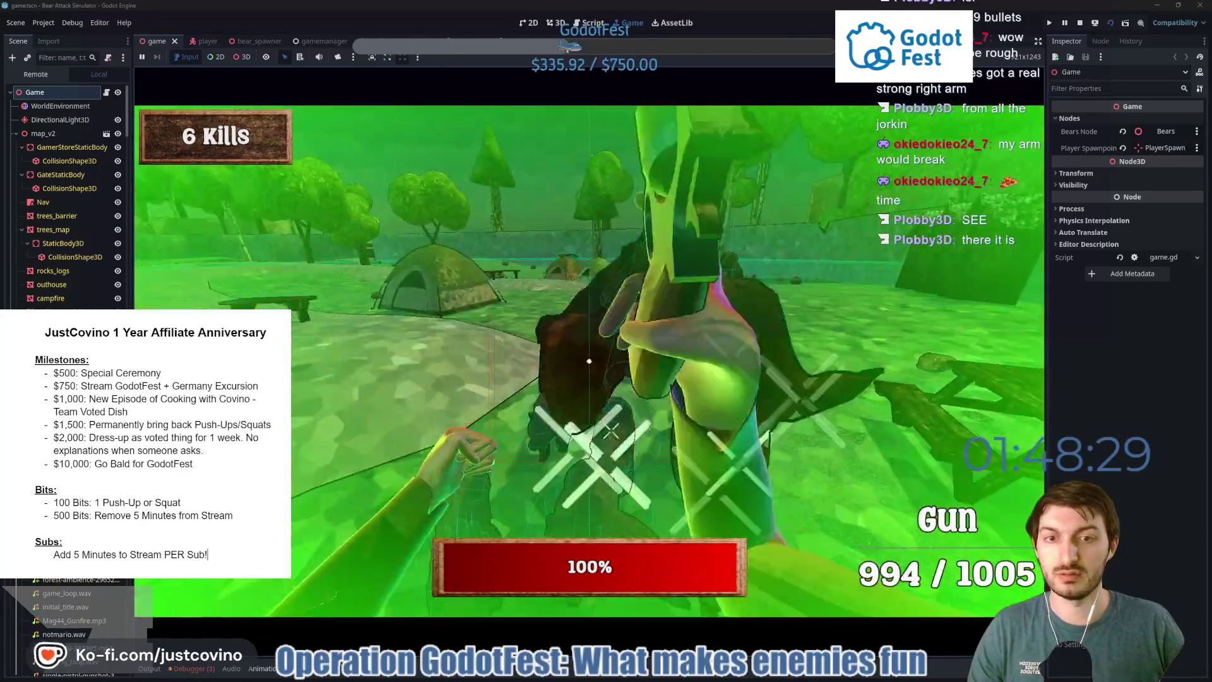
pyautogui.click(589, 361)
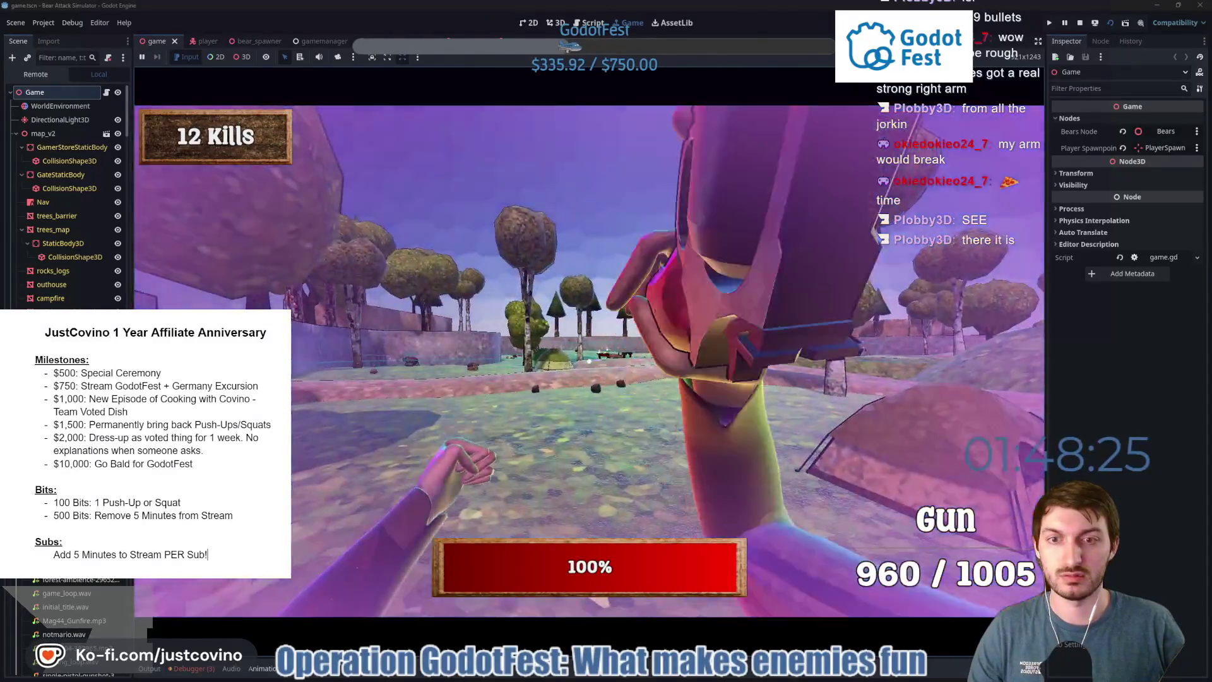
pyautogui.click(589, 361)
pyautogui.click(589, 361)
pyautogui.click(589, 361)
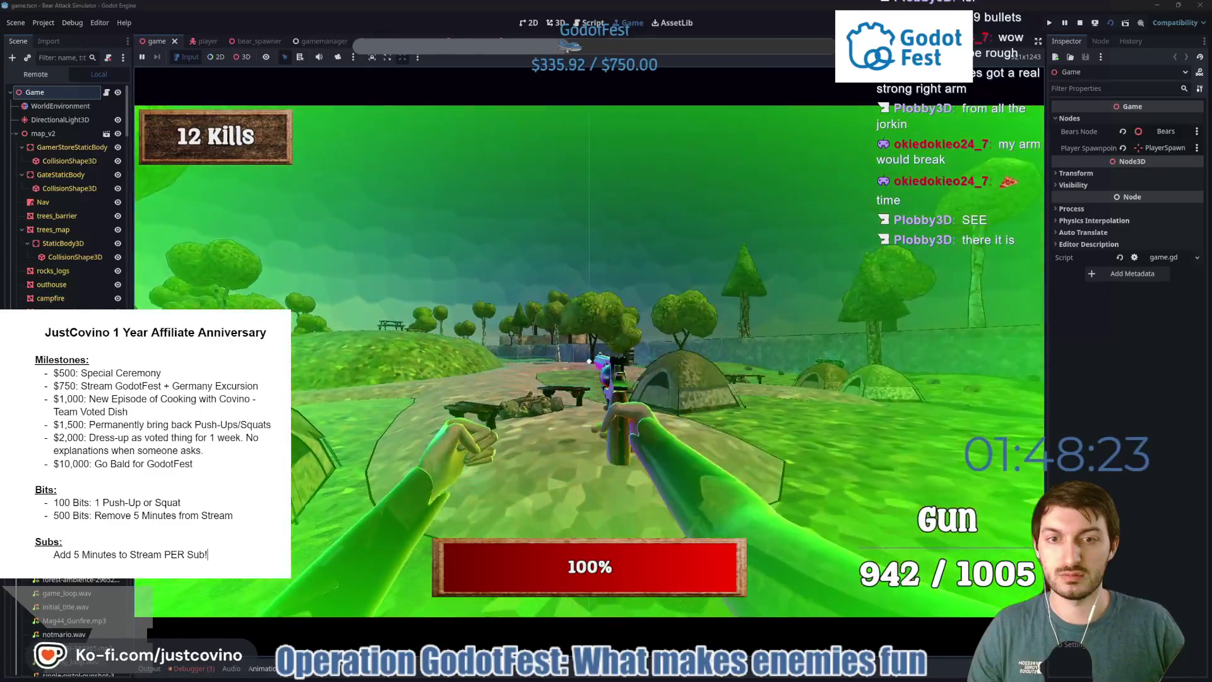
pyautogui.click(589, 361)
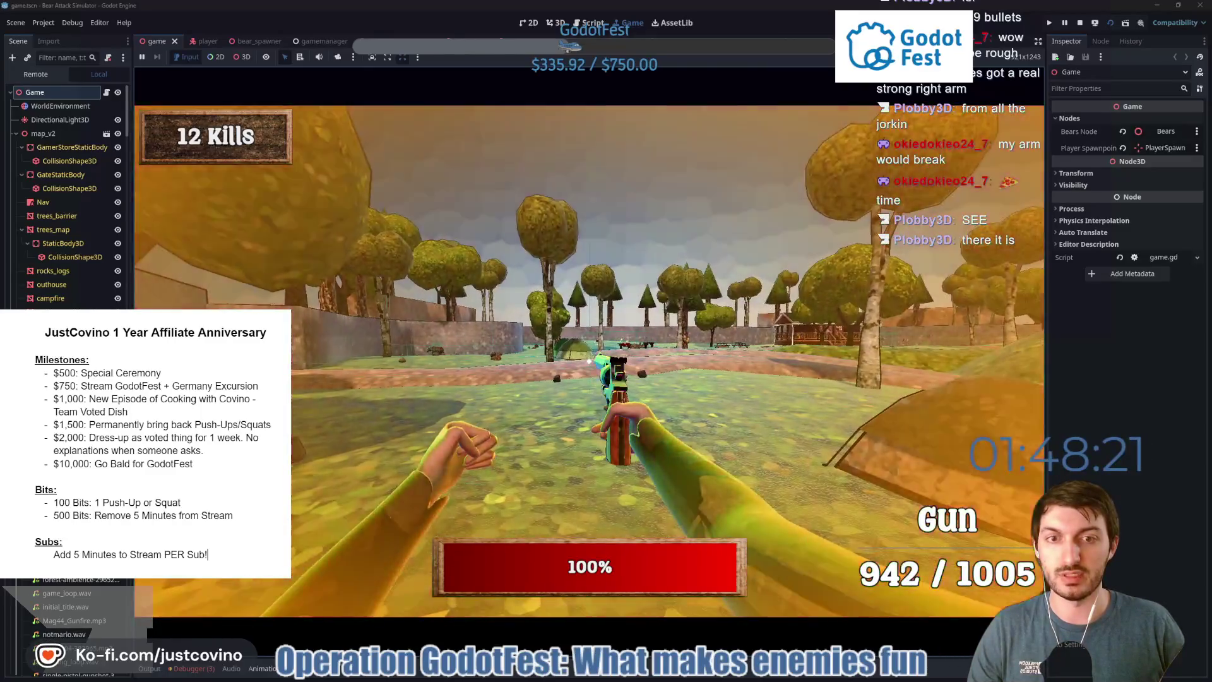
# Step: Punch with empty hands once the gun is gone, then stop the game
pyautogui.press('1')
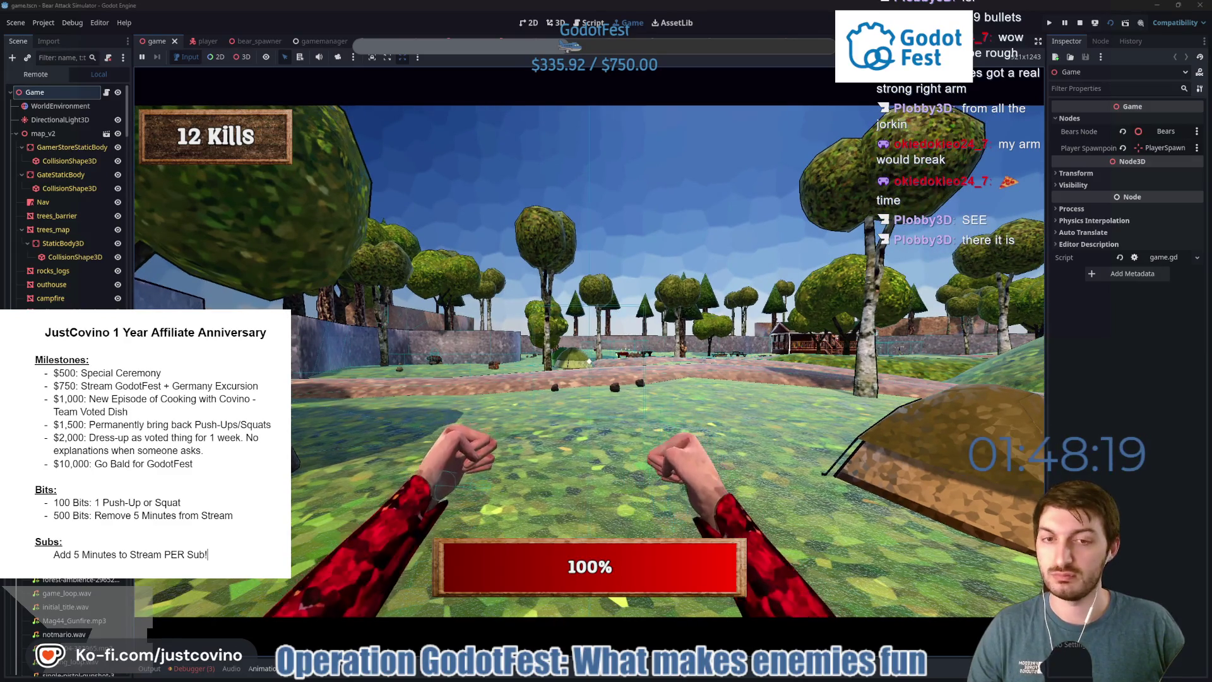
pyautogui.click(589, 361)
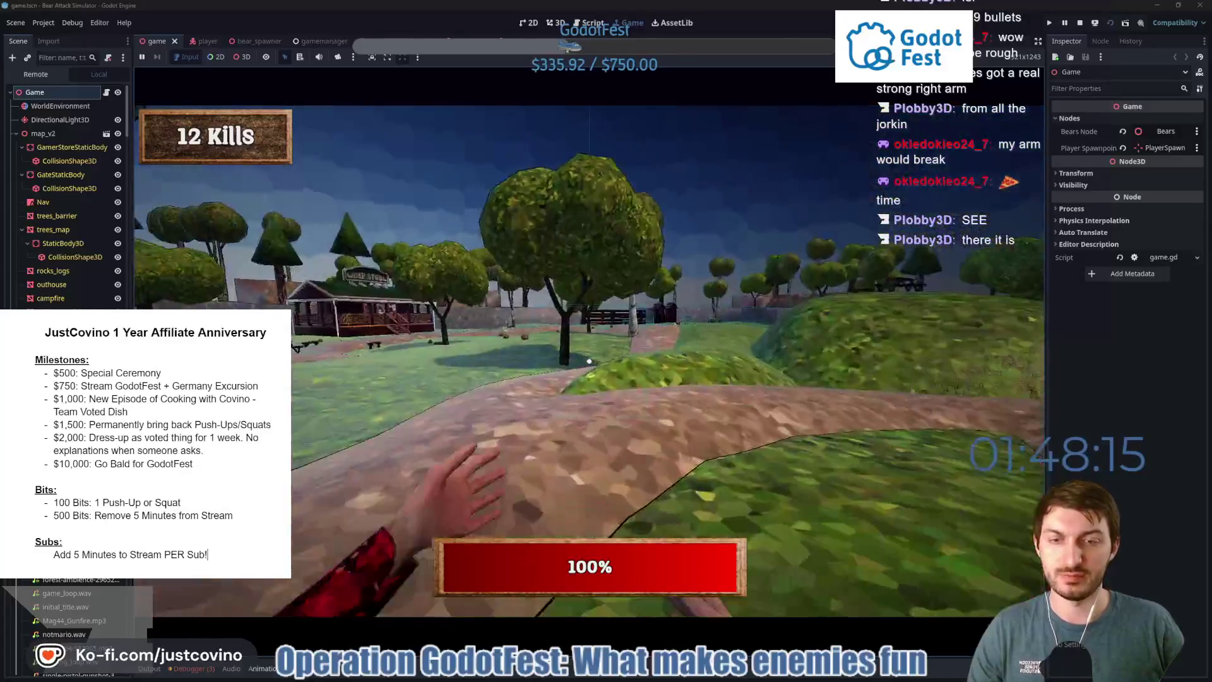
pyautogui.click(588, 361)
pyautogui.click(588, 361)
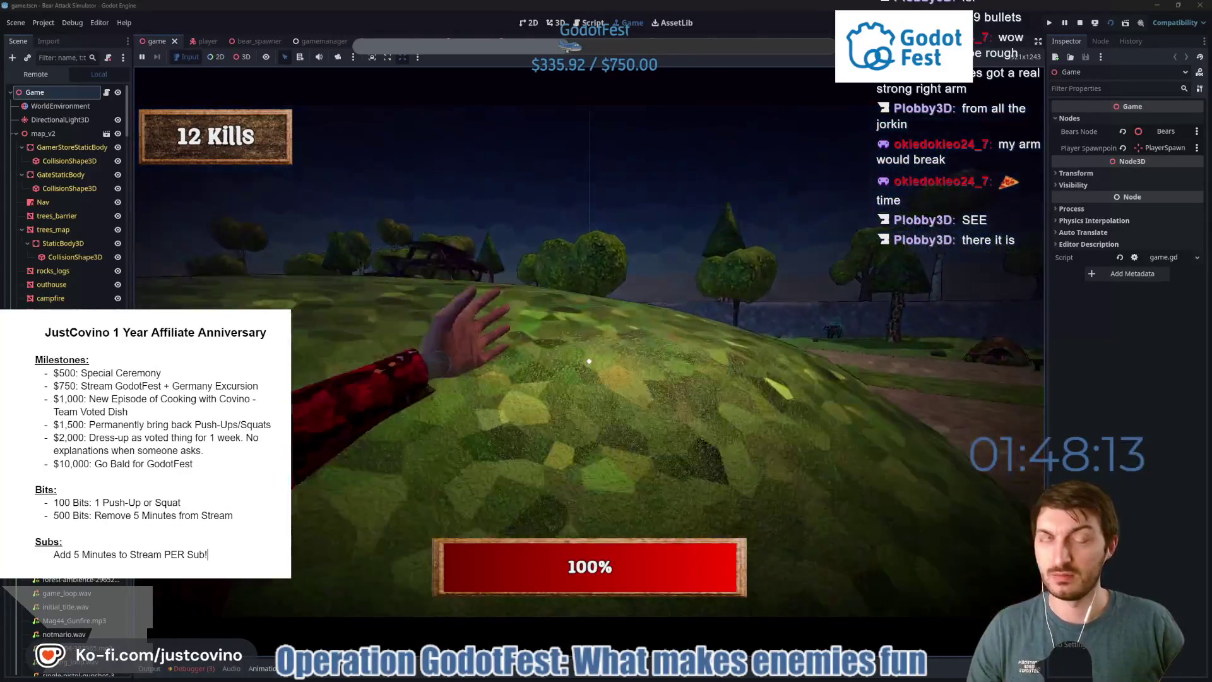
pyautogui.click(589, 361)
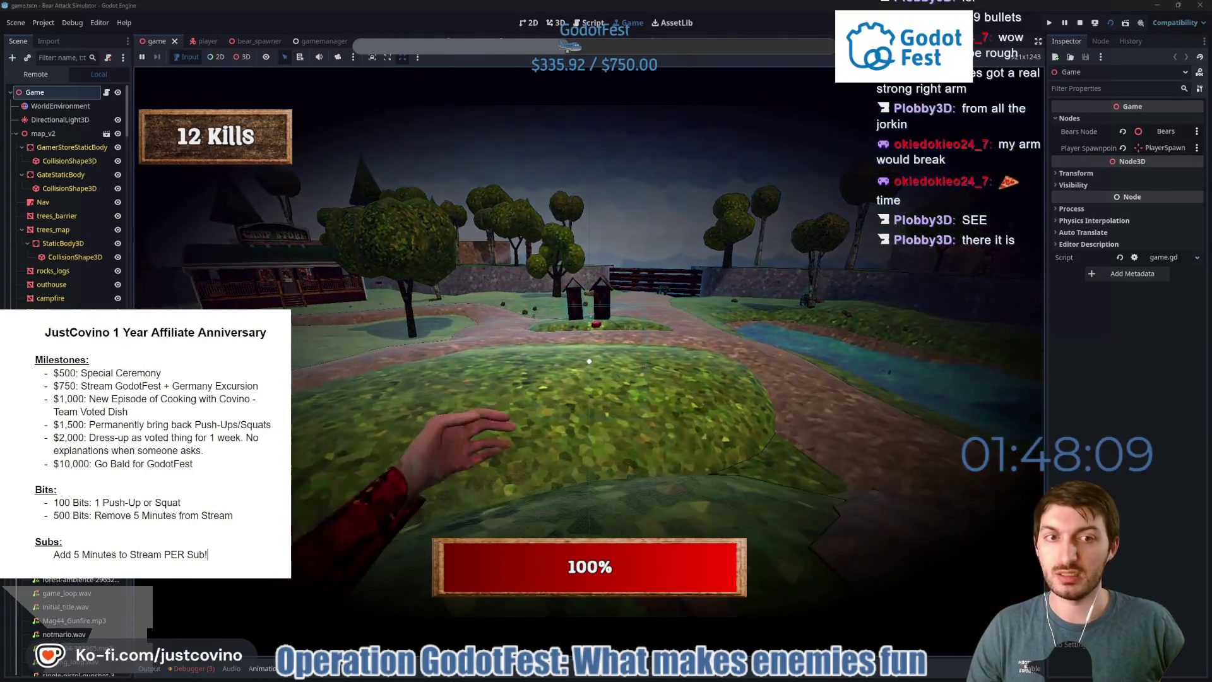
pyautogui.press('F8')
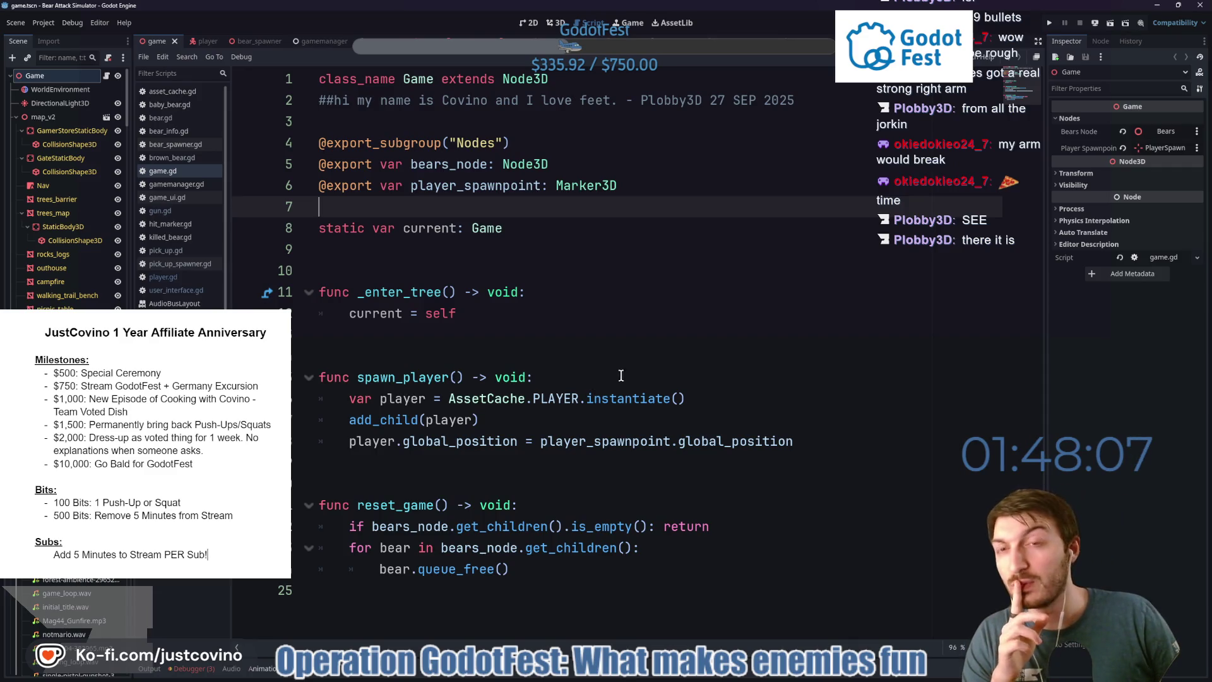
# Step: Scroll player.gd to remove_energy_boost() and its ammo-at-or-below-0 throw check
pyautogui.click(203, 41)
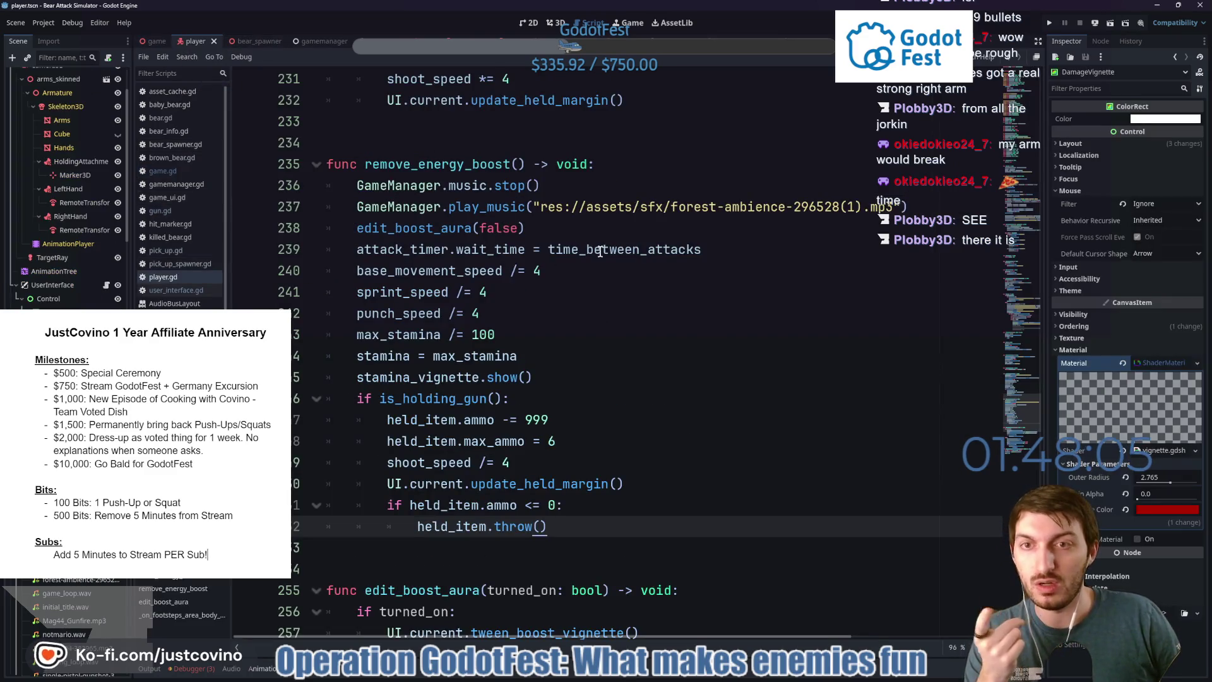
pyautogui.scroll(5, 600, 252)
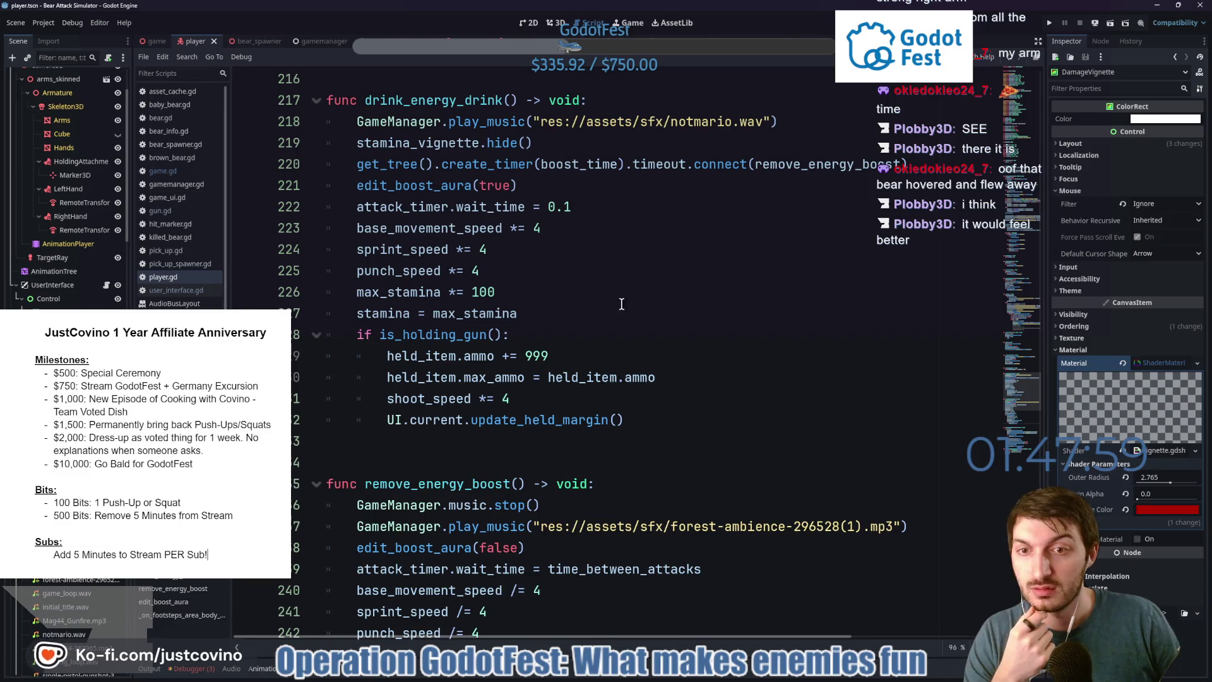
pyautogui.scroll(1, 593, 322)
pyautogui.scroll(20, 600, 215)
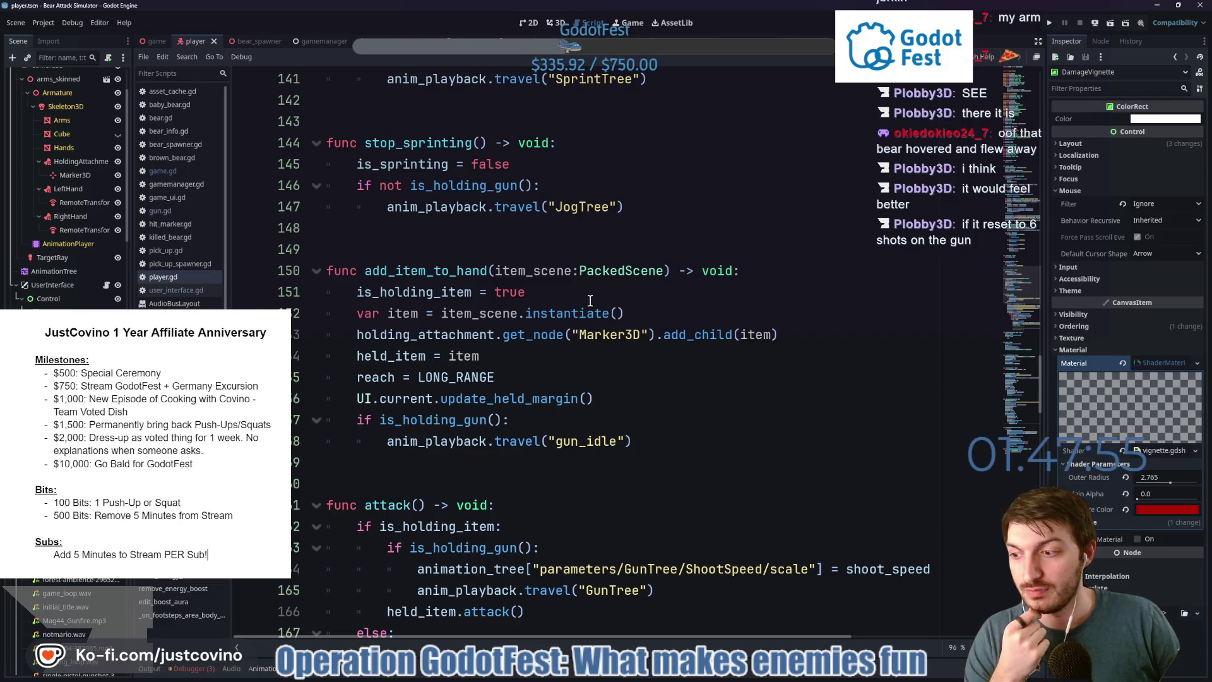
pyautogui.scroll(2, 590, 301)
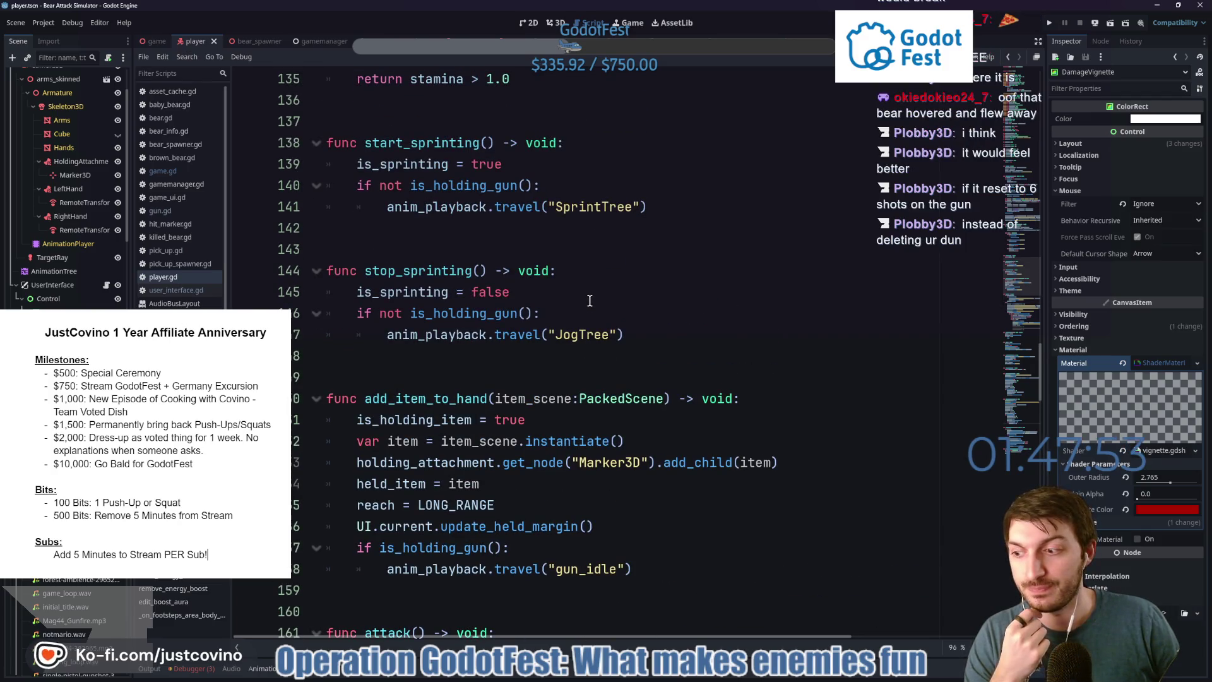
pyautogui.scroll(6, 590, 300)
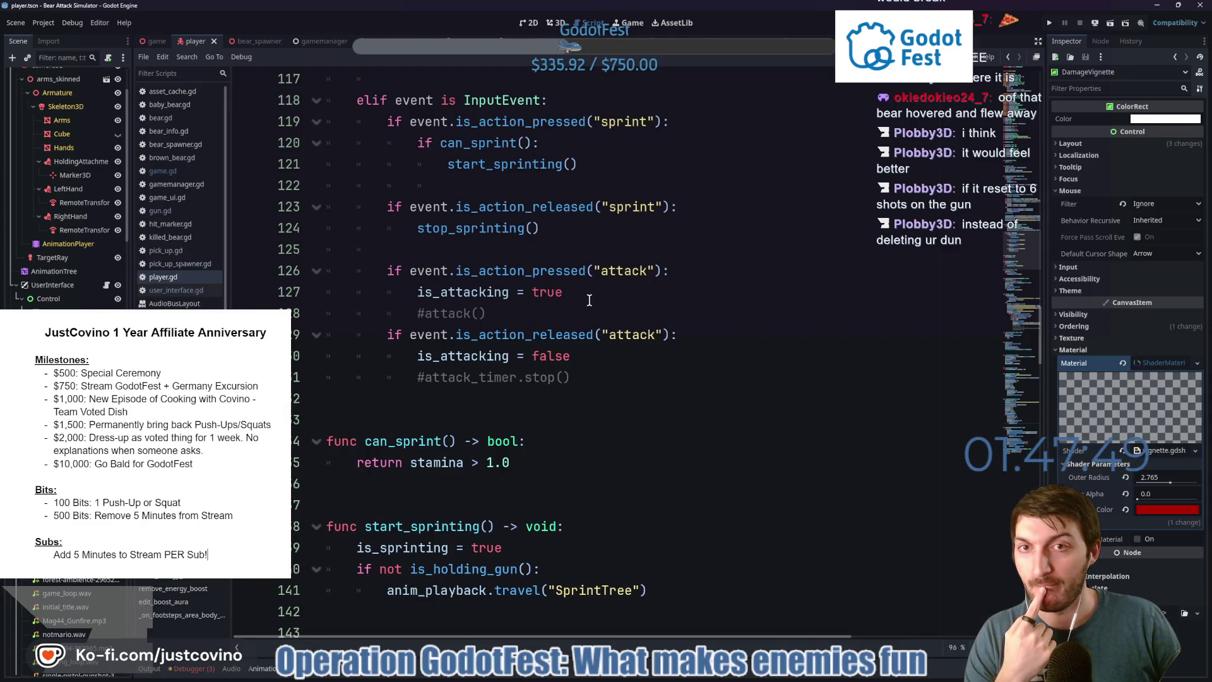
pyautogui.scroll(-2, 590, 300)
pyautogui.scroll(-20, 590, 300)
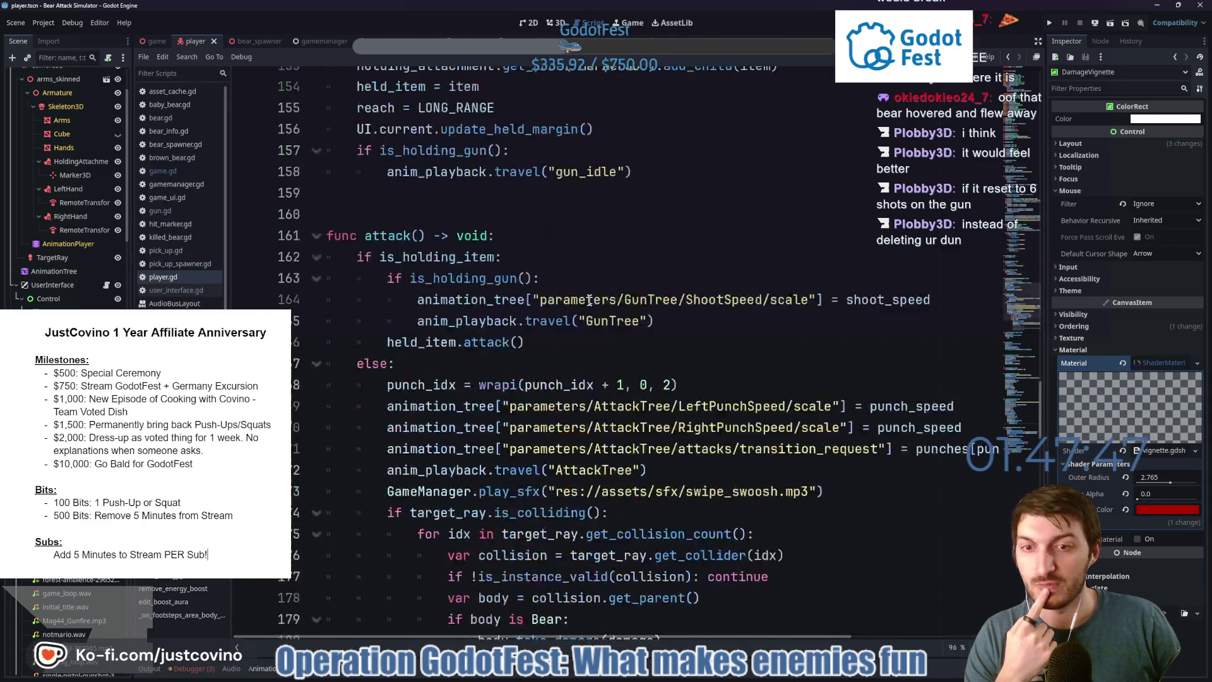
pyautogui.scroll(-20, 584, 298)
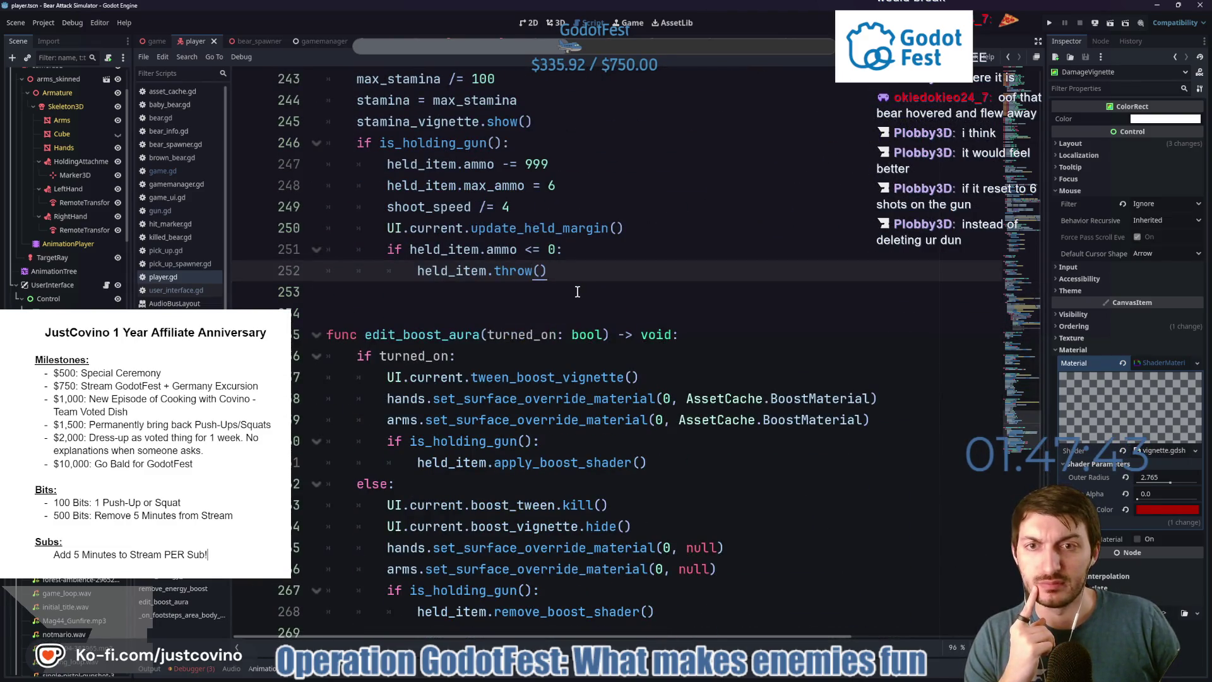
pyautogui.scroll(2, 577, 291)
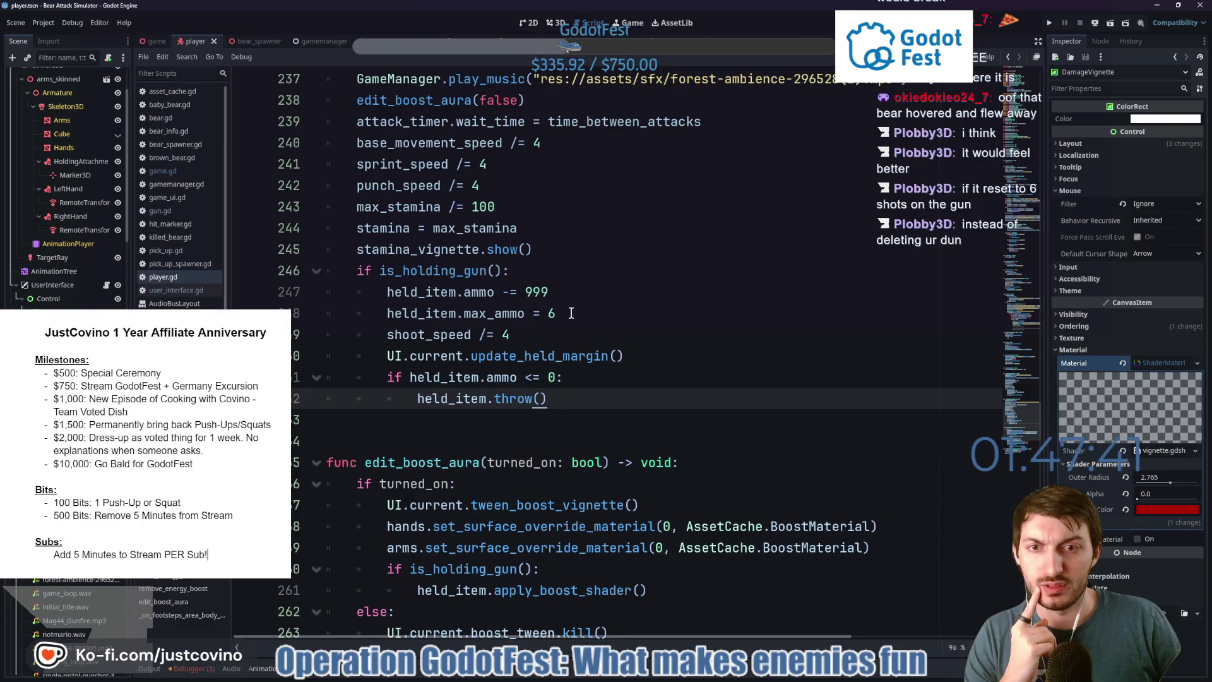
# Step: Change line 247's '-= 999' to '= 6' and comment out the ammo throw lines with Ctrl+K
pyautogui.moveTo(550, 292); pyautogui.dragTo(513, 292)
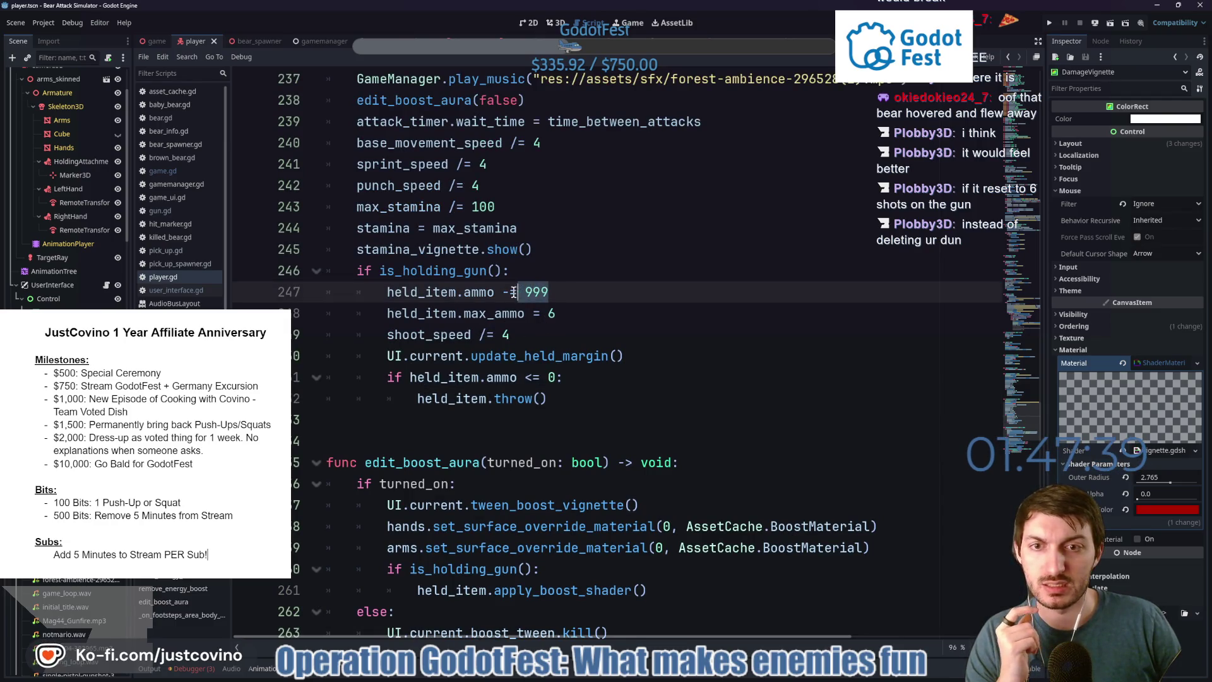
pyautogui.write('6')
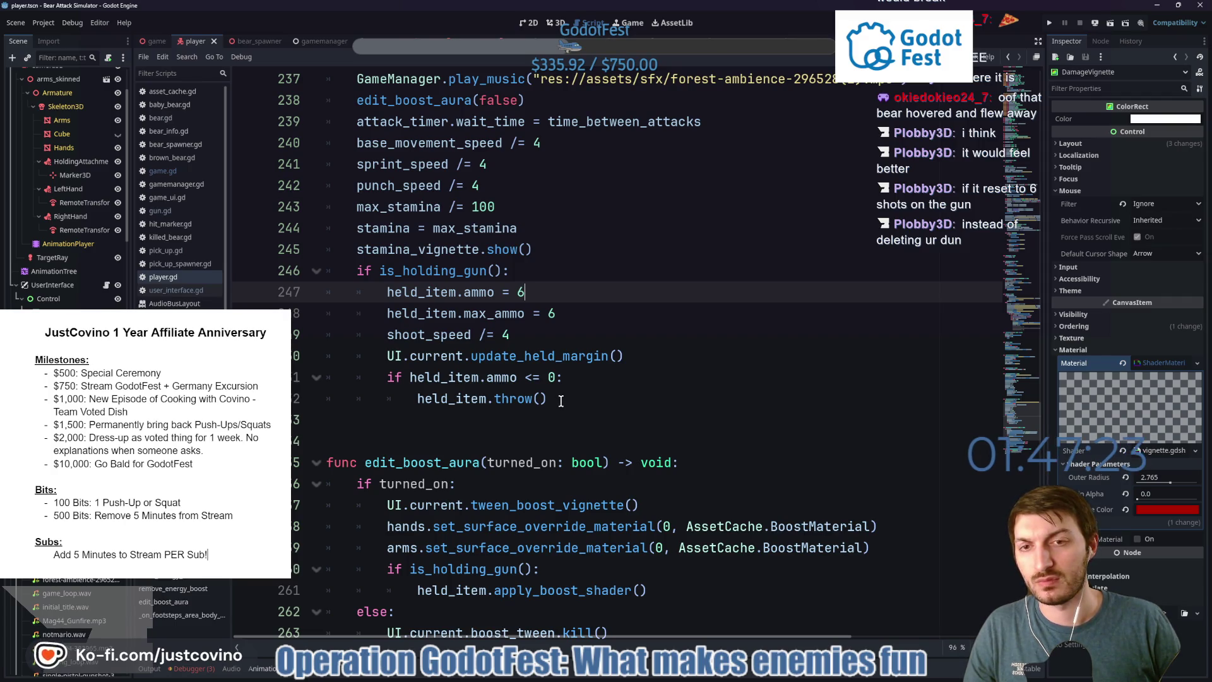
pyautogui.moveTo(560, 401); pyautogui.dragTo(328, 378)
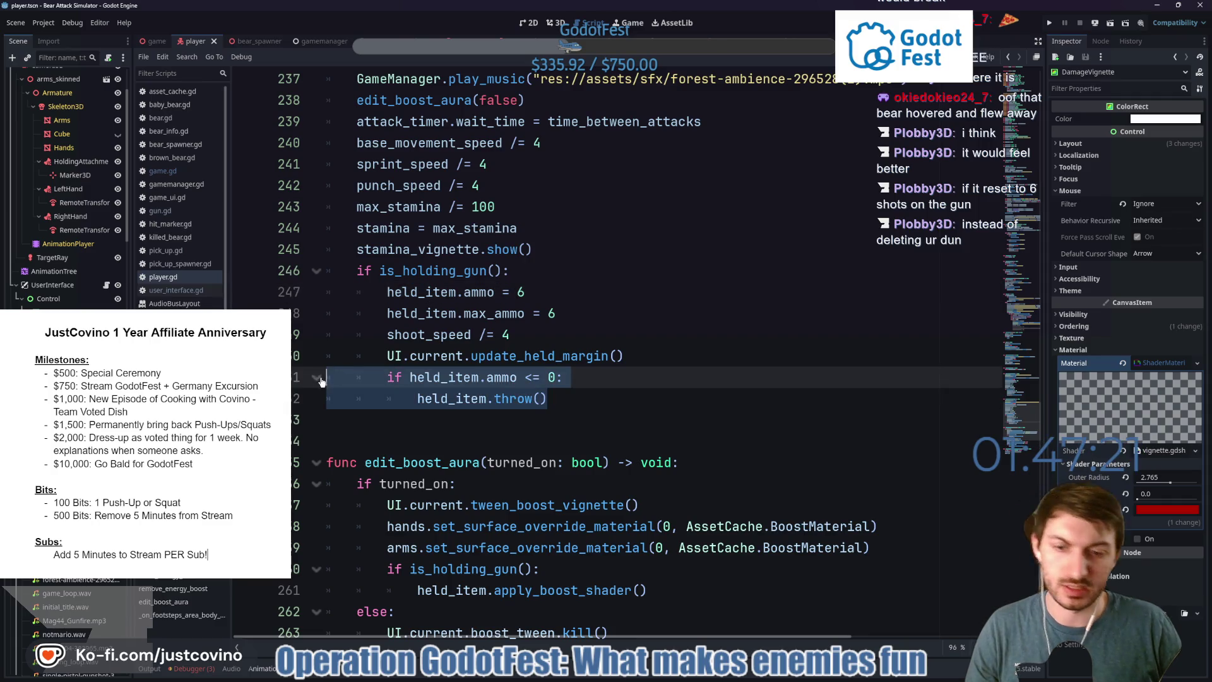
pyautogui.hotkey('ctrl', 'k')
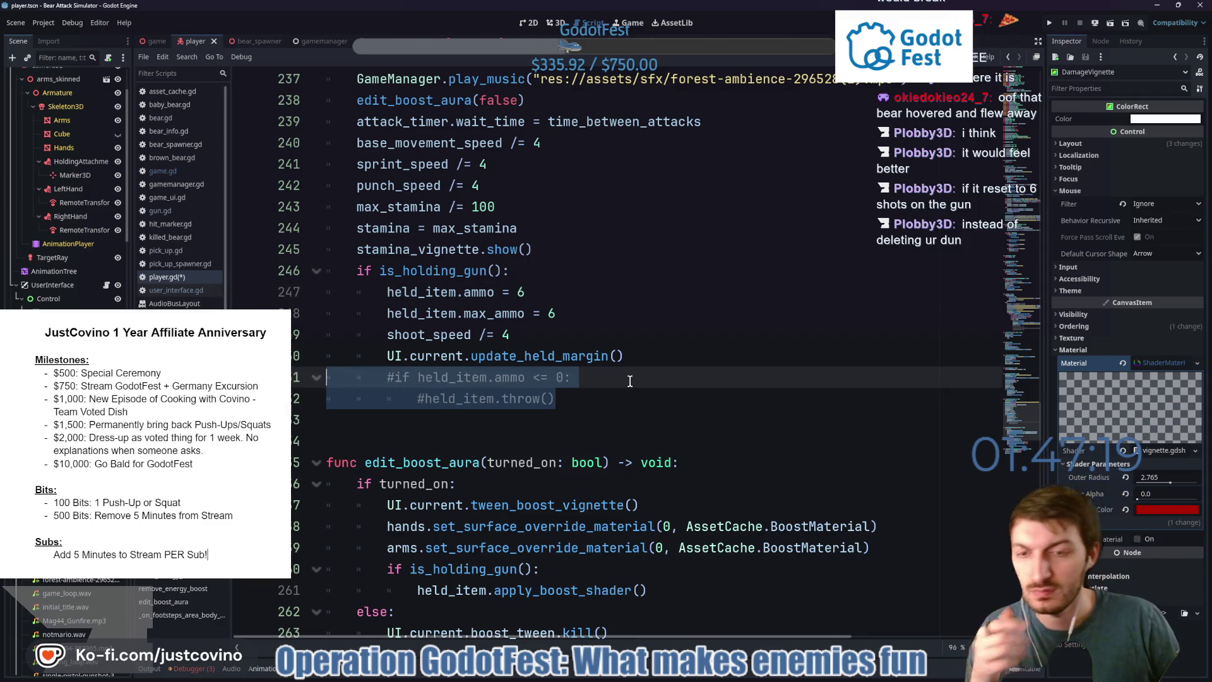
pyautogui.click(630, 380)
pyautogui.scroll(20, 625, 382)
# Step: Declare 'var boosted: bool = false' on empty line 47 of player.gd
pyautogui.scroll(20, 598, 385)
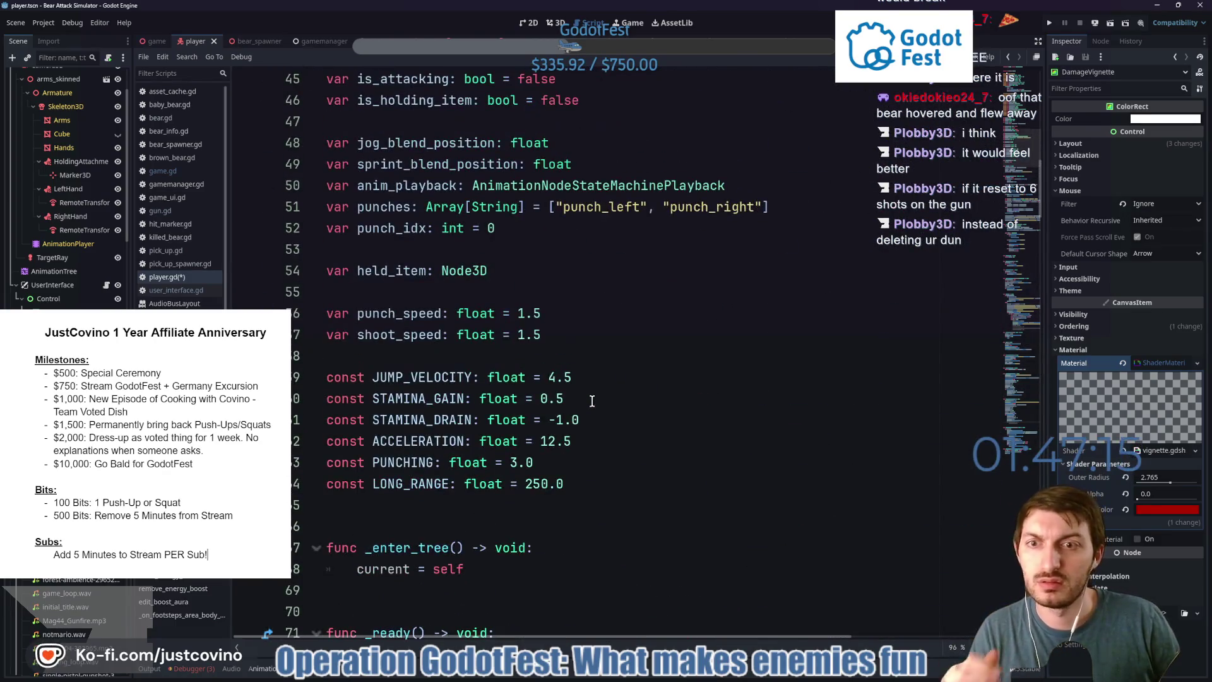
pyautogui.scroll(1, 577, 334)
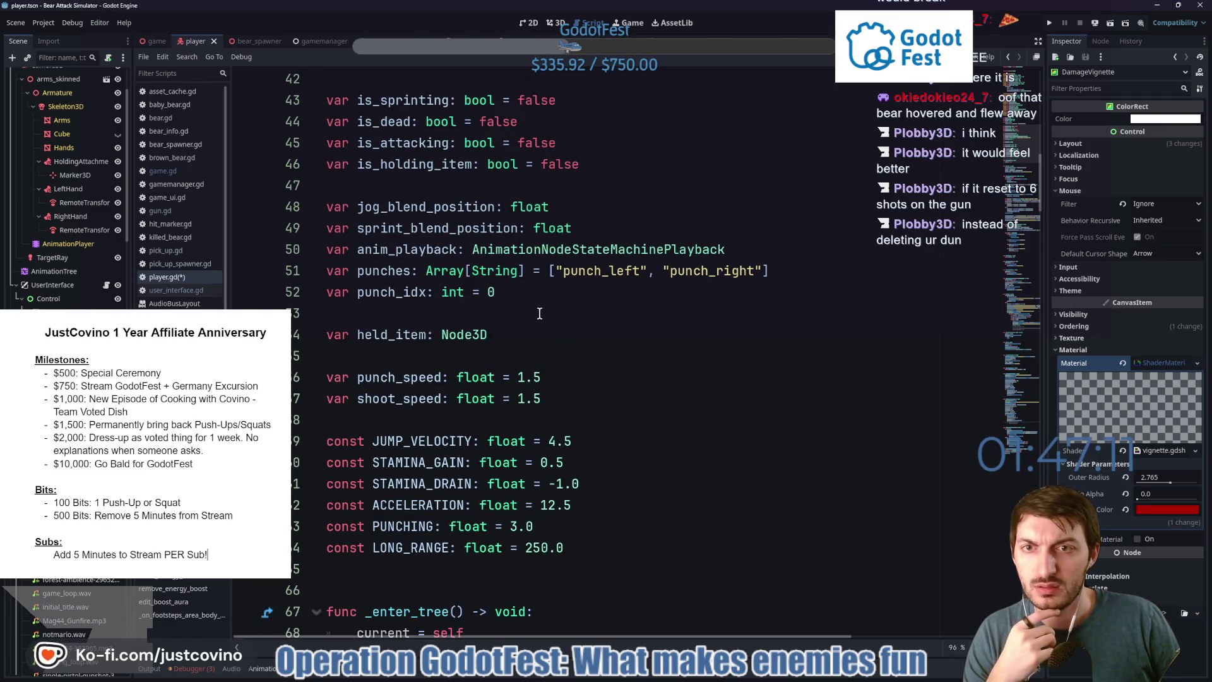
pyautogui.scroll(2, 543, 313)
pyautogui.click(602, 294)
pyautogui.scroll(1, 611, 286)
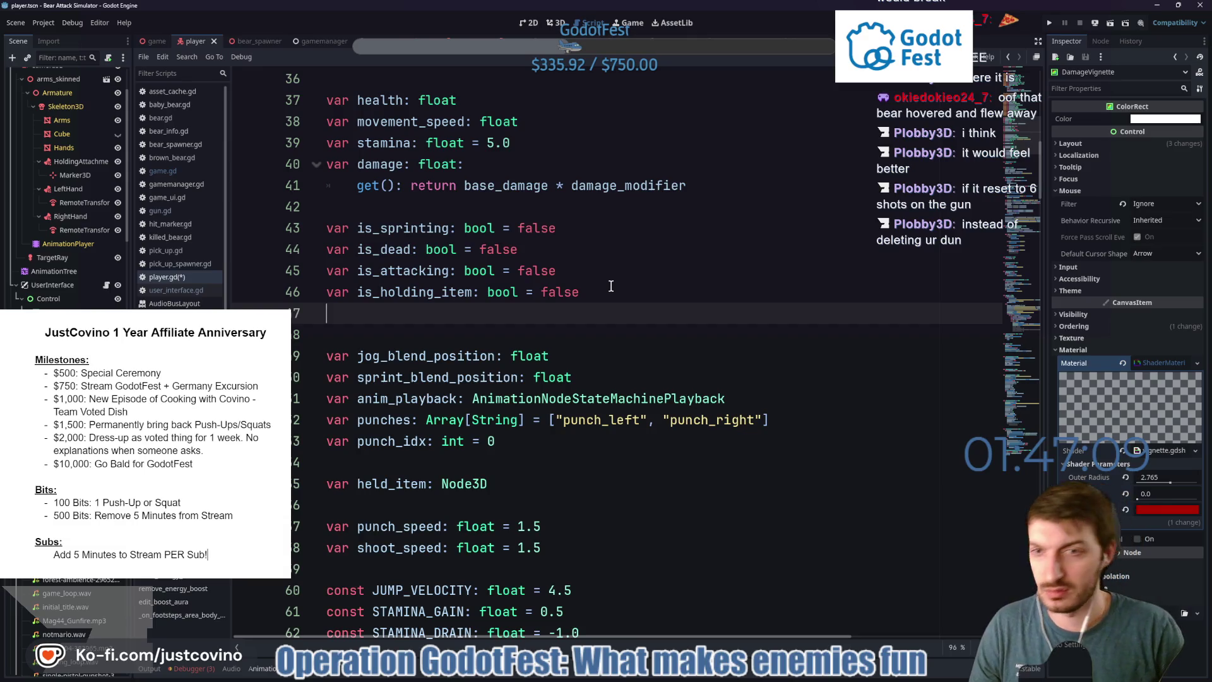
pyautogui.write('var boosted: bool = false')
# Step: Add an is_boosted check after the gun_idle animation line in add_item_to_hand
pyautogui.scroll(-9, 655, 306)
pyautogui.scroll(-20, 656, 306)
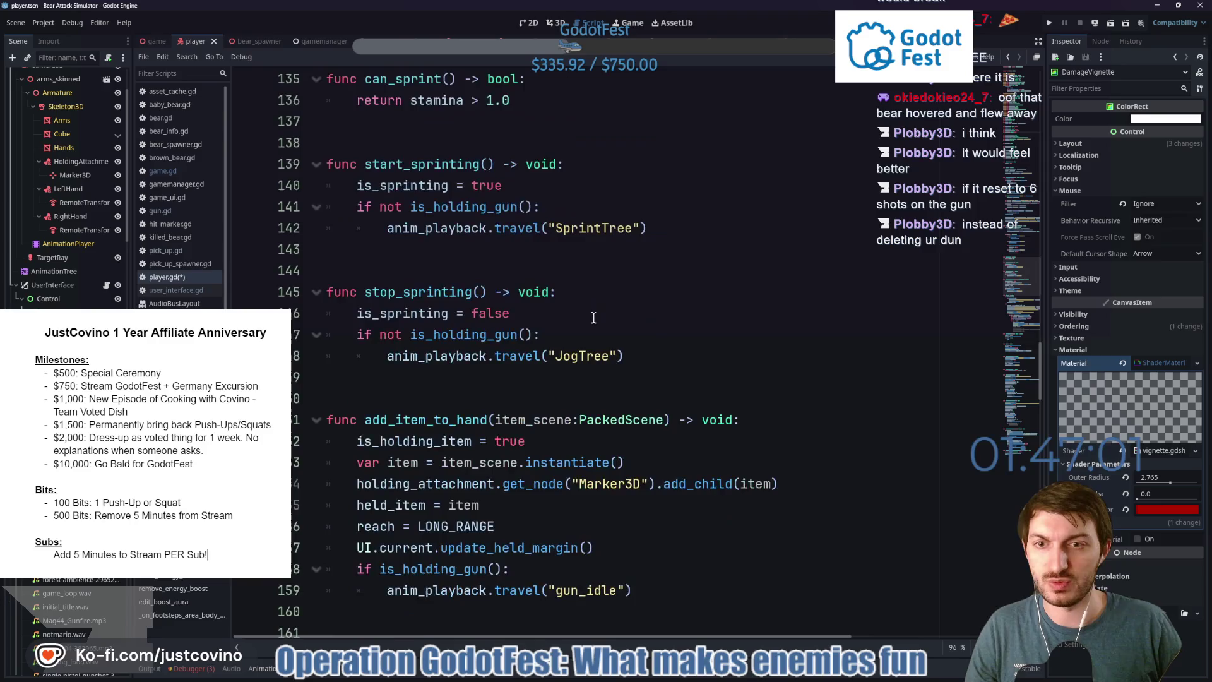
pyautogui.scroll(-2, 593, 317)
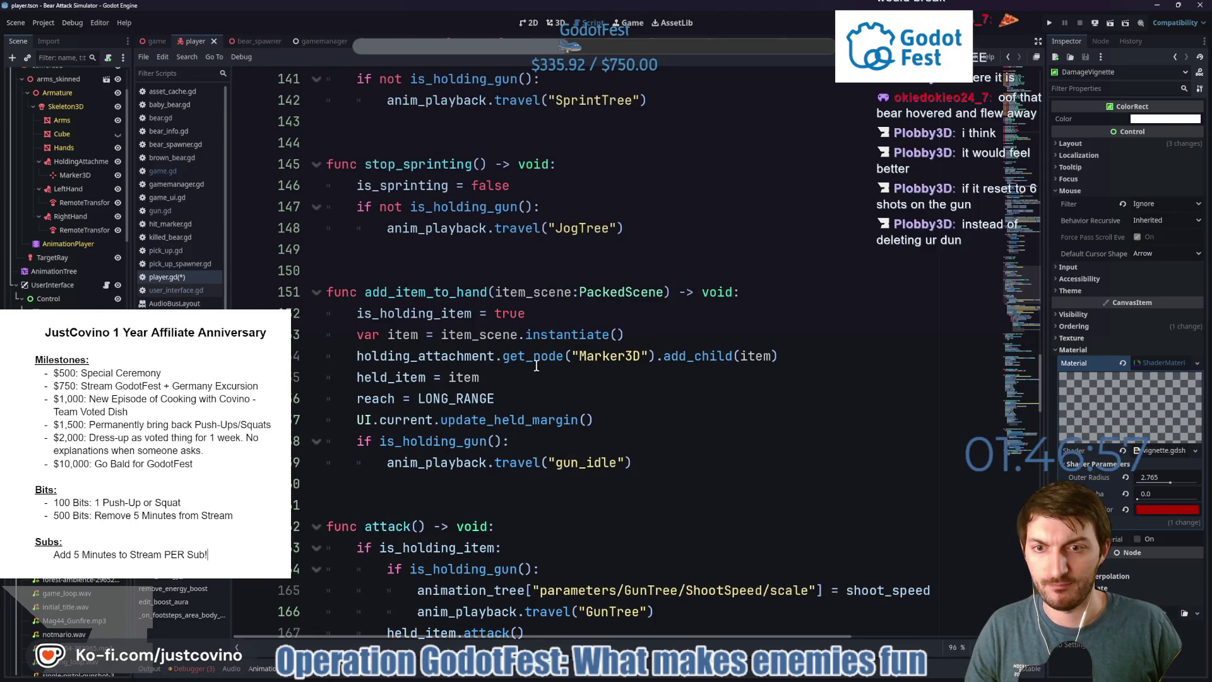
pyautogui.scroll(-1, 493, 401)
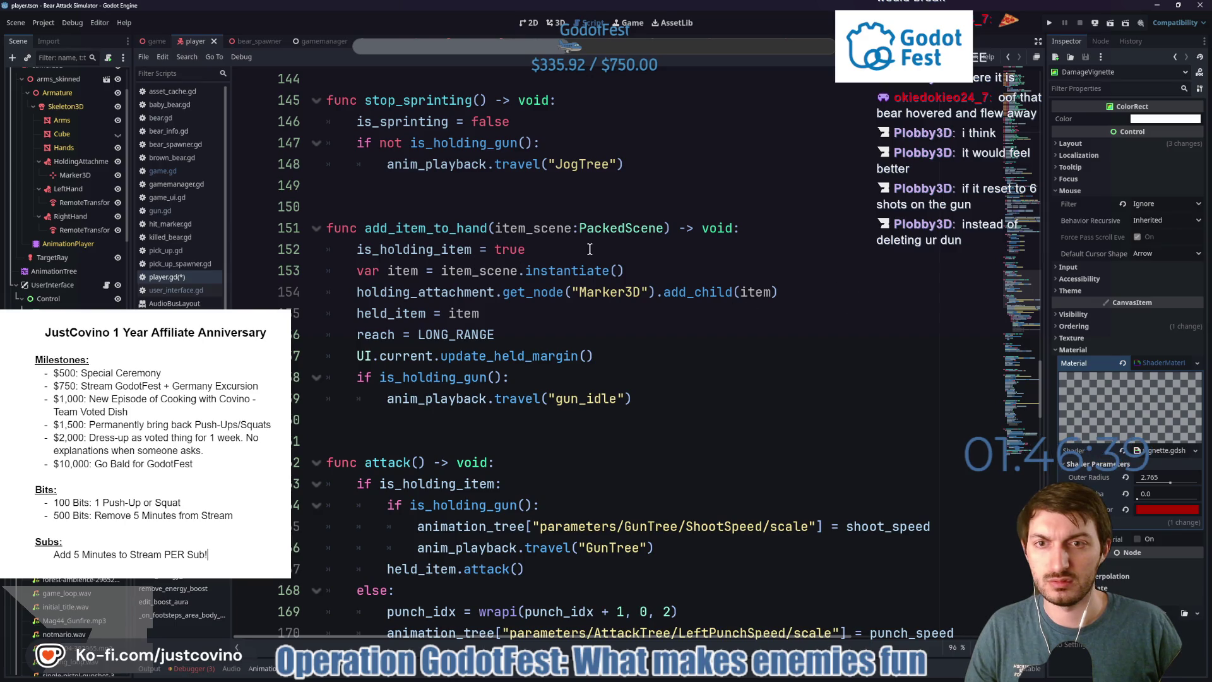
pyautogui.click(633, 359)
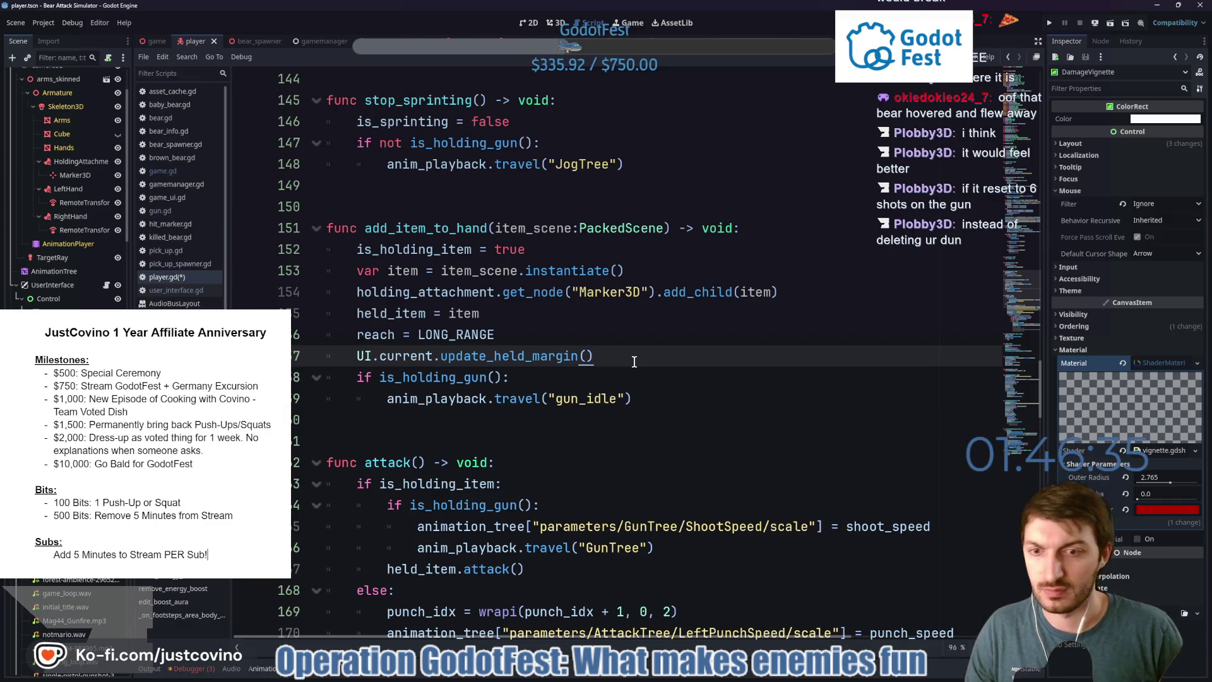
pyautogui.click(672, 399)
pyautogui.press('Return')
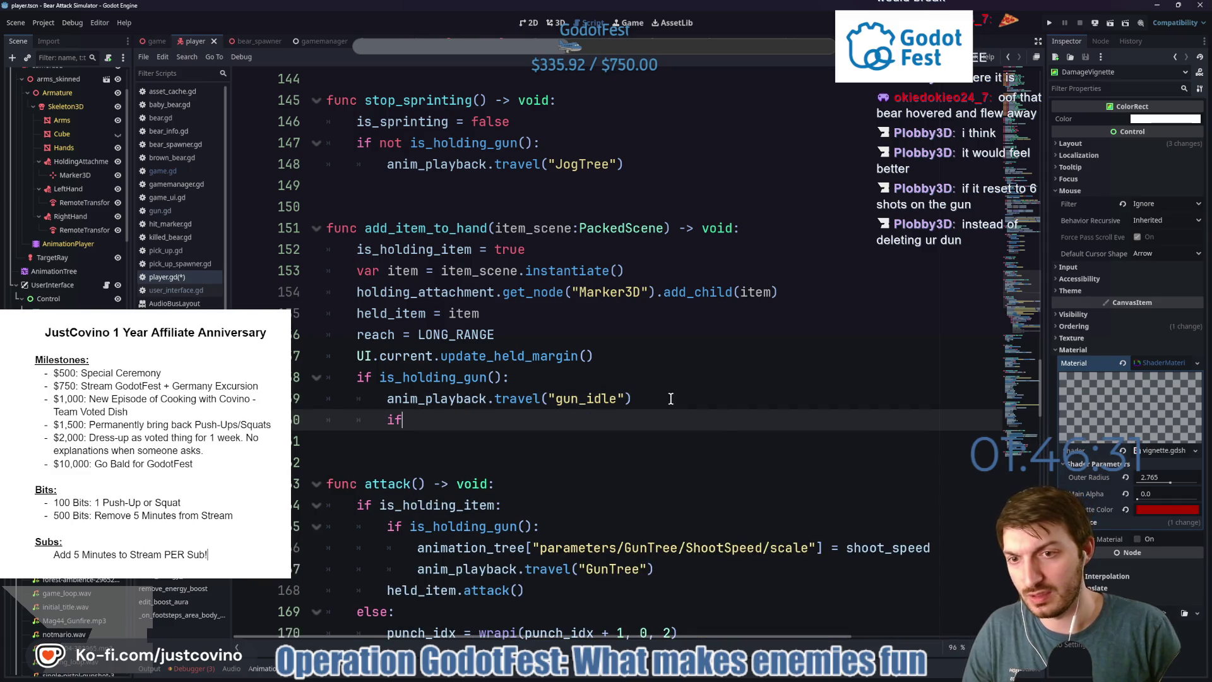
pyautogui.write('is_boosted:')
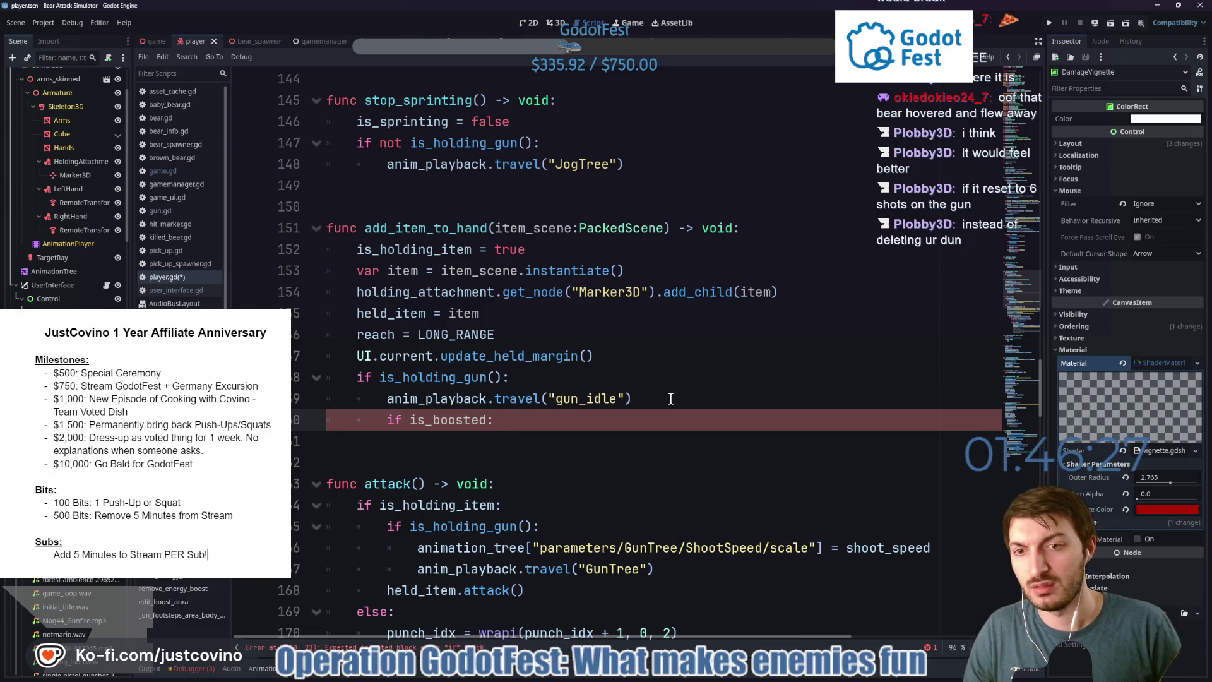
pyautogui.press('Return')
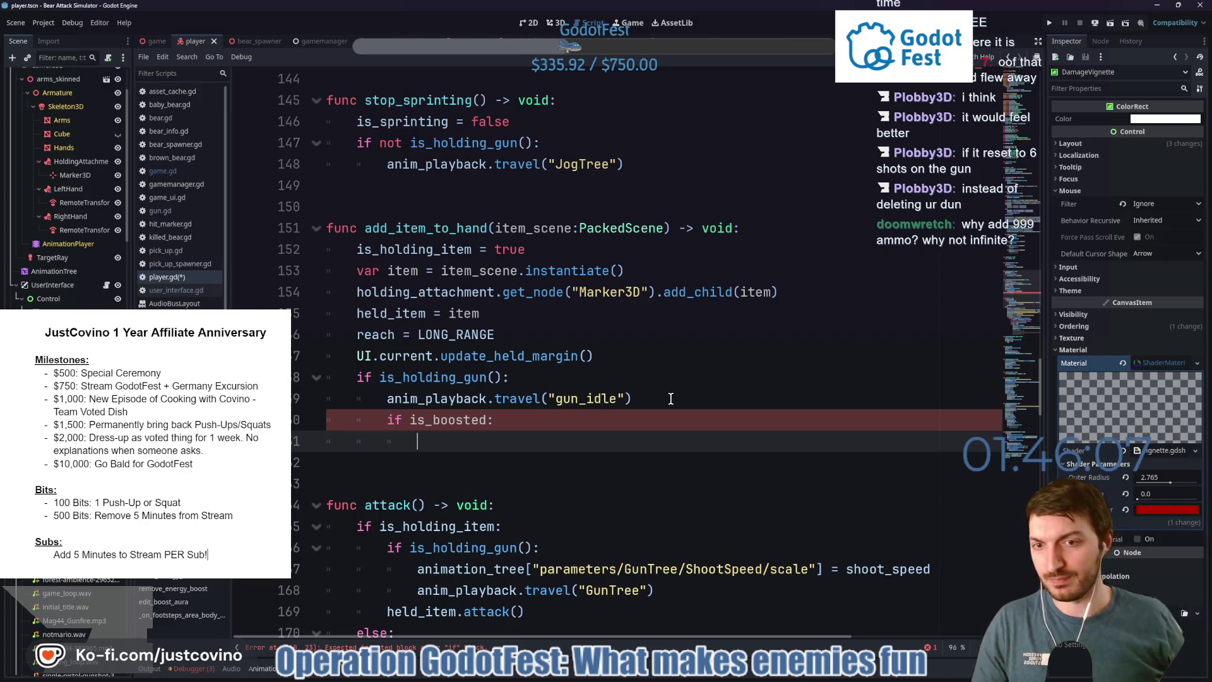
# Step: Copy the four boosted-gun lines from drink_energy_drink and paste them indented under is_boosted
pyautogui.scroll(-5, 578, 402)
pyautogui.scroll(-10, 578, 402)
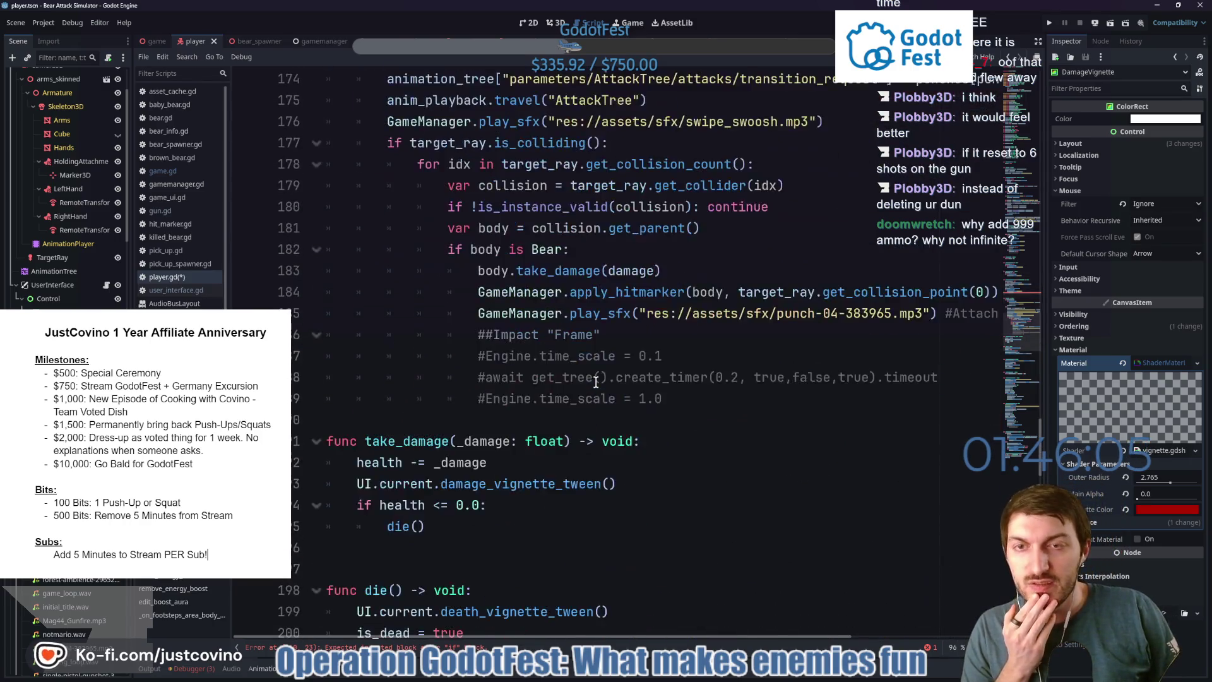
pyautogui.scroll(-8, 595, 382)
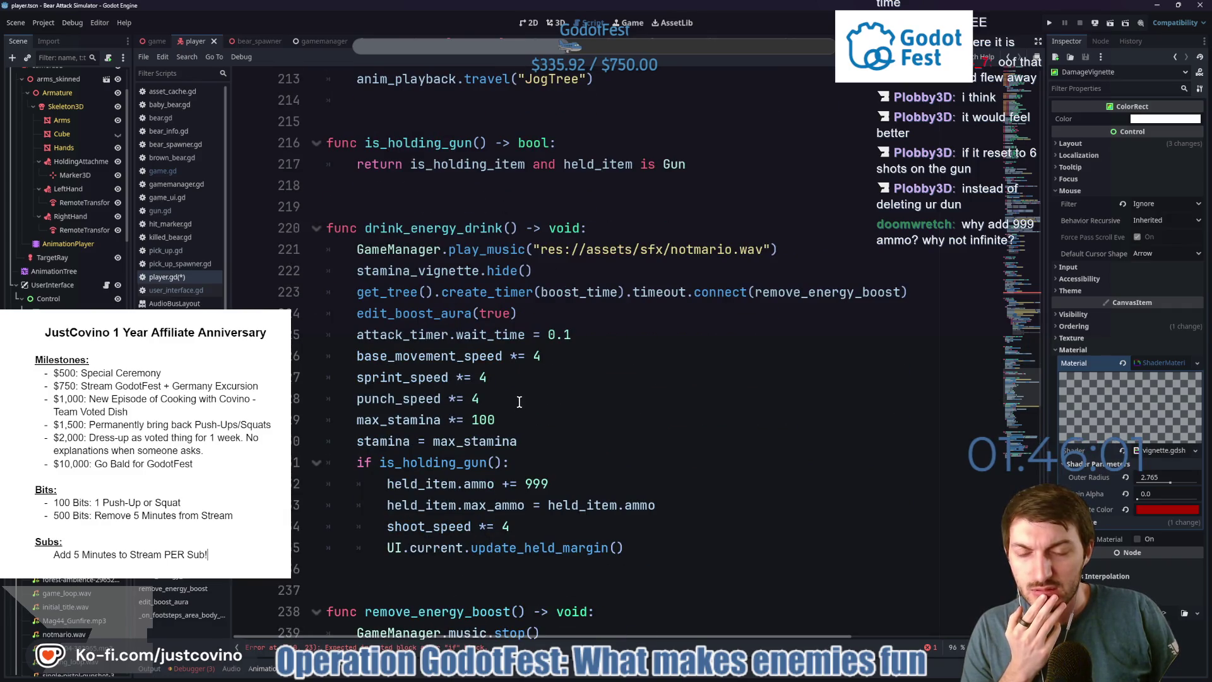
pyautogui.scroll(-1, 338, 380)
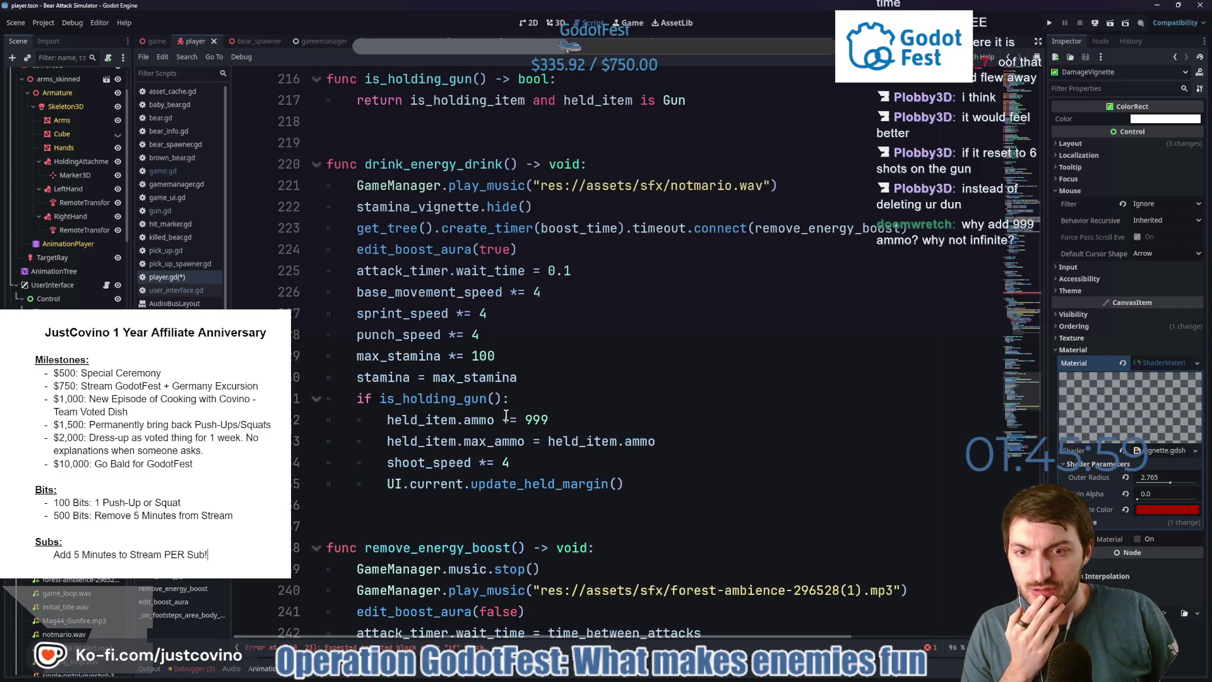
pyautogui.moveTo(650, 486); pyautogui.dragTo(315, 415)
pyautogui.hotkey('ctrl', 'c')
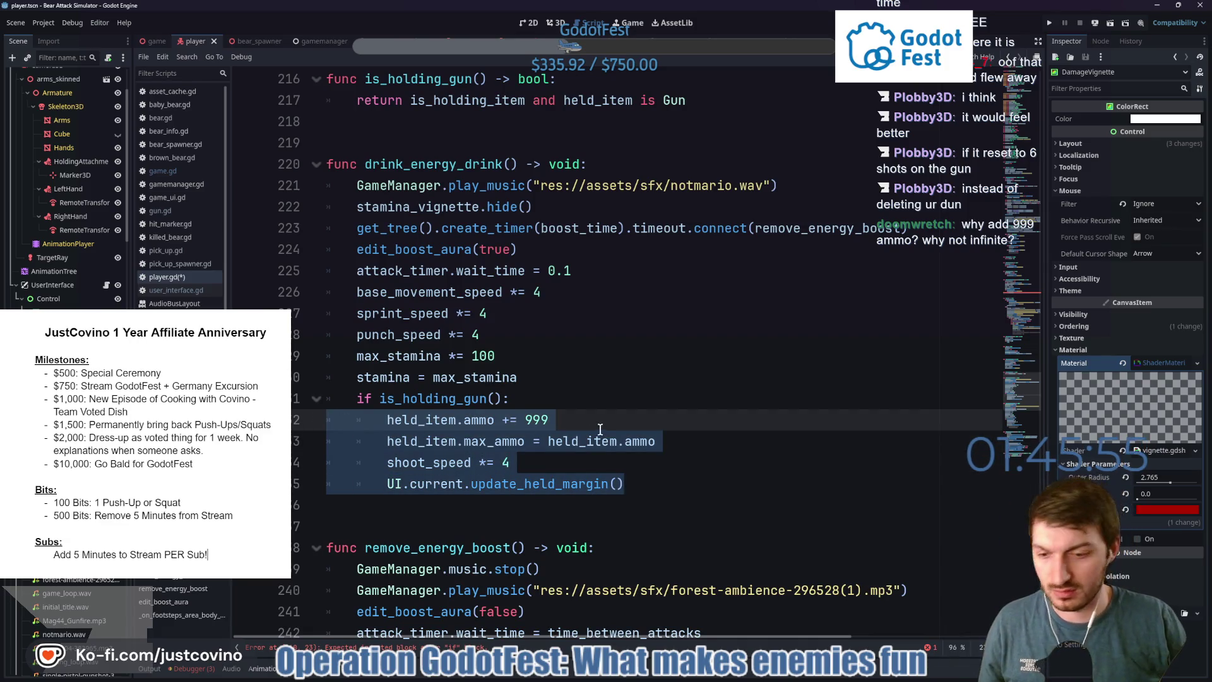
pyautogui.scroll(15, 601, 429)
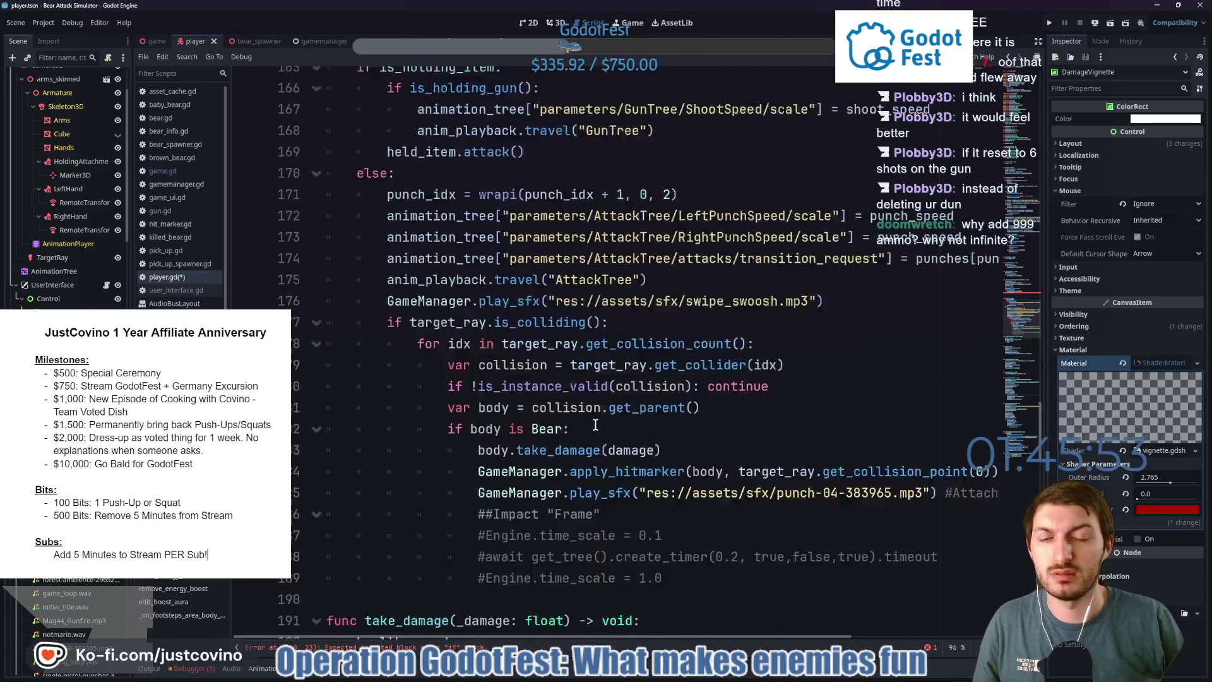
pyautogui.scroll(5, 595, 424)
pyautogui.click(417, 313)
pyautogui.hotkey('shift', 'Home')
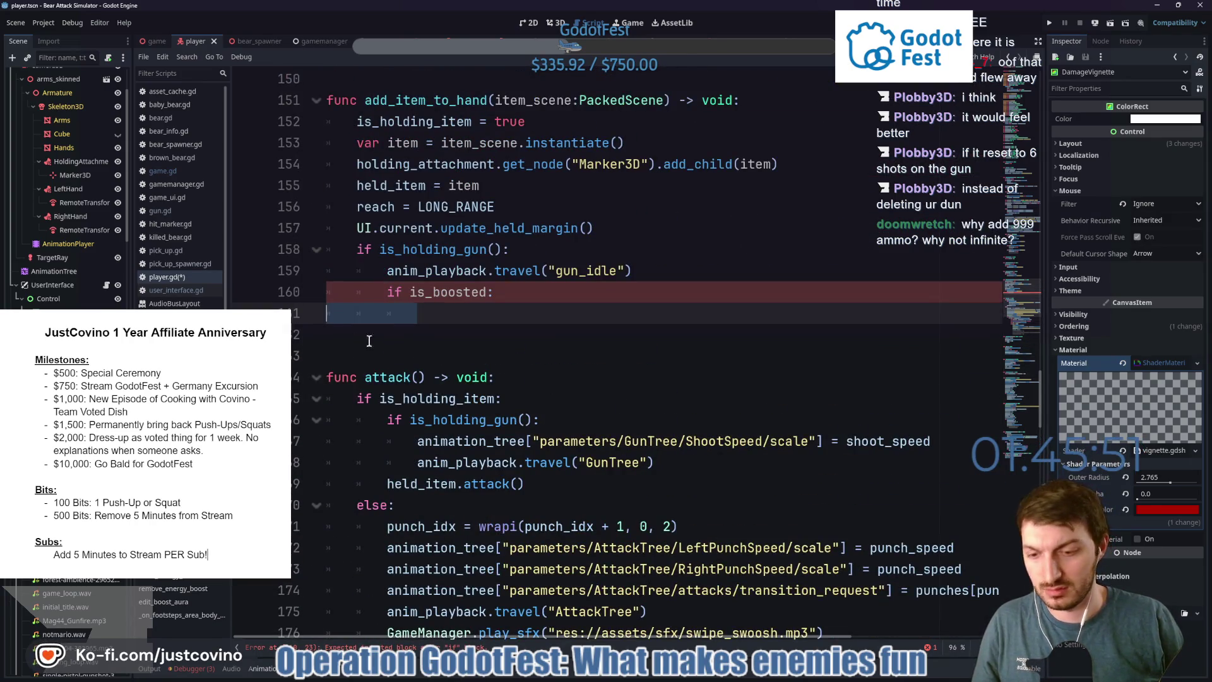
pyautogui.hotkey('ctrl', 'v')
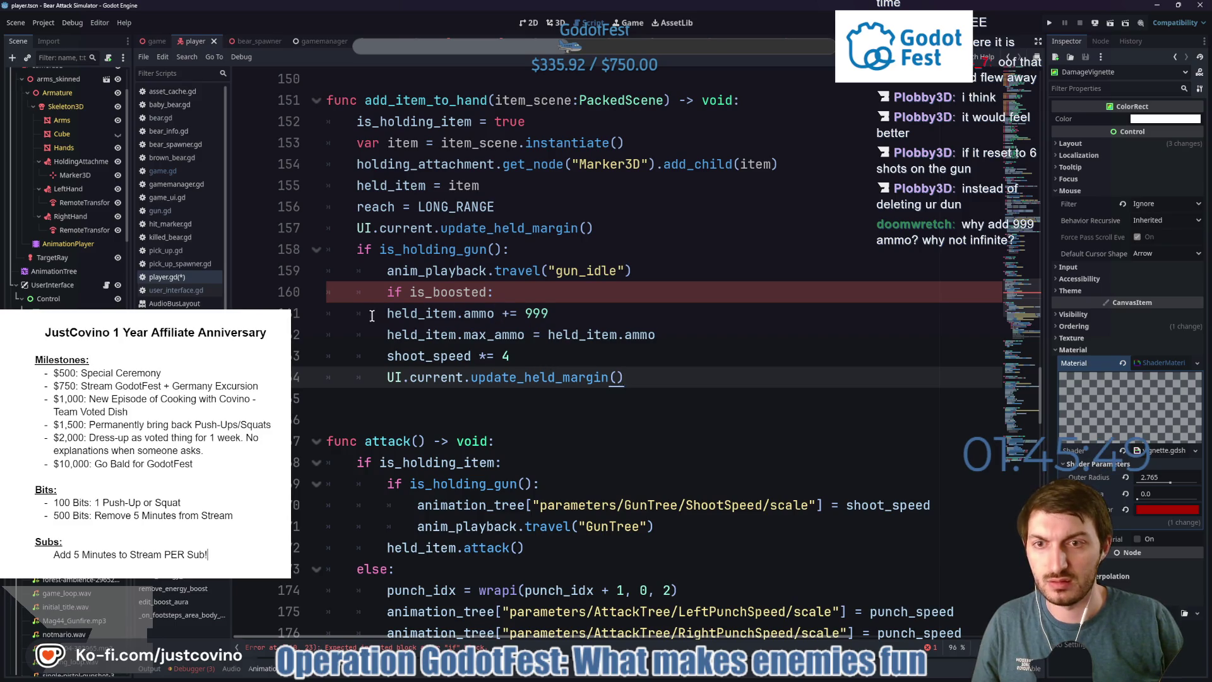
pyautogui.keyDown('shift'); pyautogui.click(372, 313); pyautogui.keyUp('shift')
pyautogui.press('Tab')
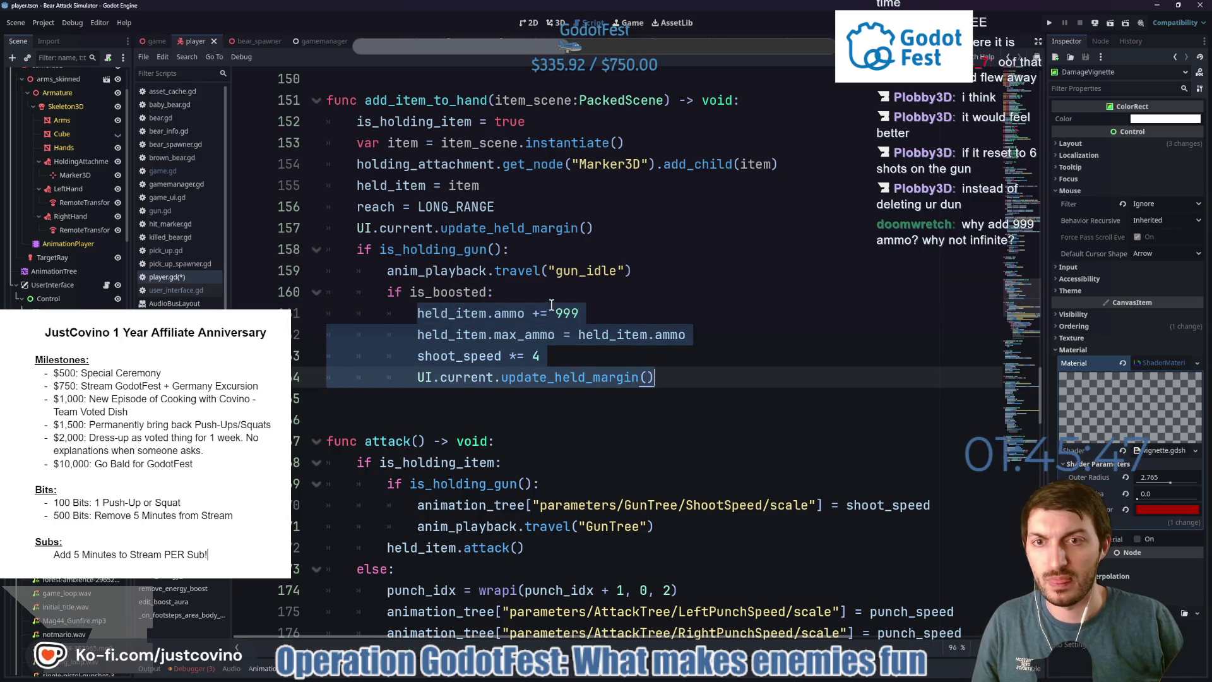
pyautogui.click(553, 298)
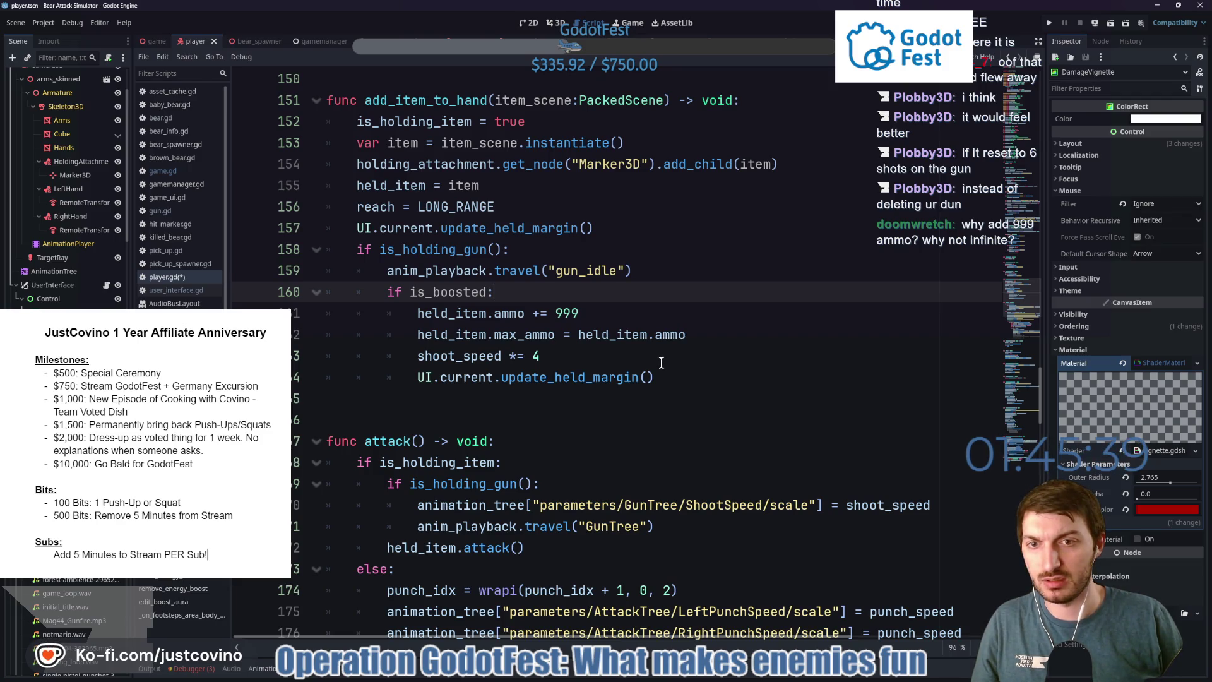
pyautogui.scroll(-15, 661, 362)
pyautogui.scroll(-4, 658, 362)
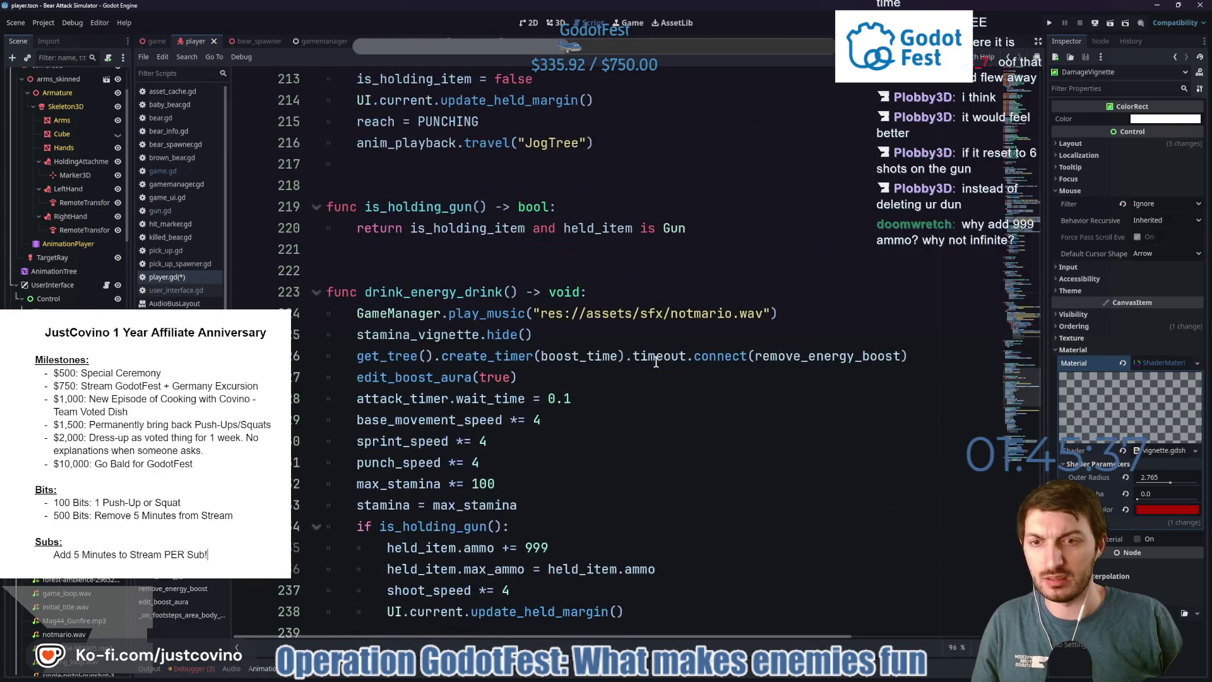
# Step: Set is_boosted = true in drink_energy_drink and is_boosted = false in remove_energy_boost
pyautogui.click(643, 285)
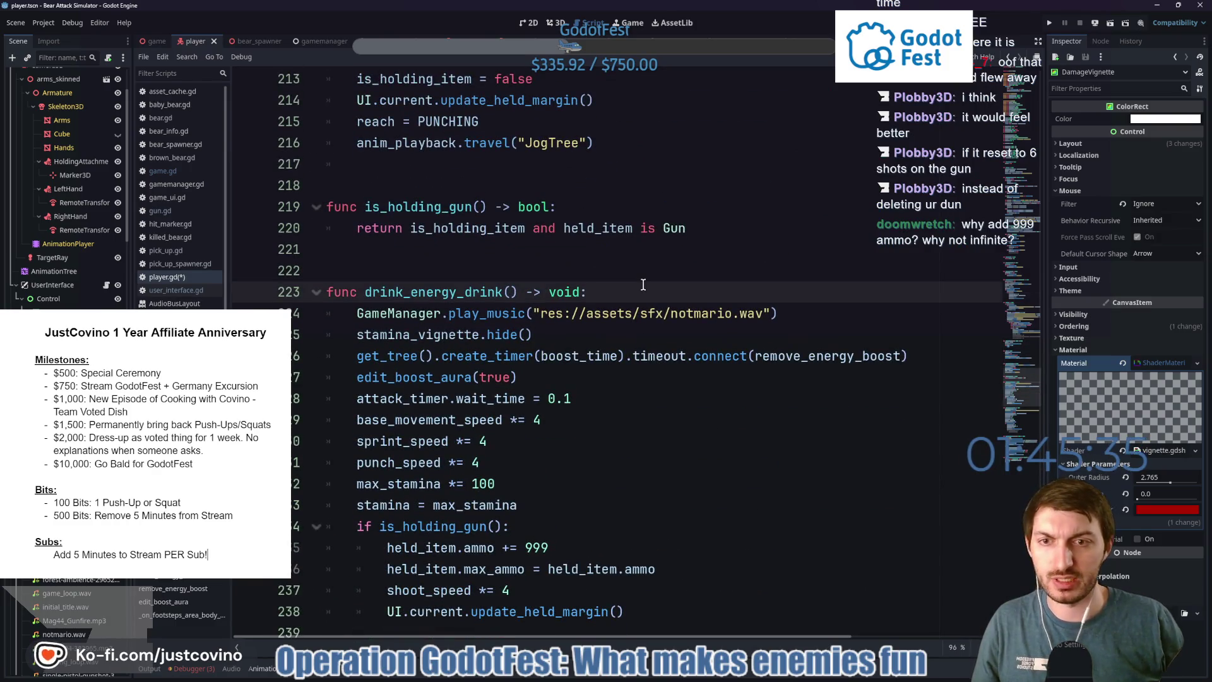
pyautogui.press('Return')
pyautogui.write('_boosted = tr')
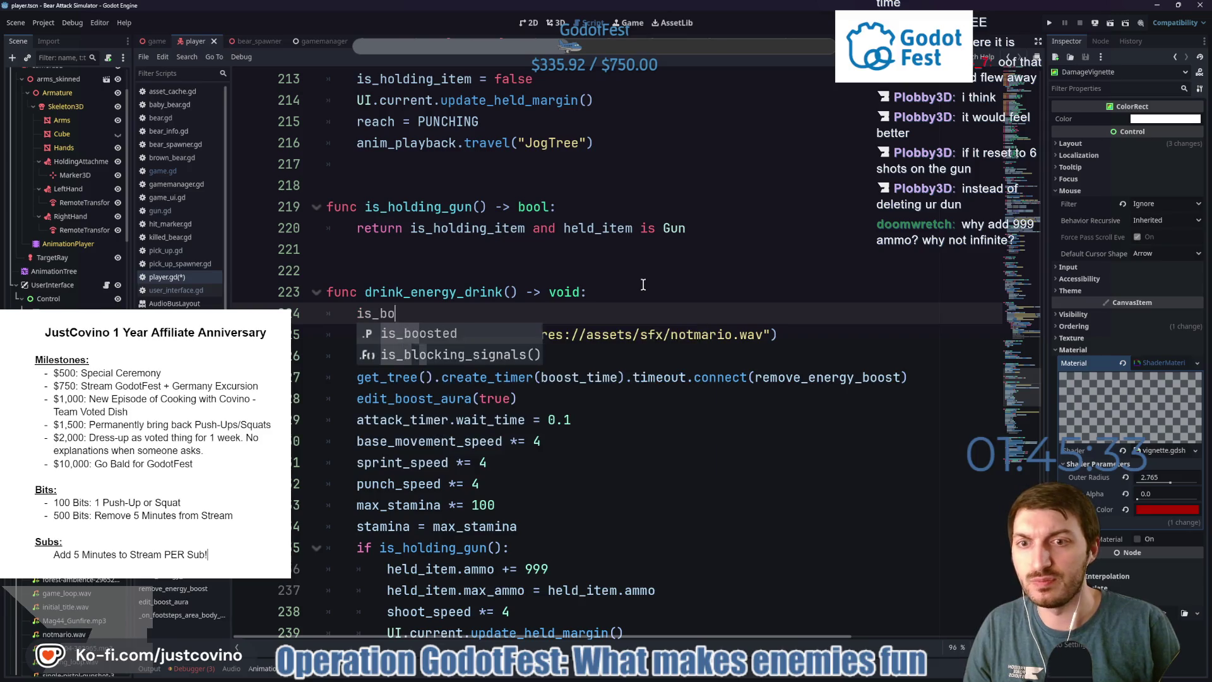
pyautogui.write('ue')
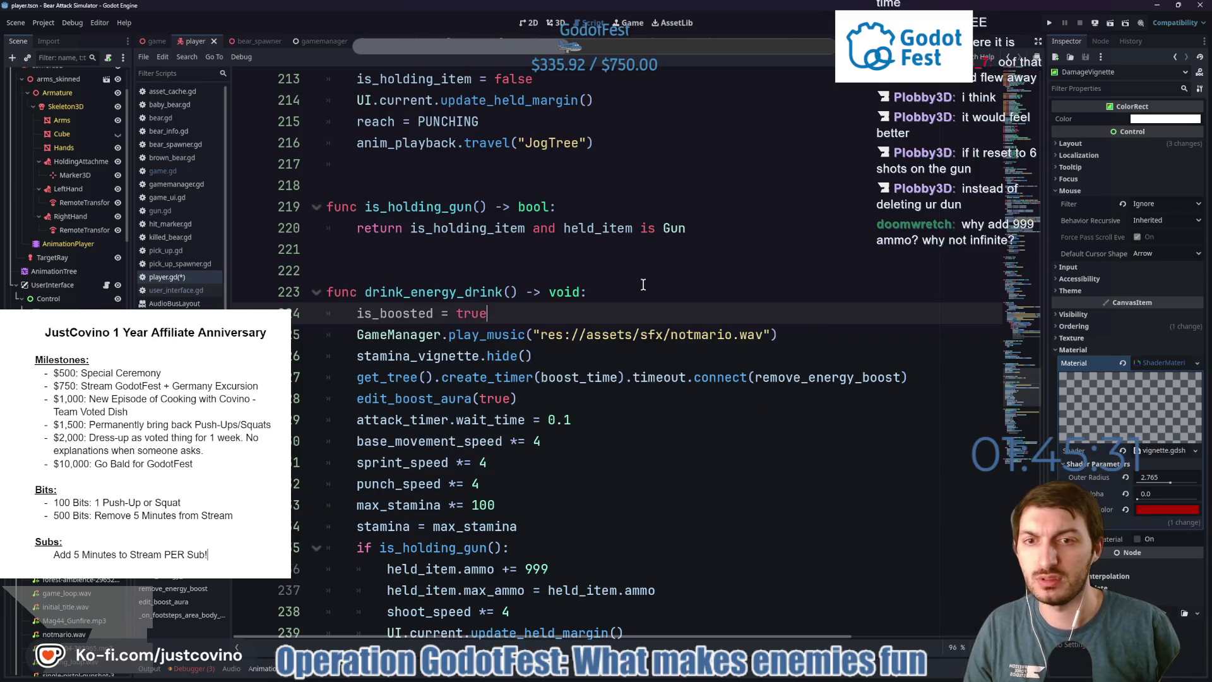
pyautogui.scroll(-6, 643, 284)
pyautogui.click(614, 314)
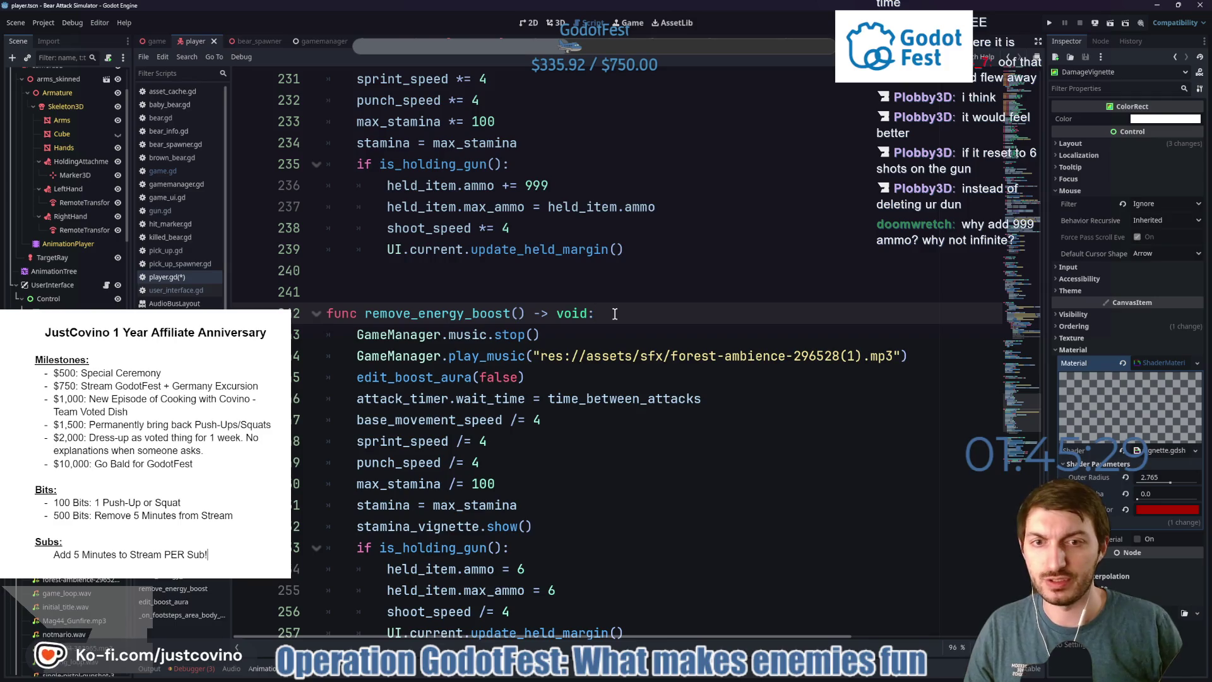
pyautogui.press('Return')
pyautogui.write('is_boosted =f')
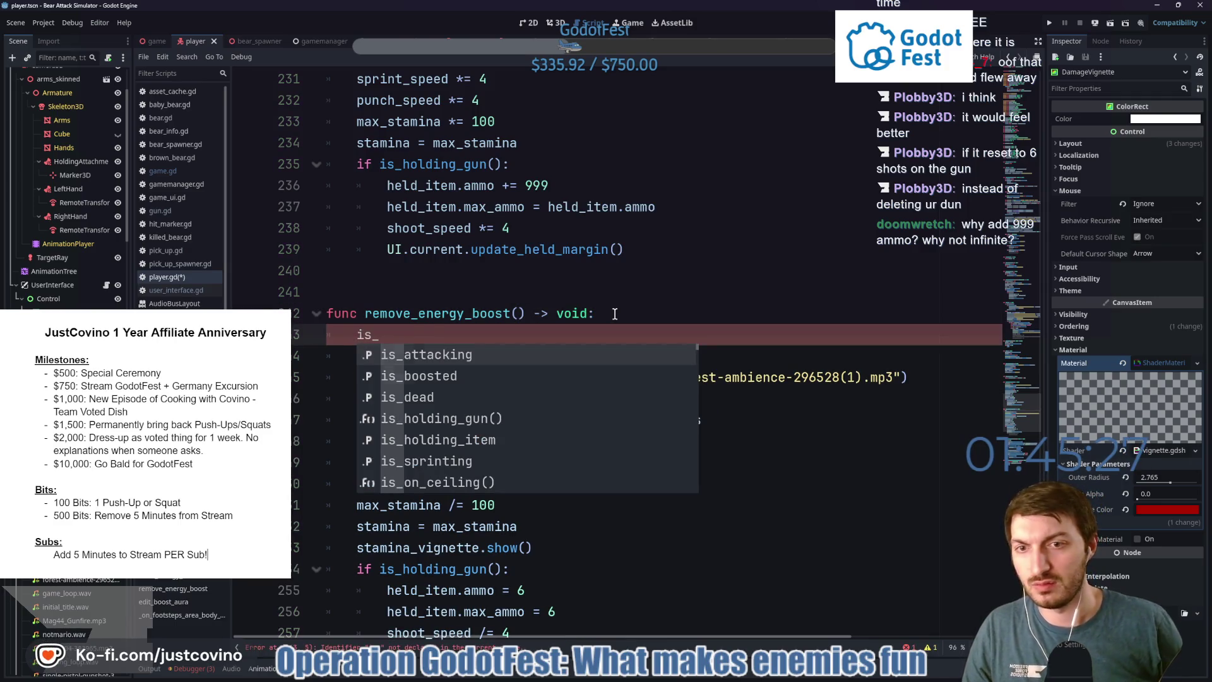
pyautogui.press('BackSpace')
pyautogui.write('false')
# Step: Save player.gd and run the game with F5
pyautogui.hotkey('ctrl', 's')
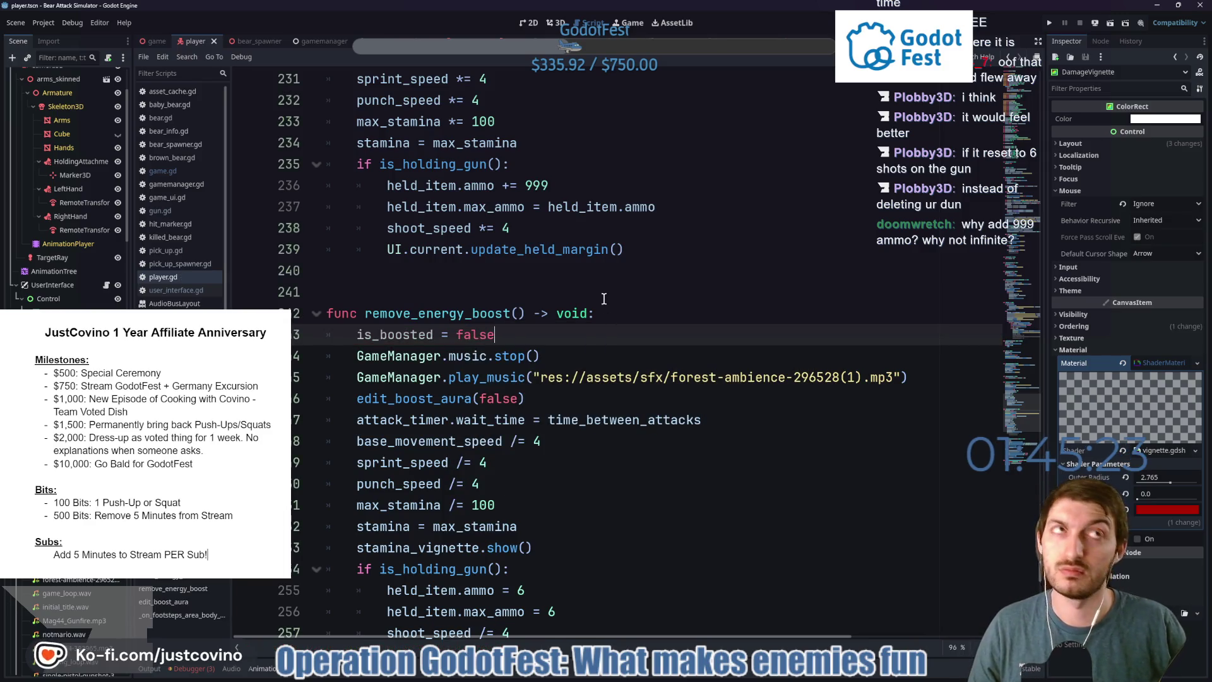
pyautogui.hotkey('ctrl', 'shift', 'Tab')
pyautogui.press('F5')
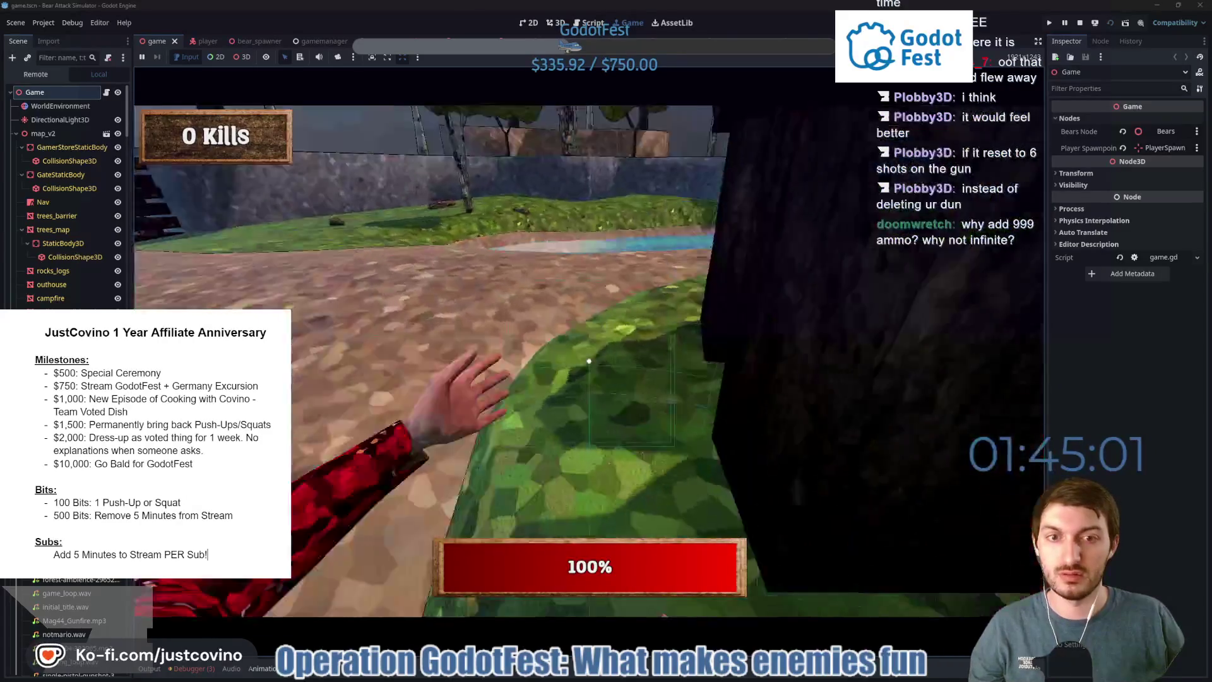
# Step: Walk toward the camp store and pick up the gun lying on the ground
pyautogui.press('w')
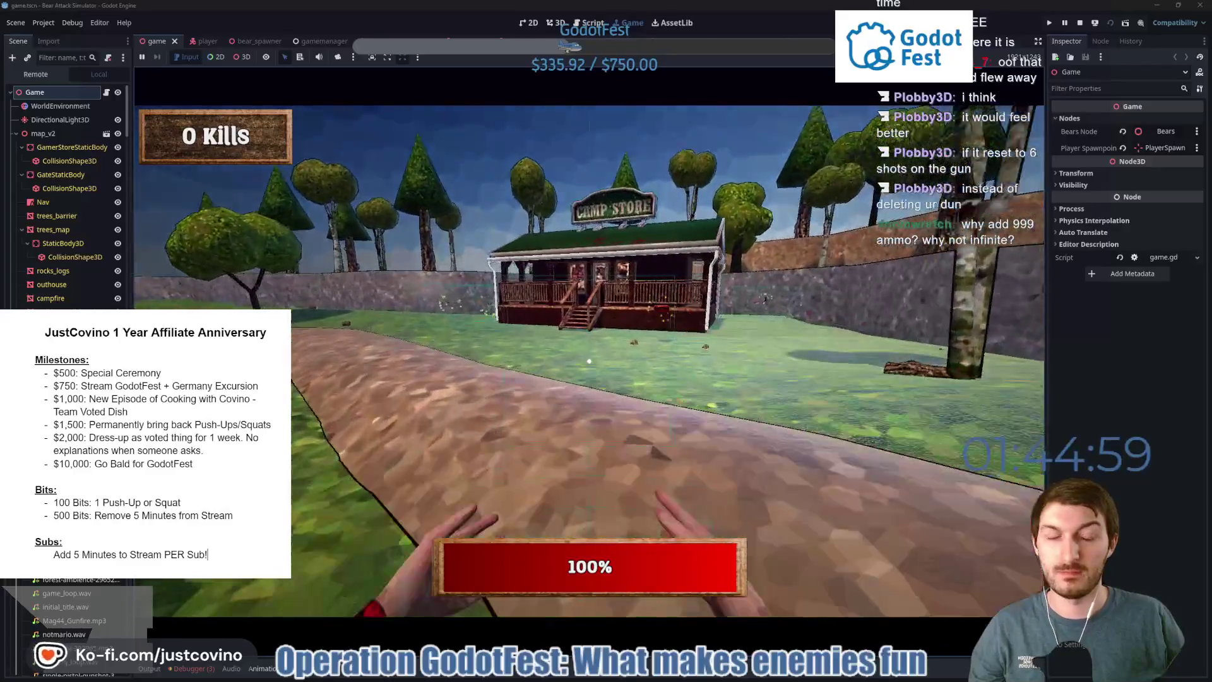
pyautogui.press('e')
pyautogui.press('w')
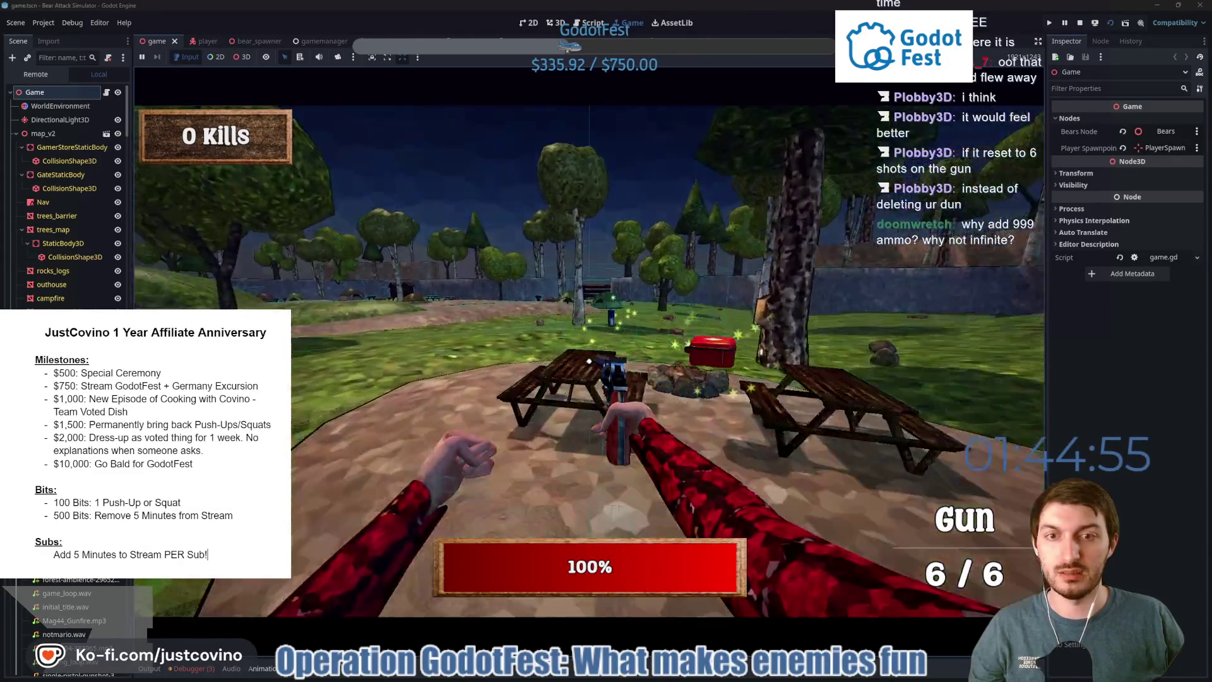
pyautogui.press('w')
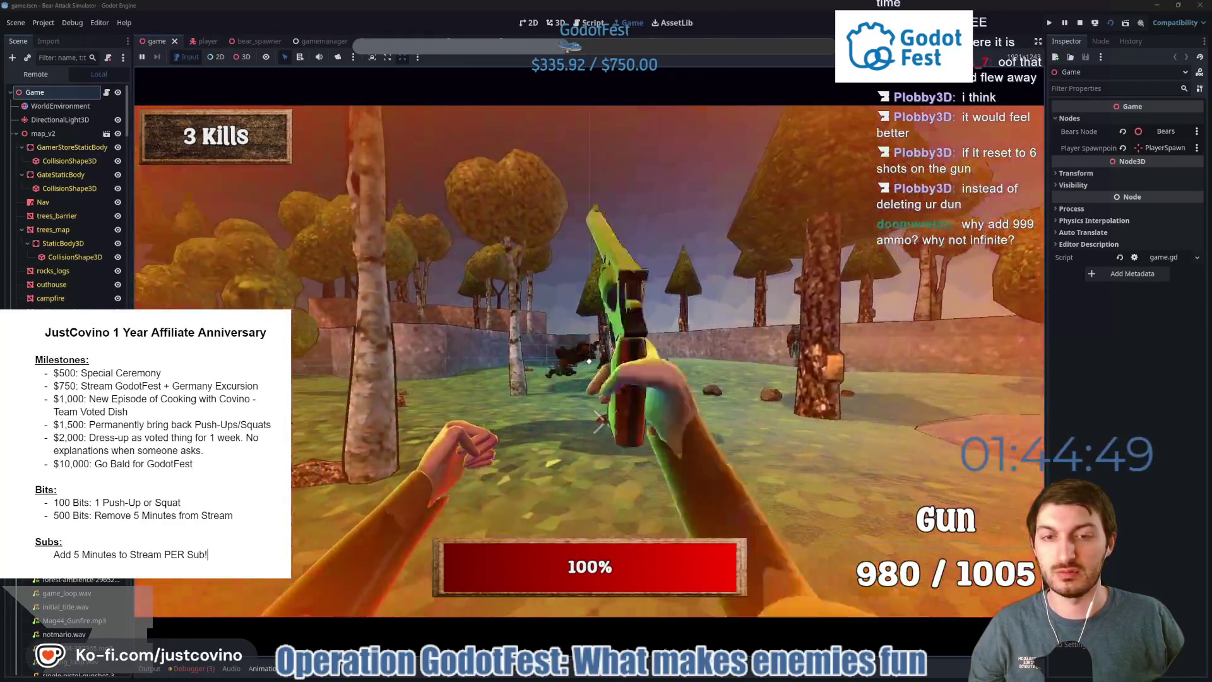
# Step: Shoot bears near the tents and along the path with the boosted gun
pyautogui.click(589, 361)
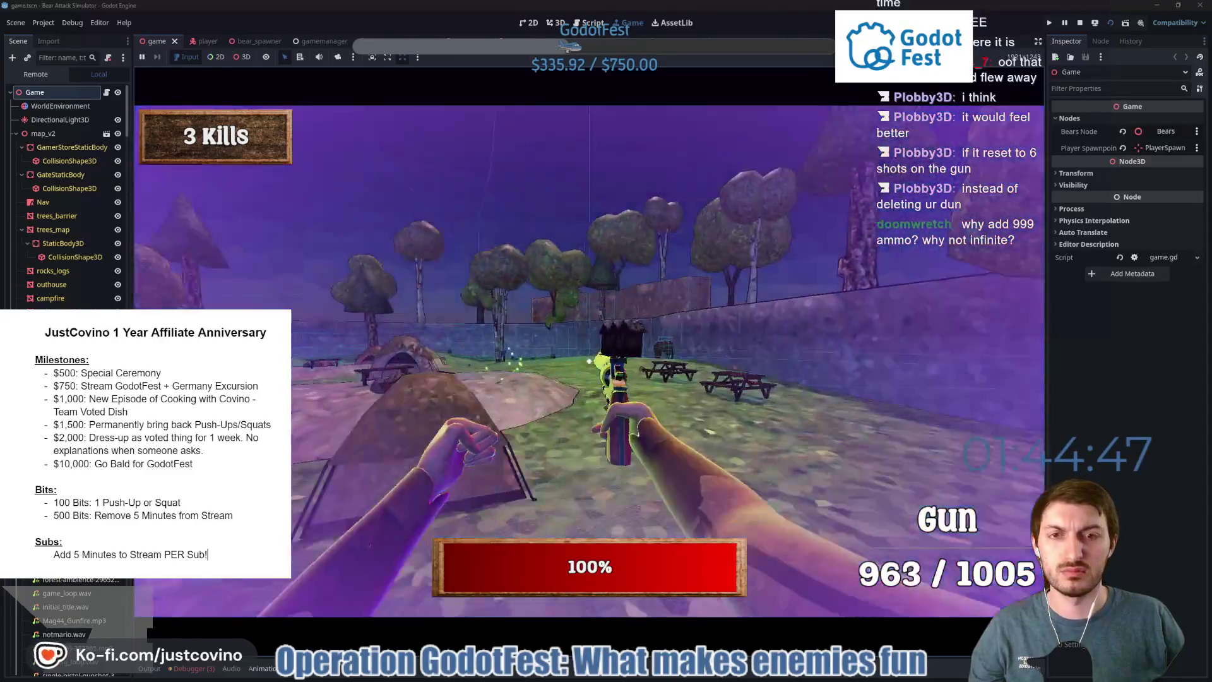
pyautogui.click(589, 361)
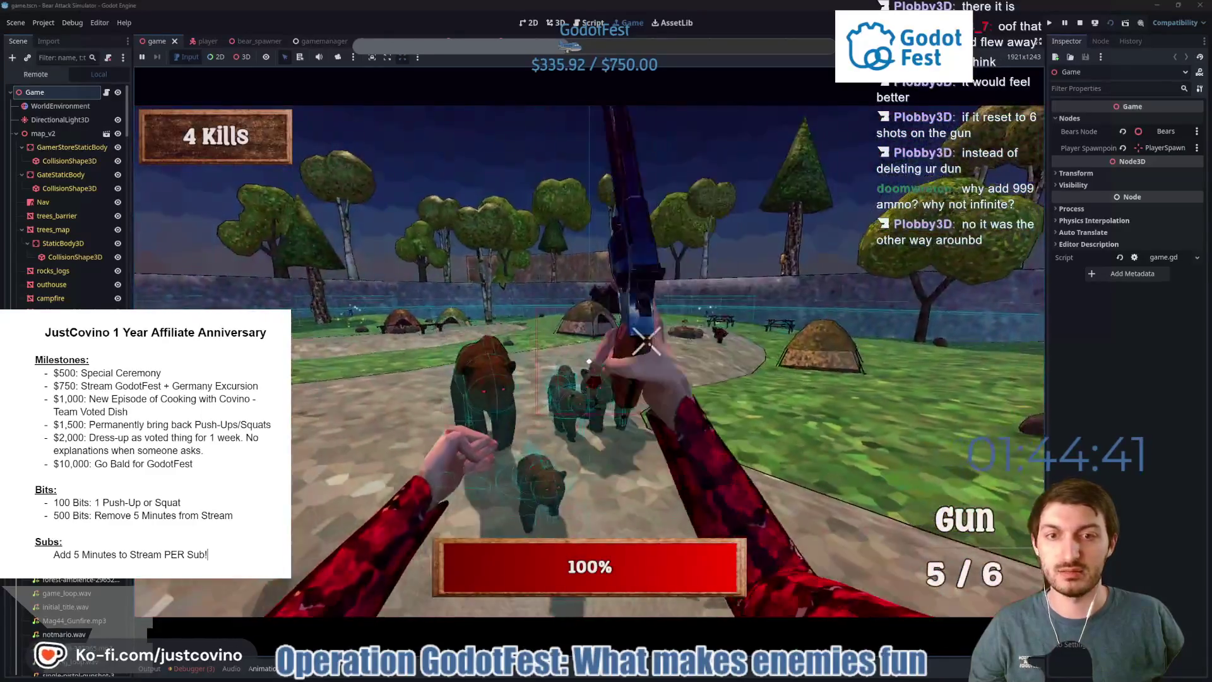
pyautogui.click(589, 361)
pyautogui.click(589, 361)
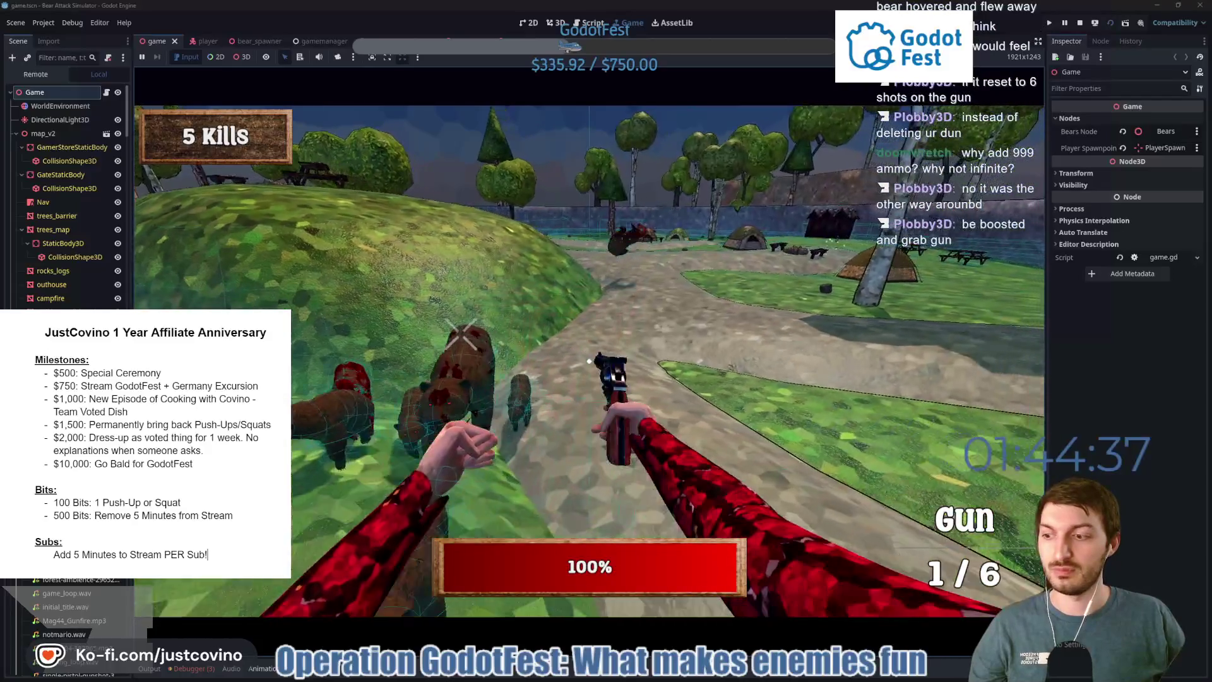
pyautogui.click(589, 361)
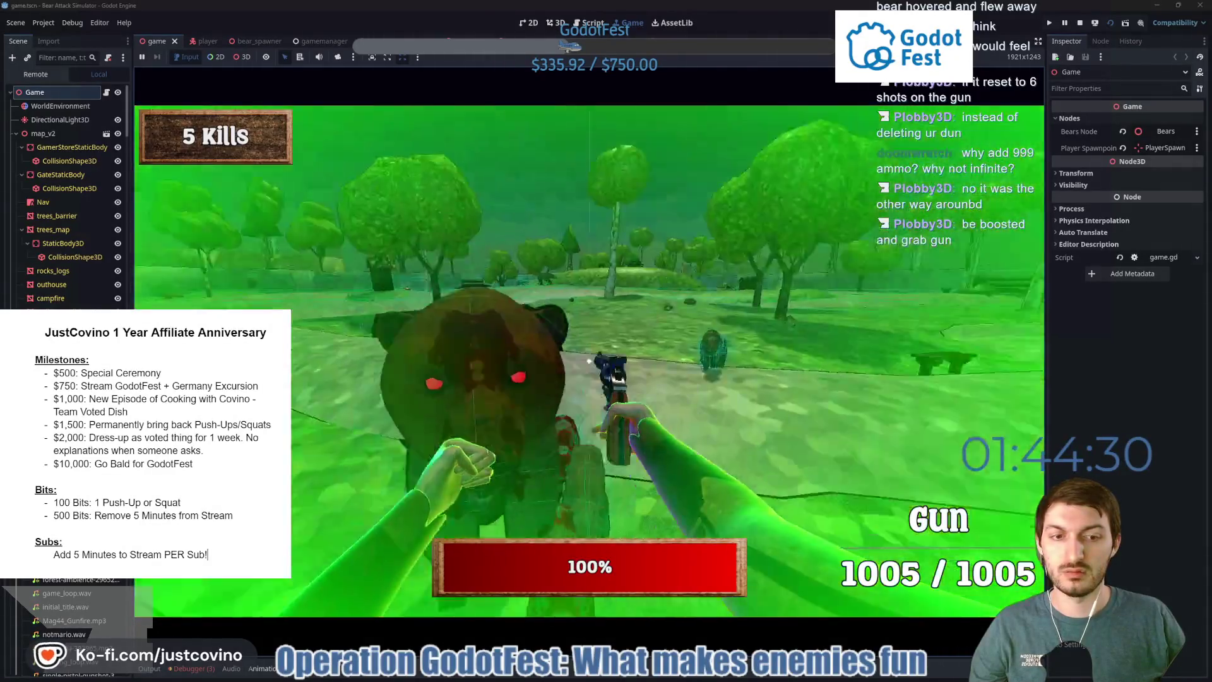
pyautogui.click(589, 361)
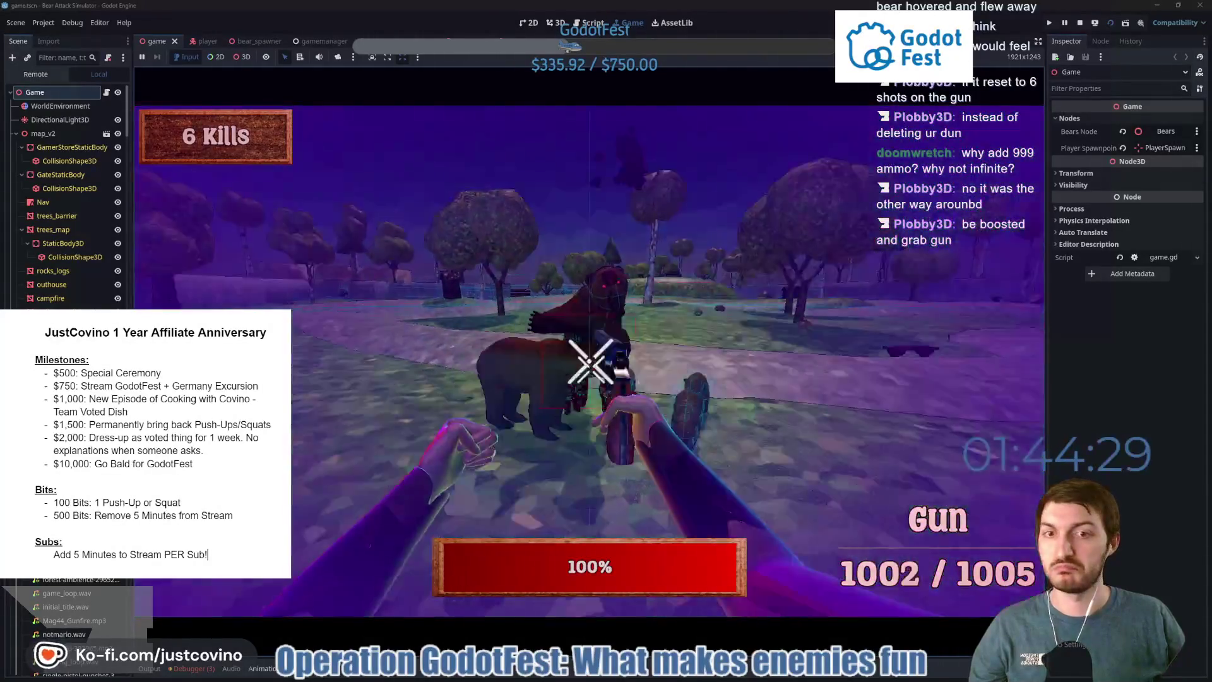
pyautogui.click(589, 361)
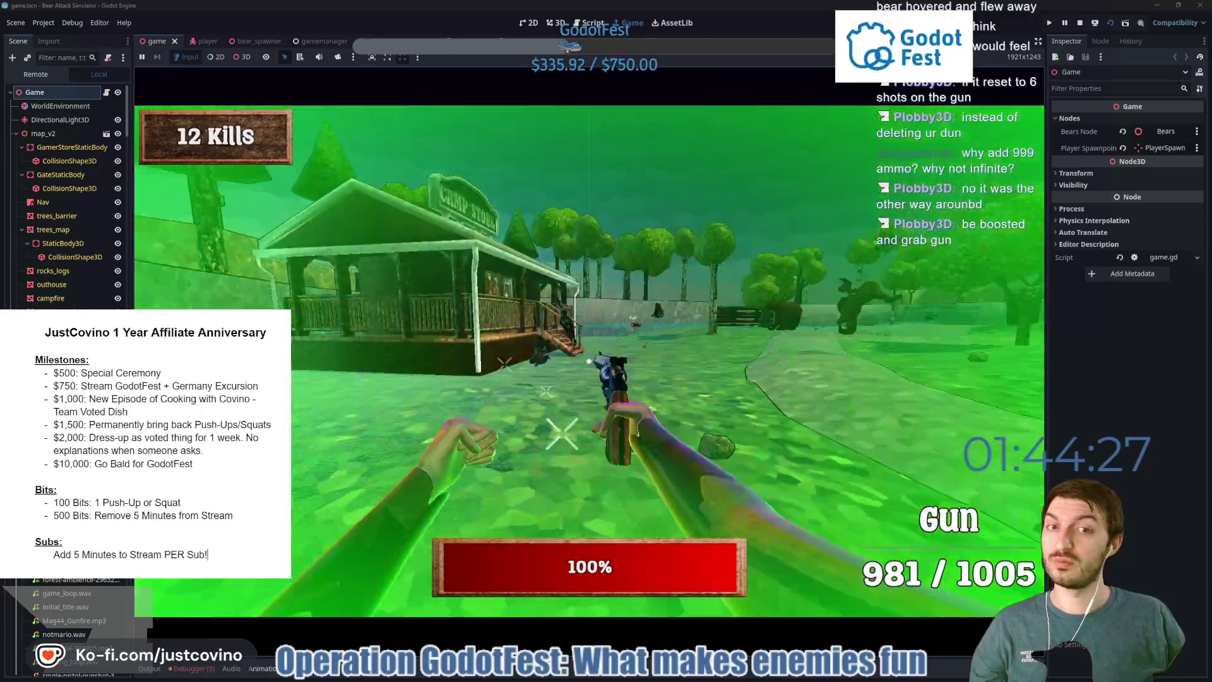
pyautogui.click(589, 361)
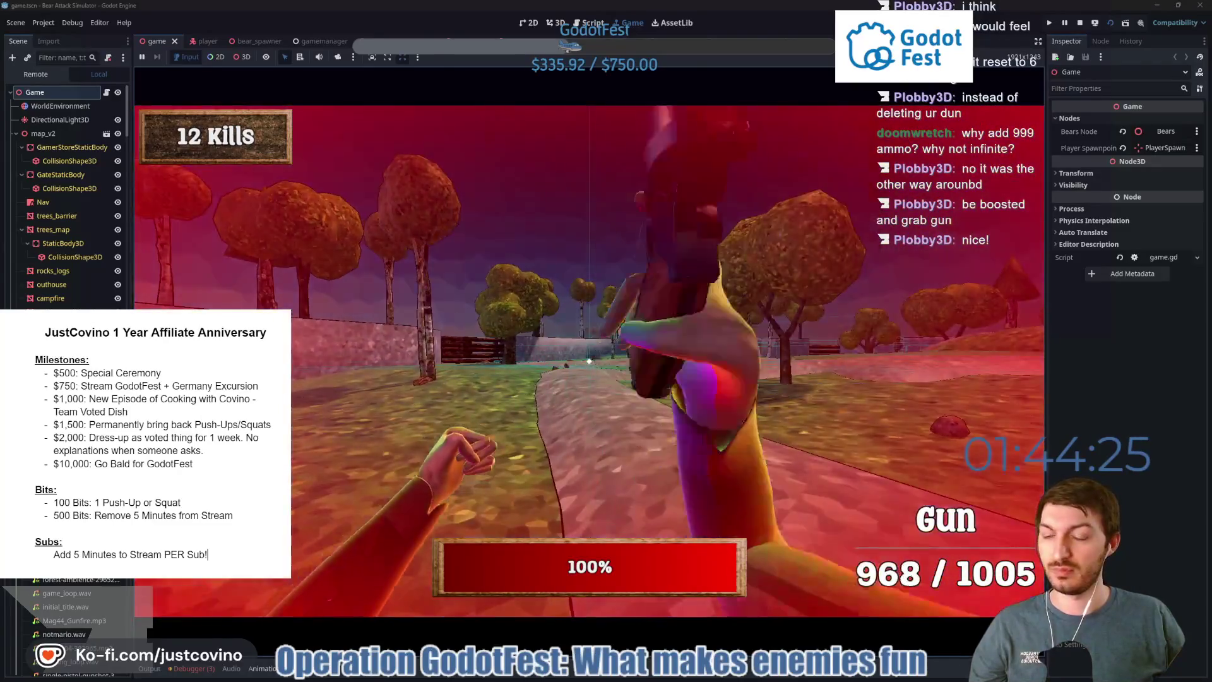
pyautogui.click(589, 361)
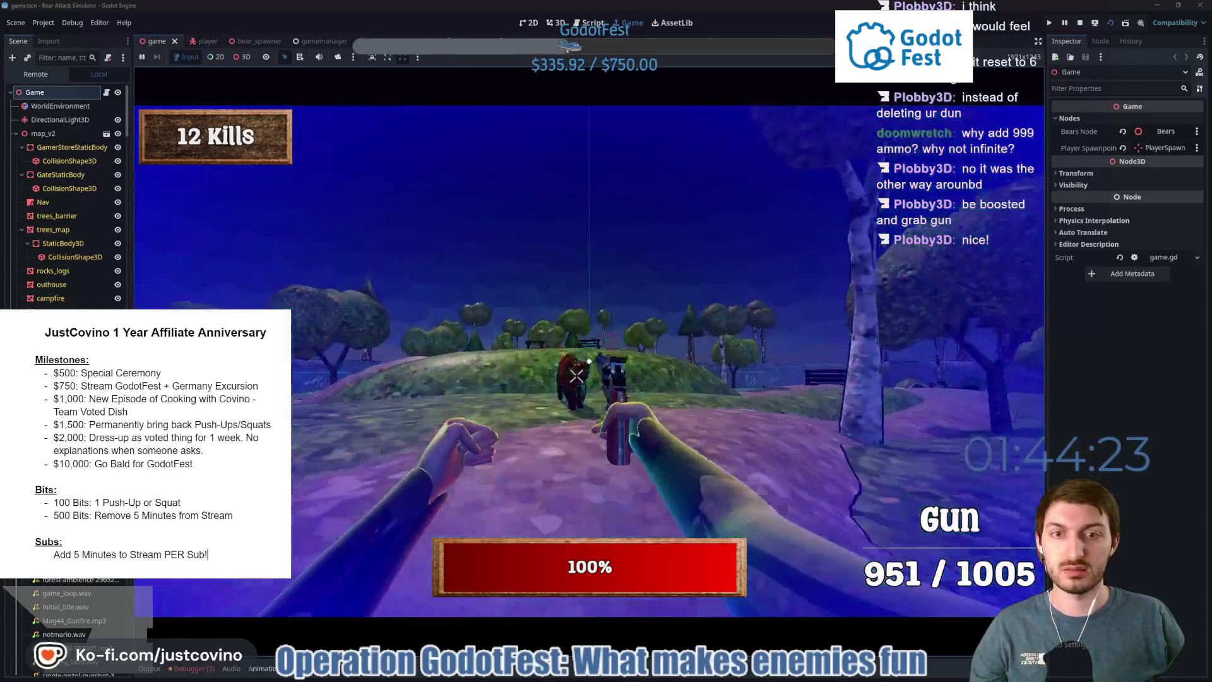
pyautogui.click(589, 361)
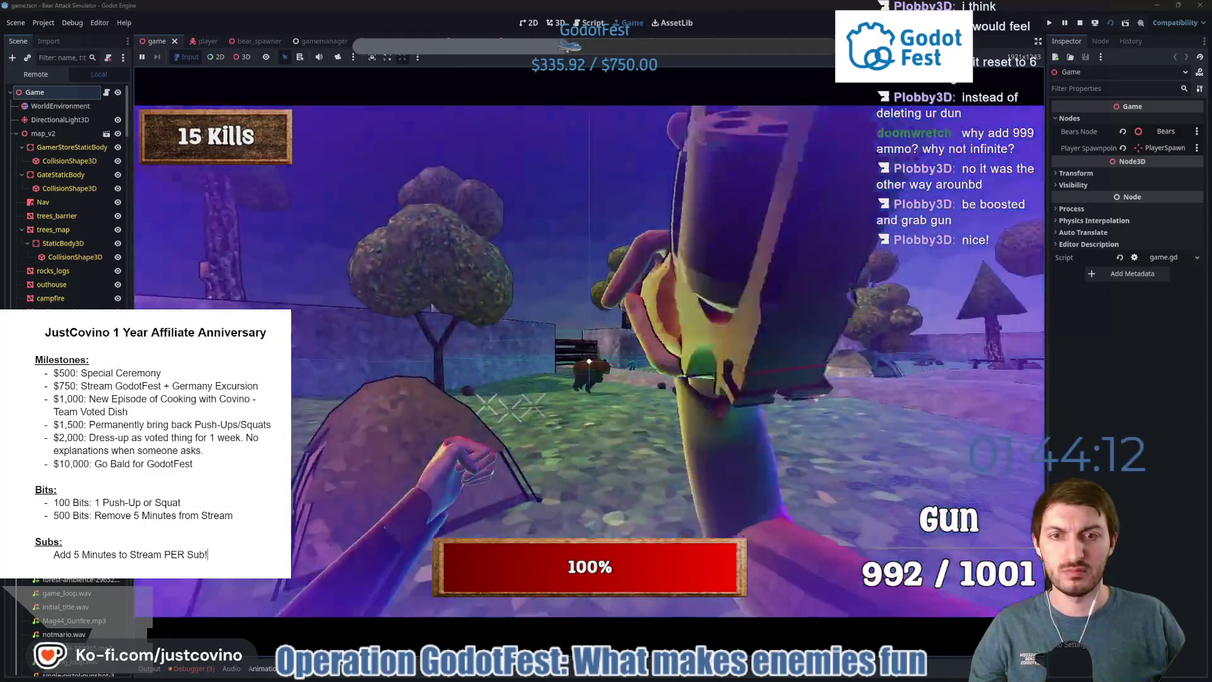
# Step: Keep firing until 20 kills as ammo resets to 6, then stop the game with F8
pyautogui.click(589, 361)
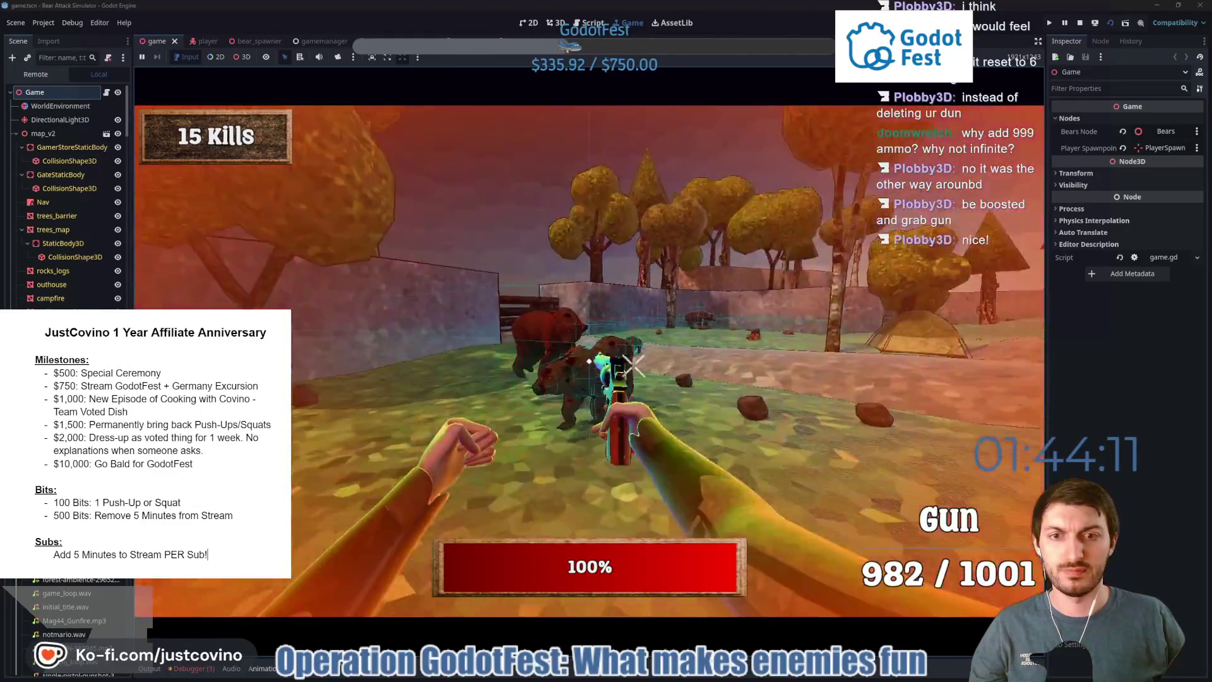
pyautogui.click(589, 361)
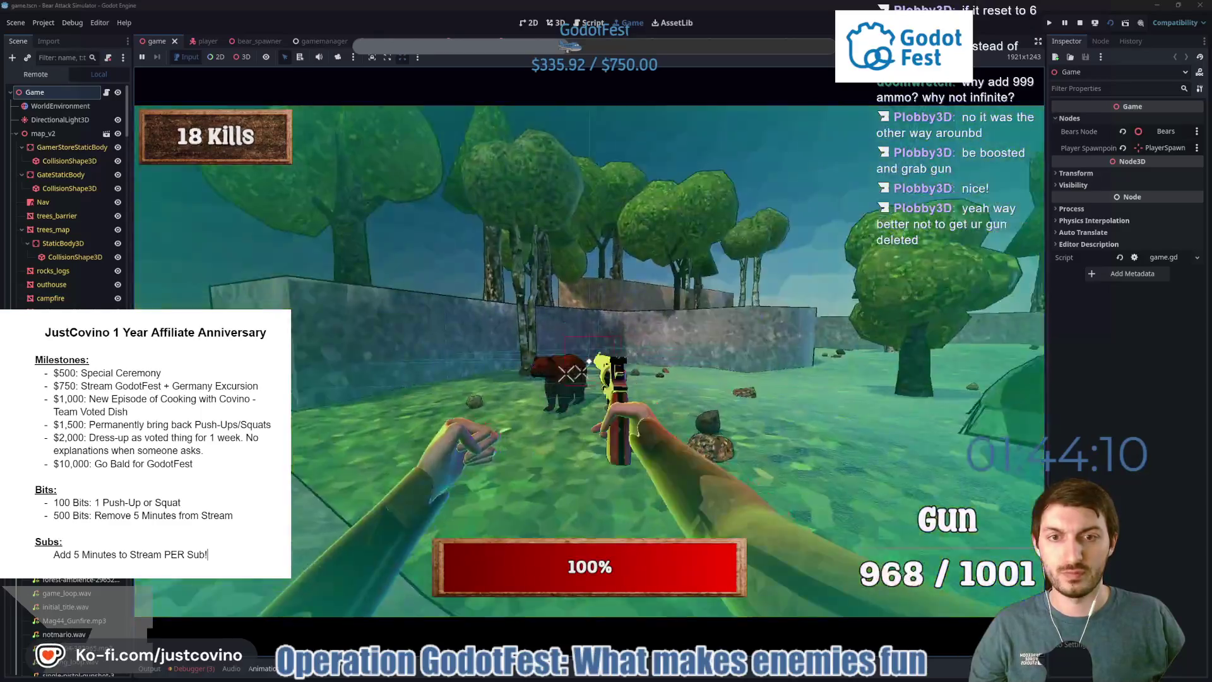
pyautogui.click(589, 361)
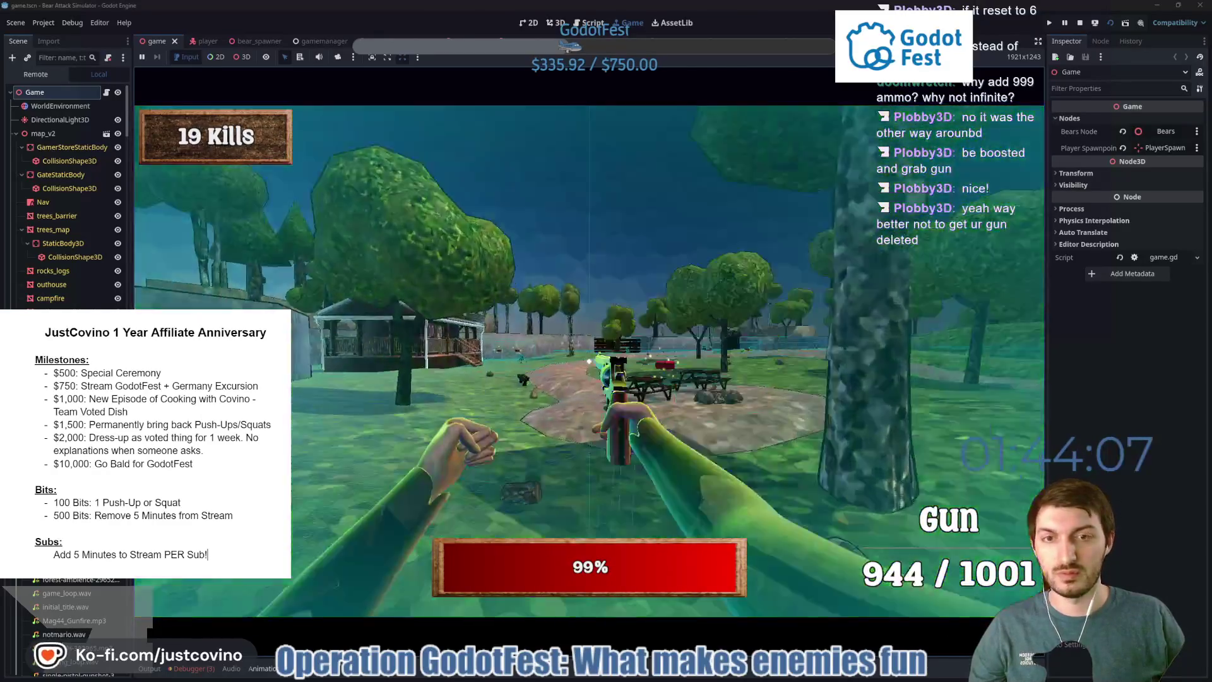
pyautogui.click(589, 361)
pyautogui.click(589, 361)
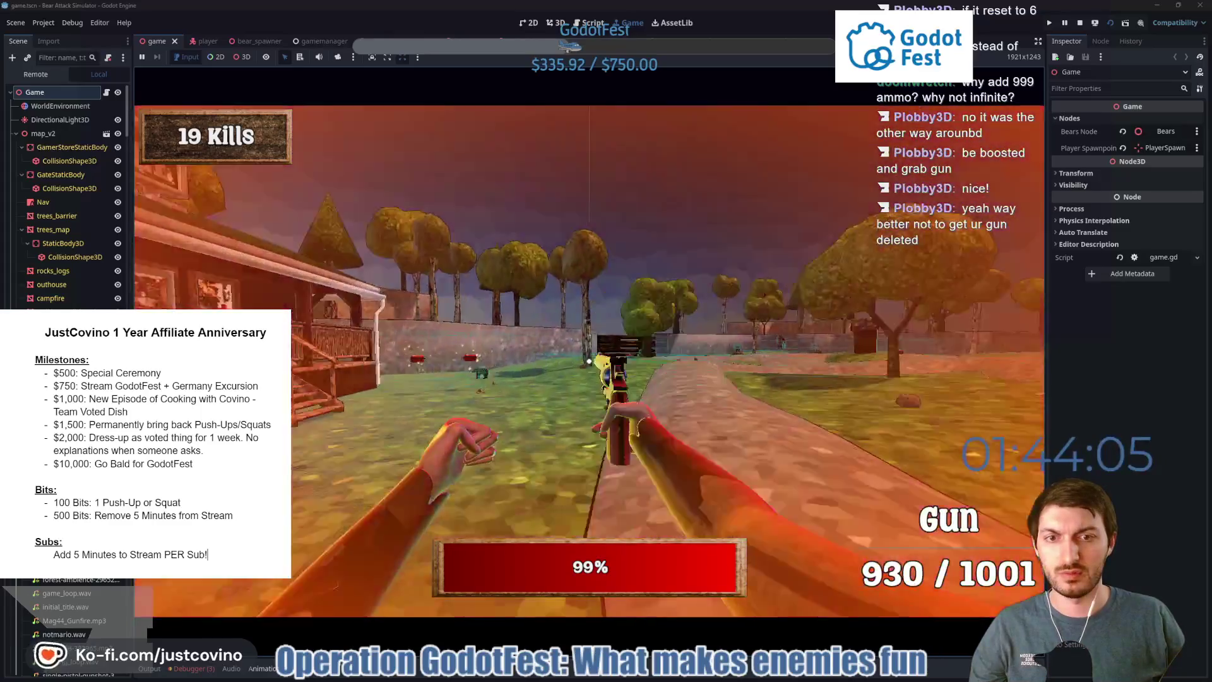
pyautogui.click(589, 361)
pyautogui.click(589, 361)
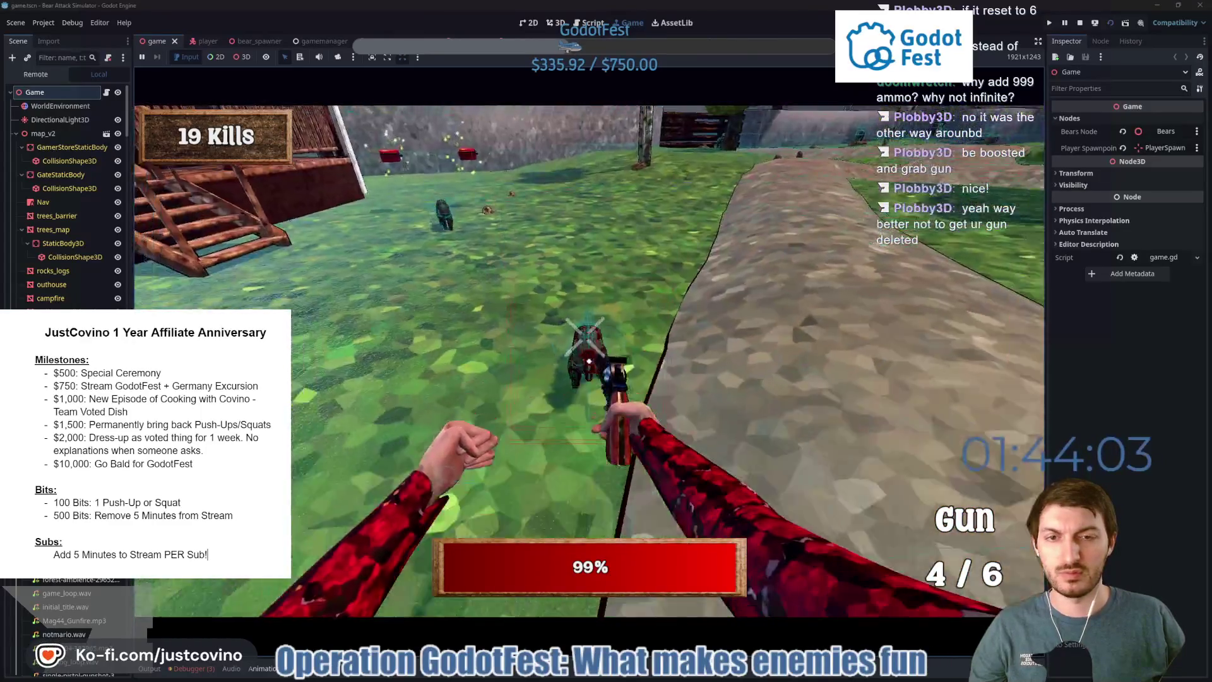
pyautogui.click(589, 361)
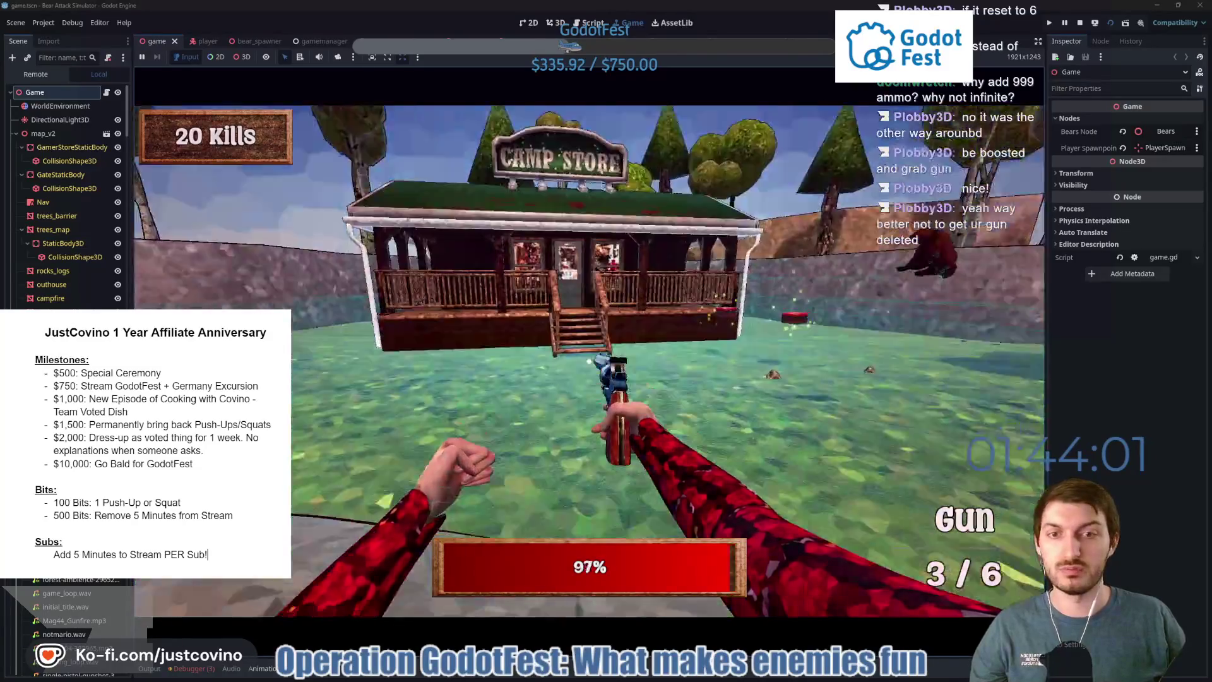
pyautogui.click(589, 361)
pyautogui.press('F8')
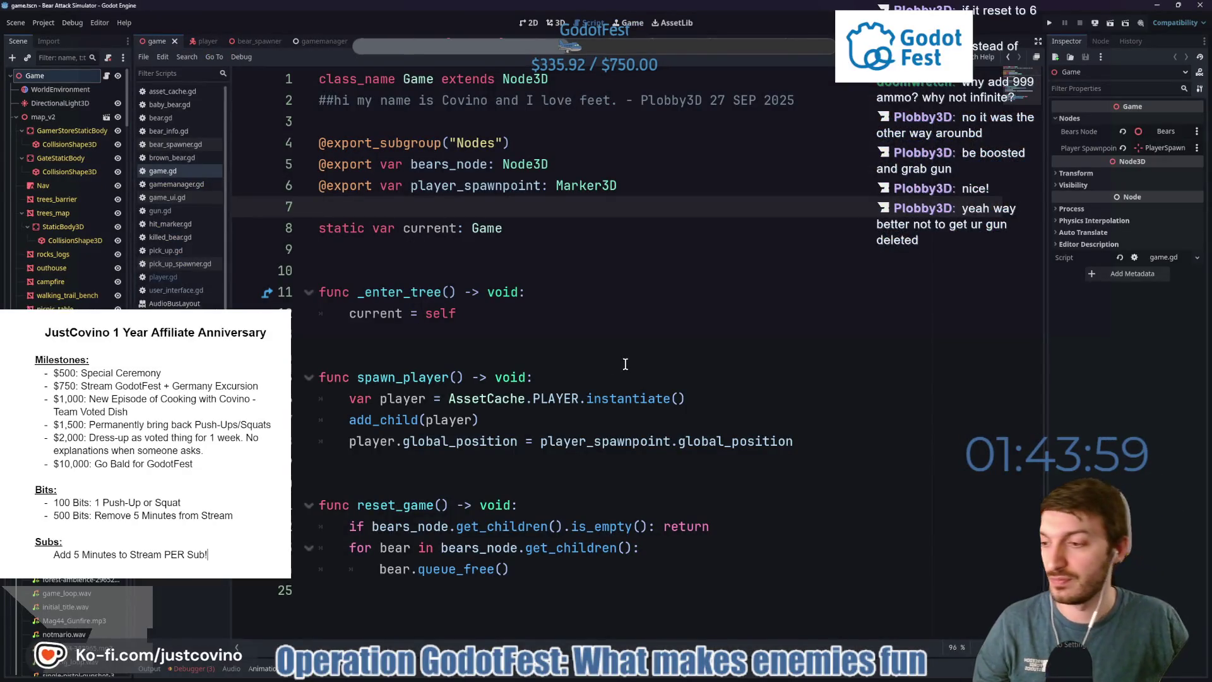
# Step: Commit the six changed files to main with summary 'boosting then gun fixed'
pyautogui.click(682, 677)
pyautogui.click(474, 436)
pyautogui.write('bo')
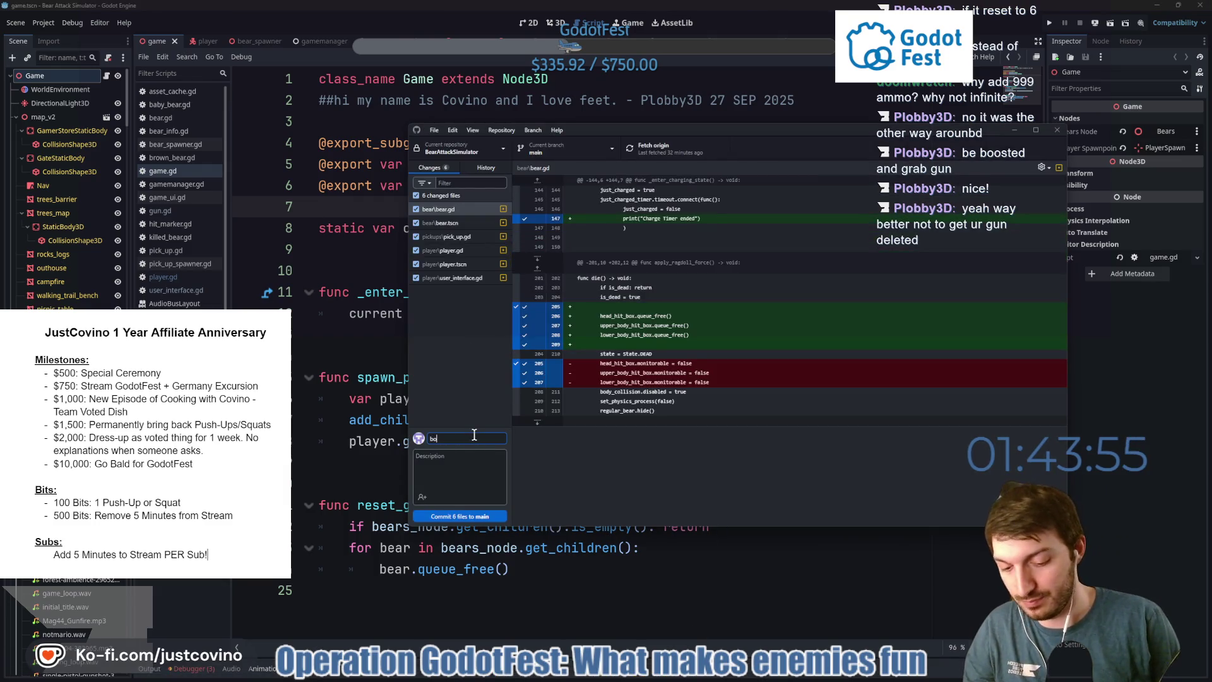
pyautogui.write('ting w')
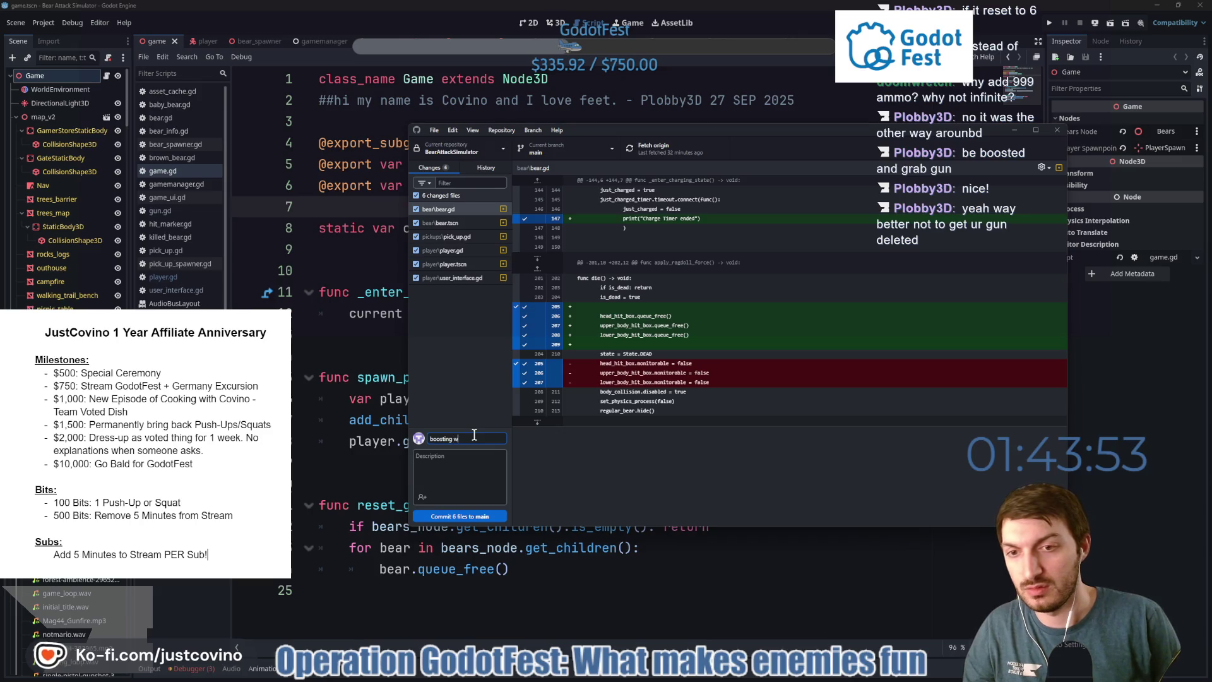
pyautogui.write(' gun')
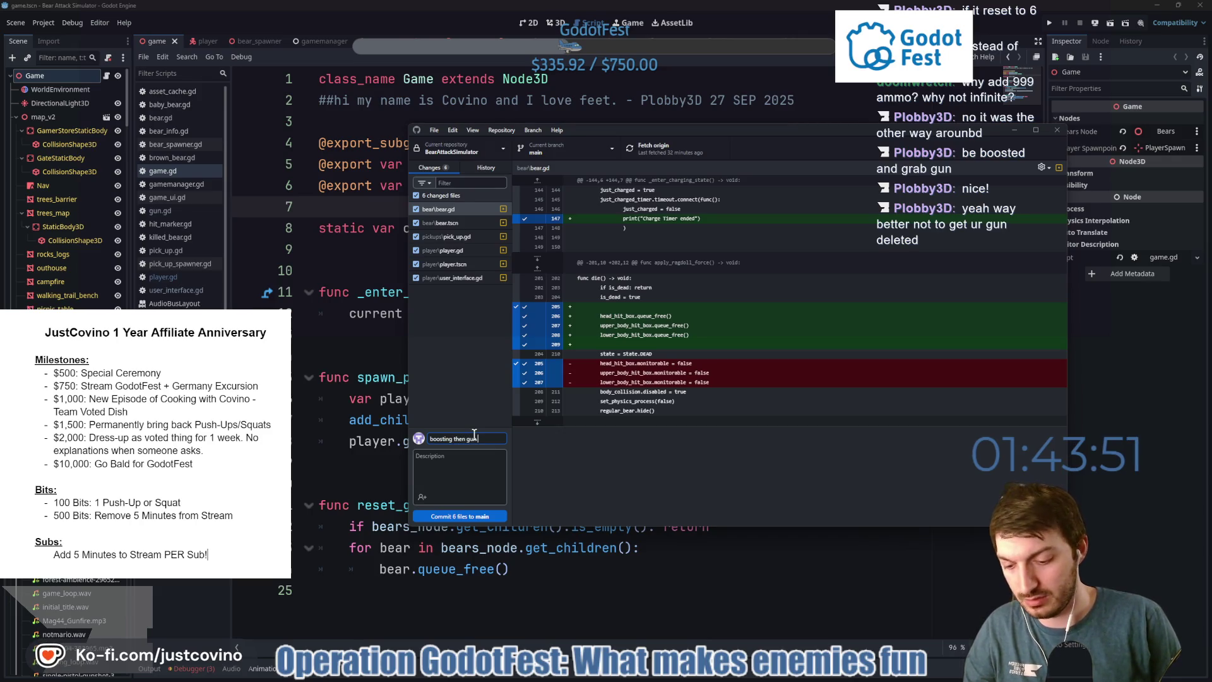
pyautogui.write(' f')
pyautogui.write('ed')
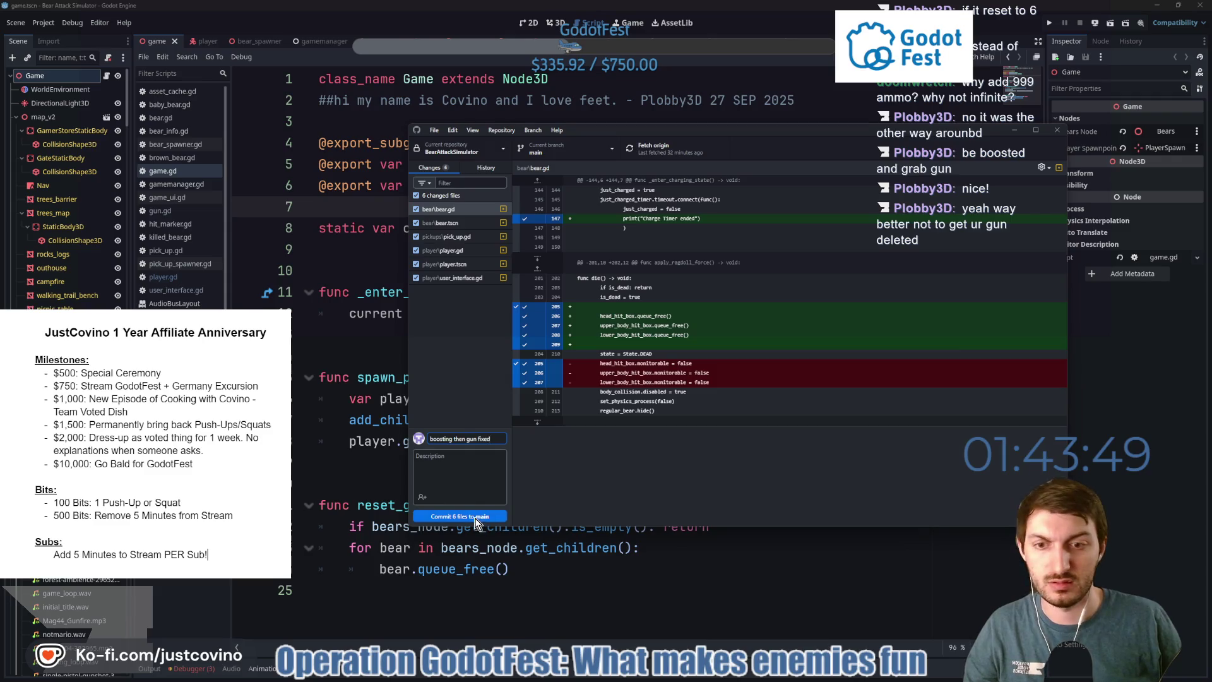
pyautogui.click(475, 518)
# Step: Push the commit to origin and return to Godot's game.gd script
pyautogui.click(902, 257)
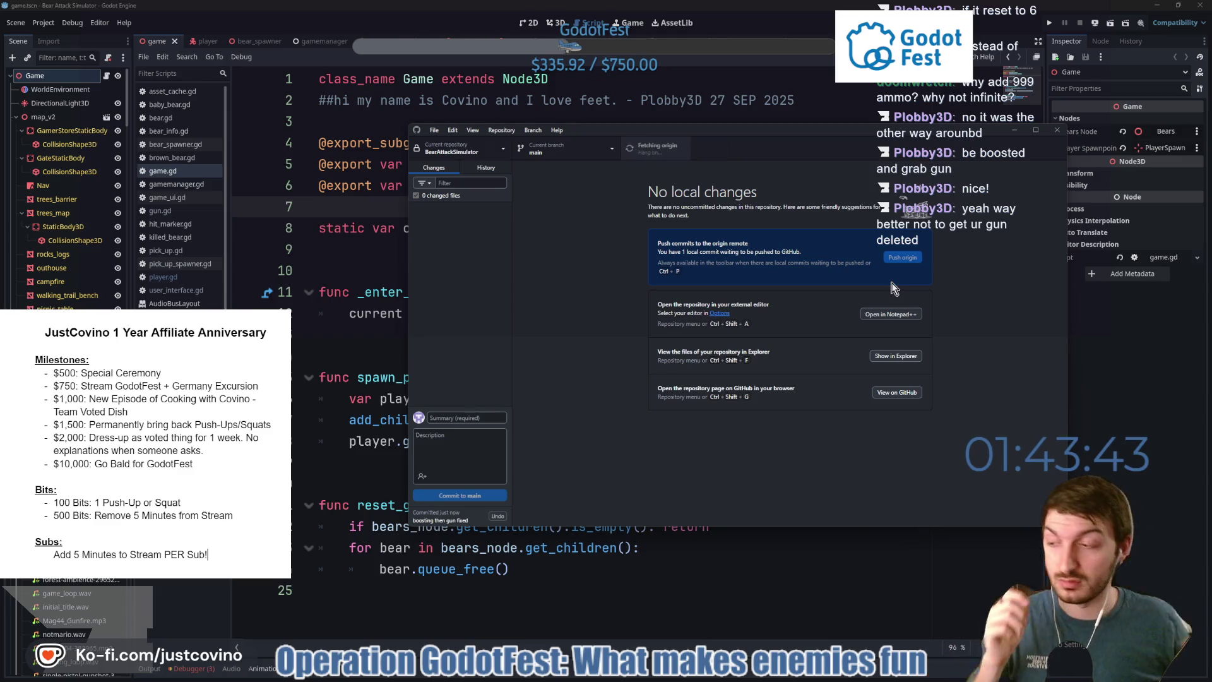
pyautogui.click(1123, 404)
pyautogui.click(488, 333)
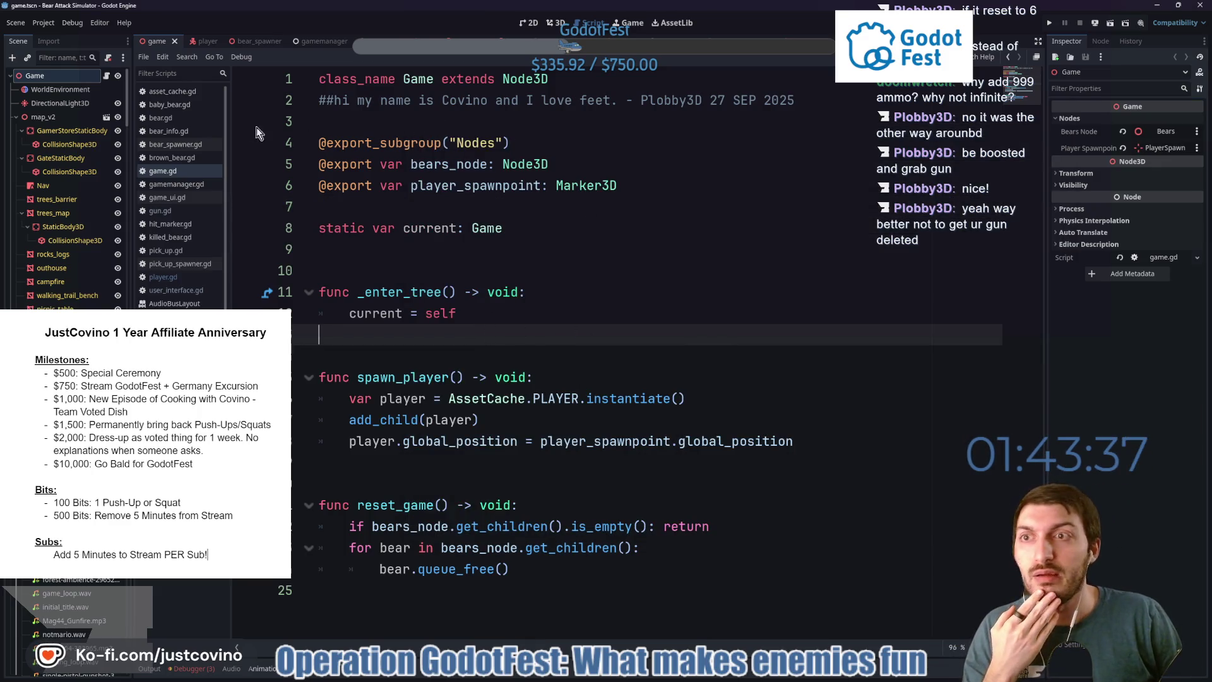
# Step: Switch to the 3D workspace and orbit to look down over the map
pyautogui.click(555, 23)
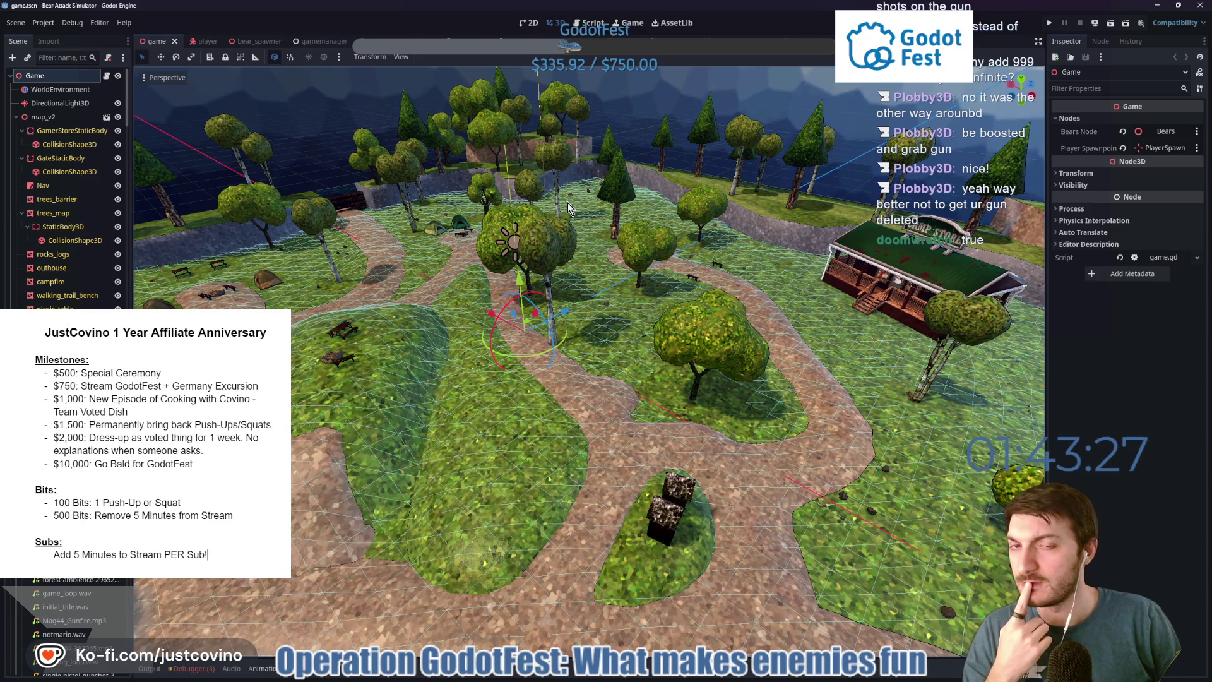
pyautogui.moveTo(555, 240)
pyautogui.mouseDown()
pyautogui.moveTo(380, 264)
pyautogui.moveTo(575, 265)
pyautogui.mouseUp()
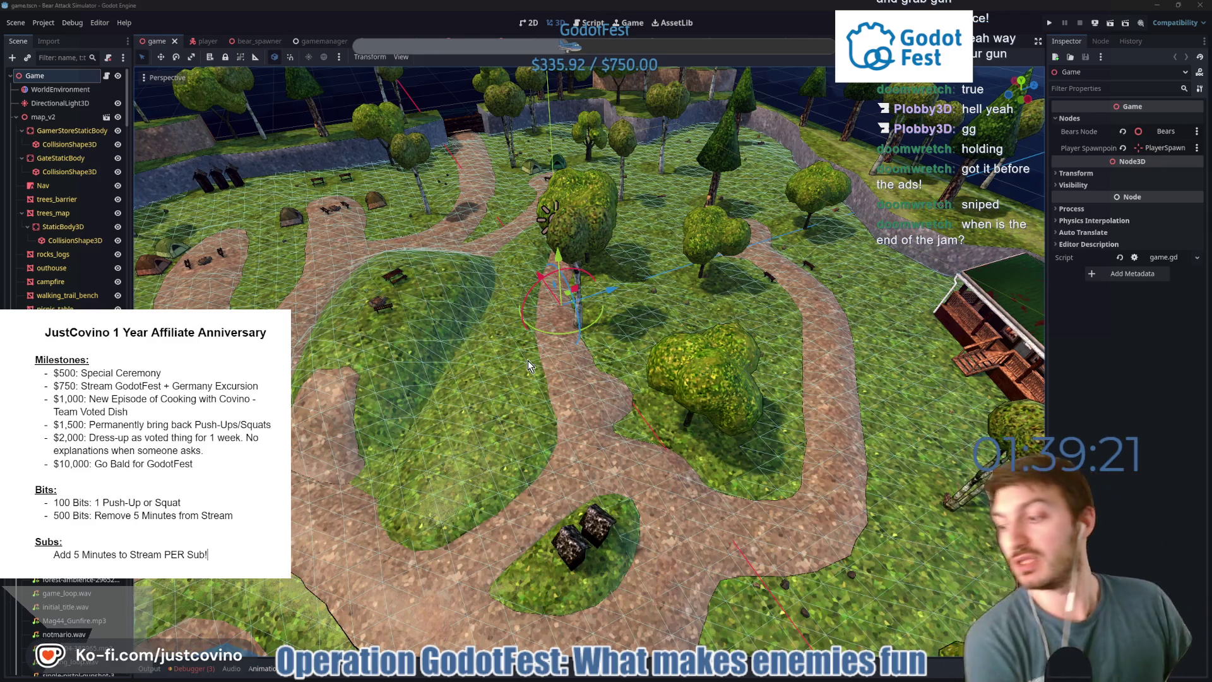
# Step: Glance at the Jern Jam 2025 page in the browser, then return to Godot
pyautogui.moveTo(714, 679)
pyautogui.click(657, 677)
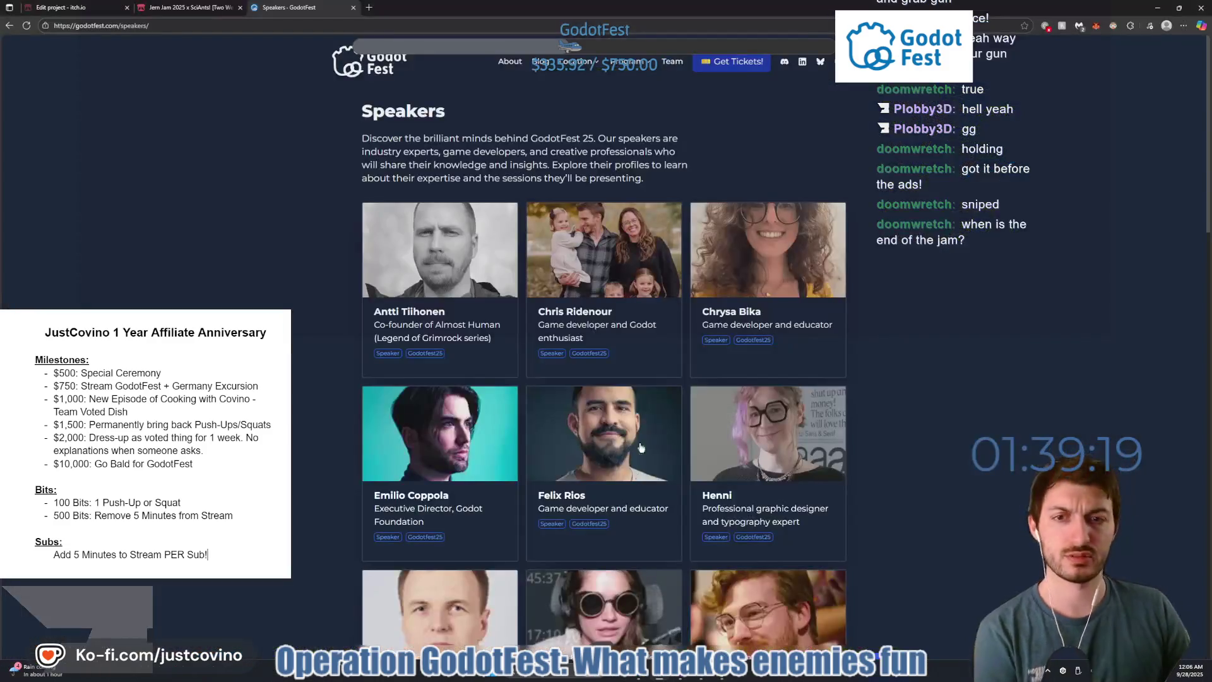
pyautogui.click(200, 7)
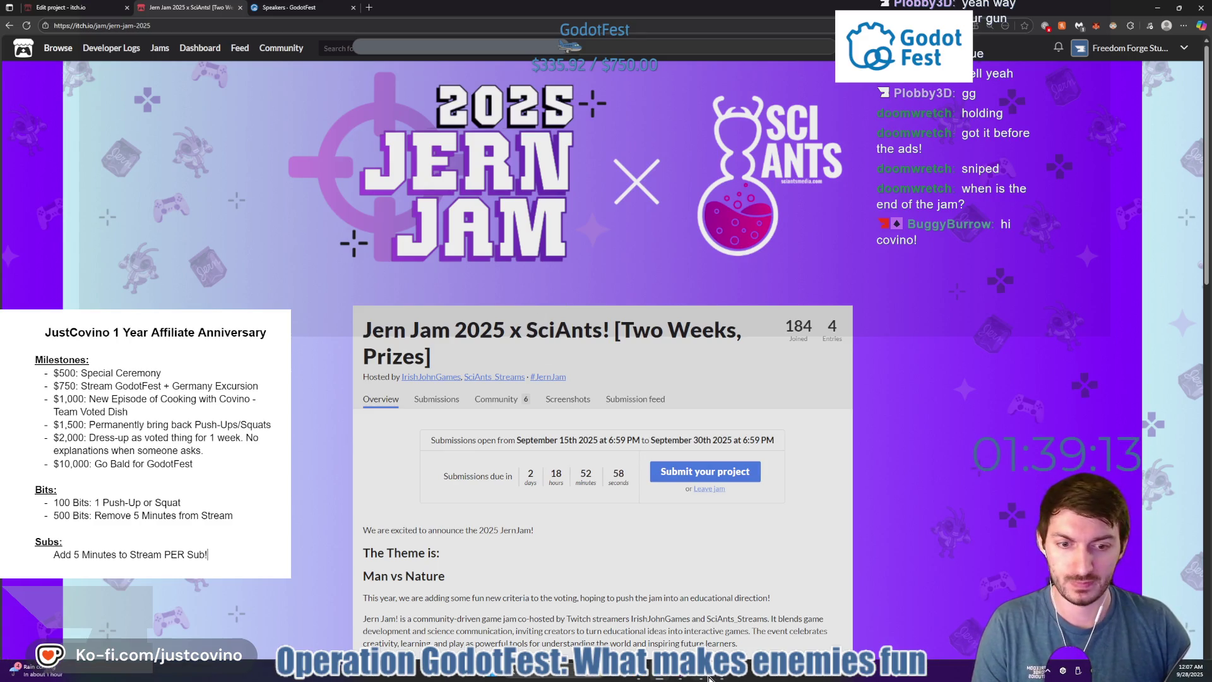
pyautogui.click(726, 677)
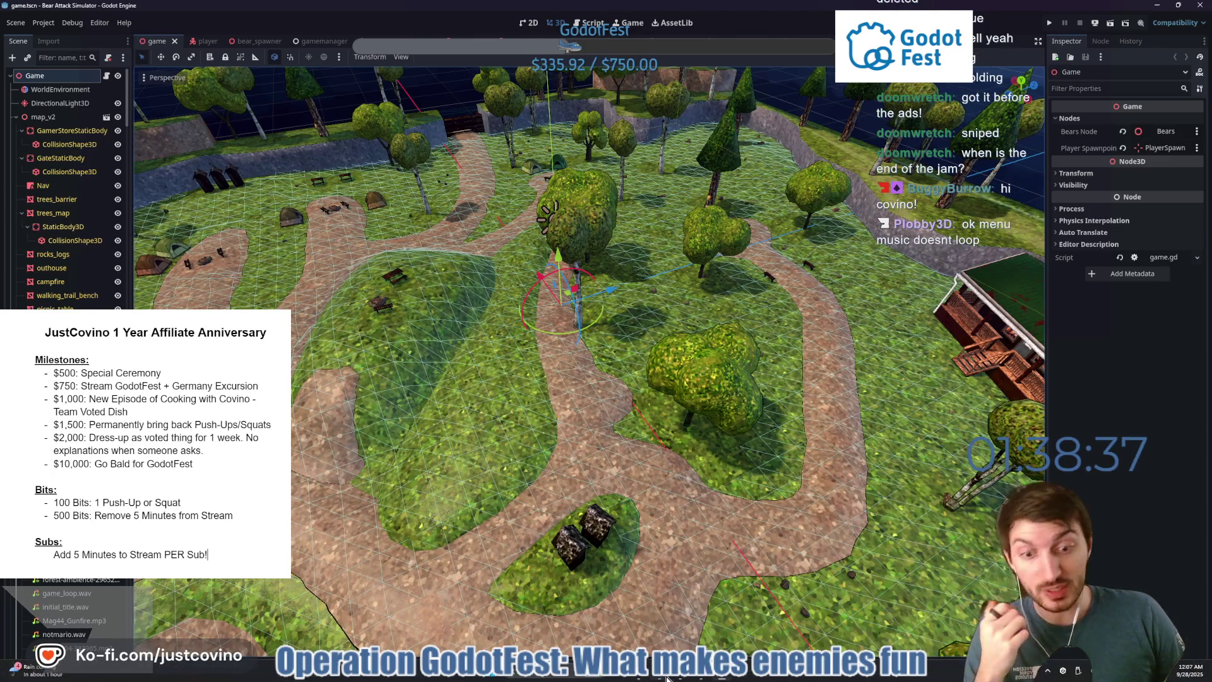
# Step: Close the GodotFest Speakers tab and open the Bear Attack Simulator edit page
pyautogui.hotkey('alt', 'Tab')
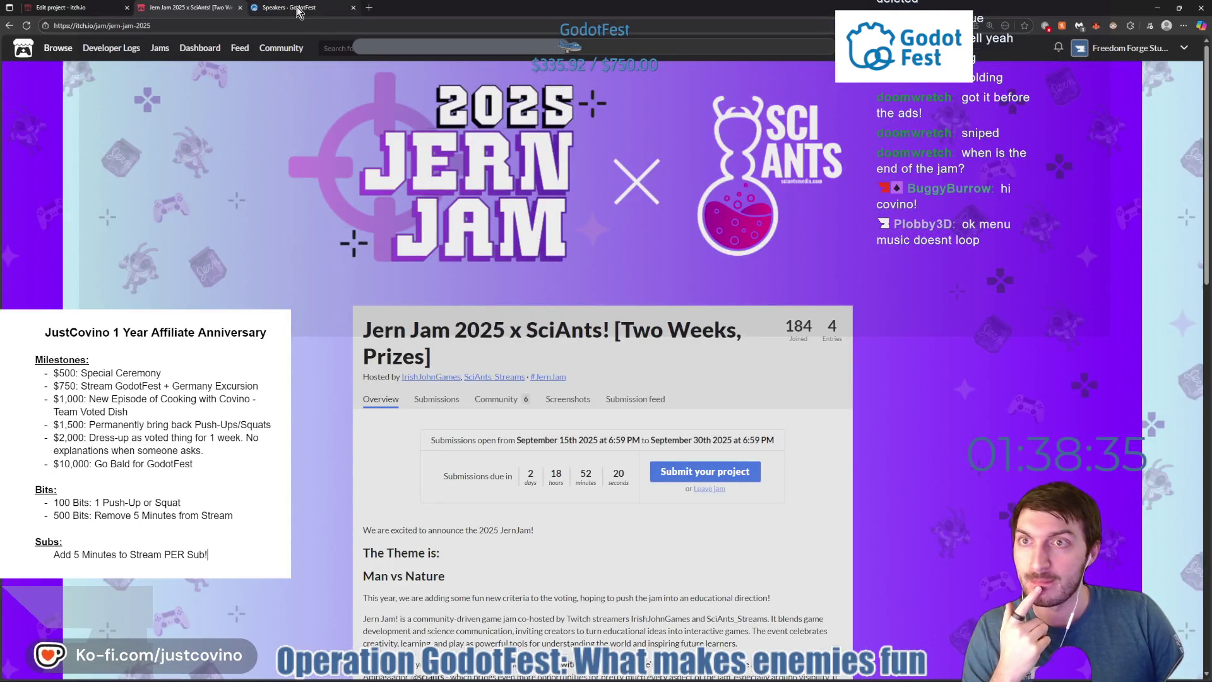
pyautogui.click(353, 7)
pyautogui.click(77, 11)
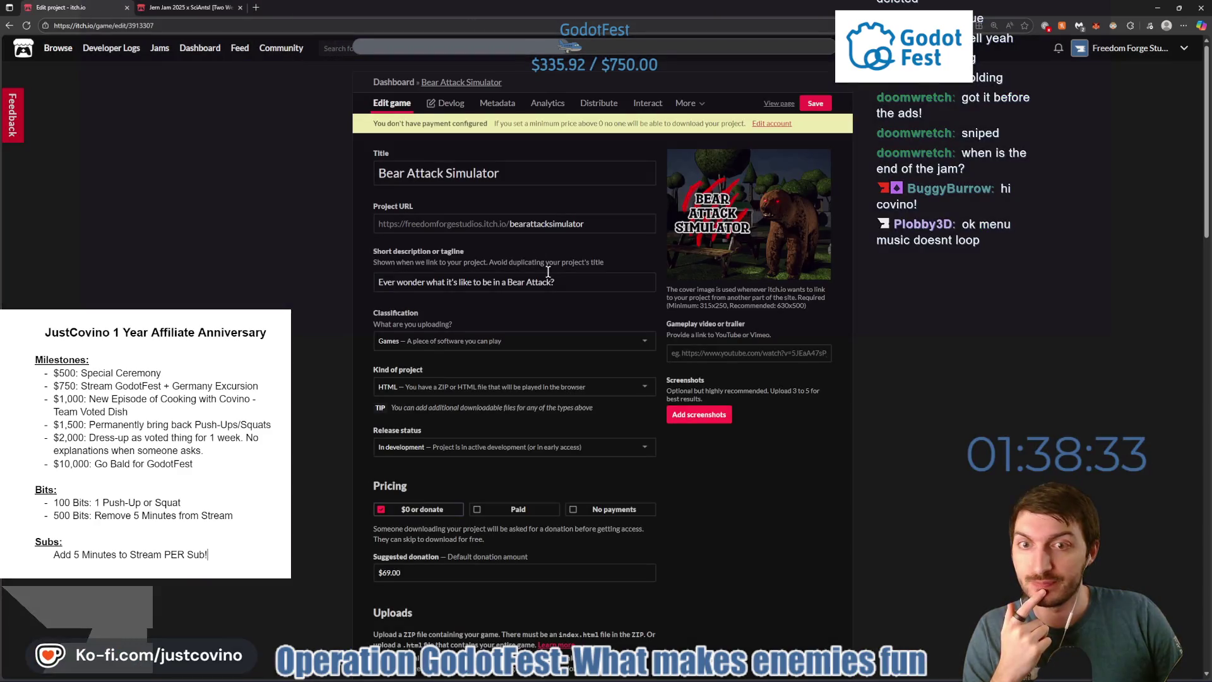
# Step: Scroll down the itch.io edit page toward Uploads, then bring Godot back to front
pyautogui.scroll(-2, 553, 276)
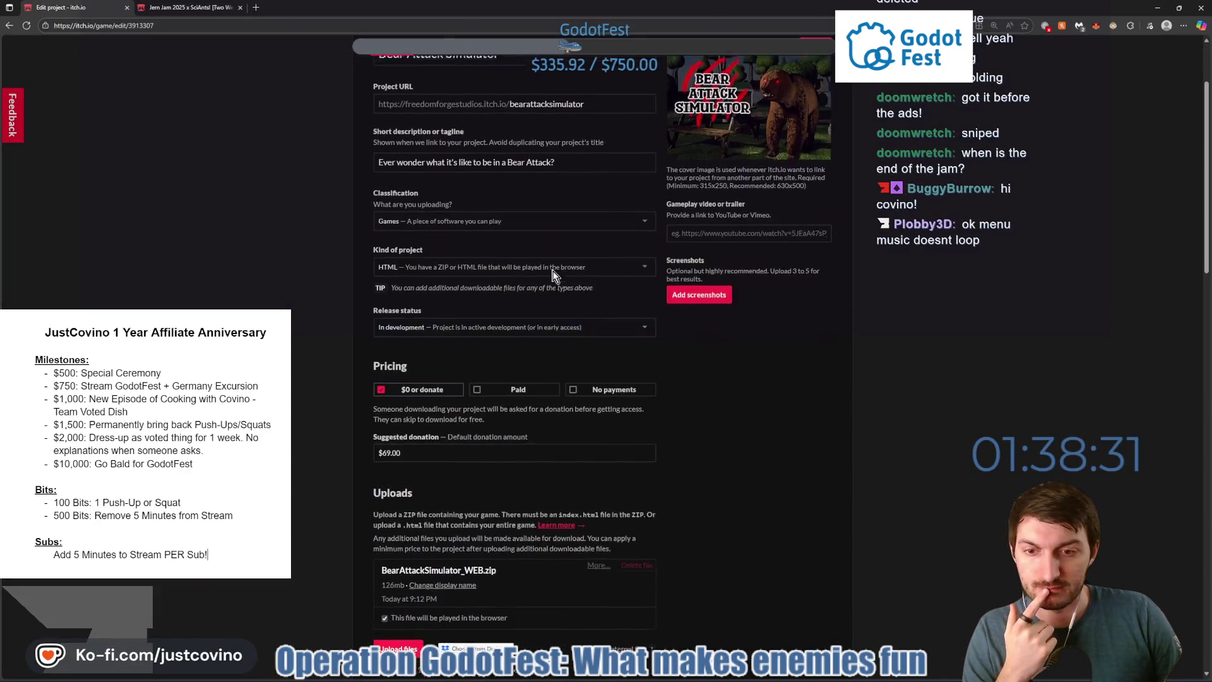
pyautogui.click(709, 677)
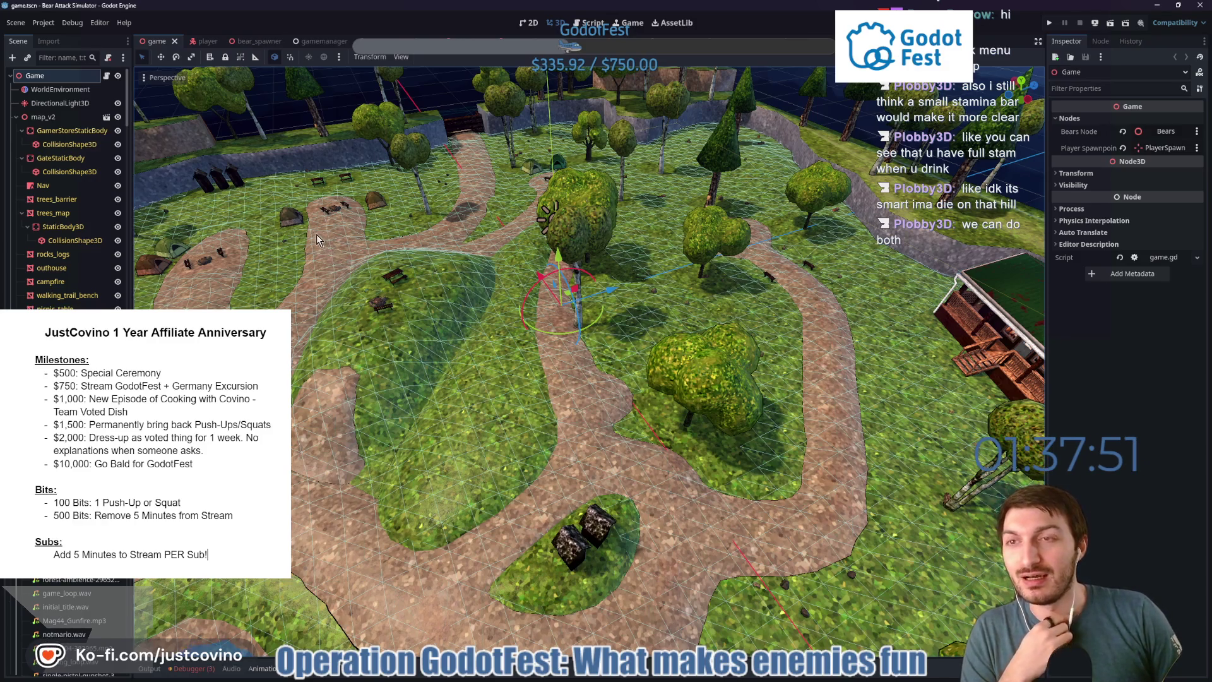
# Step: Open the player scene and its player.gd script
pyautogui.click(204, 41)
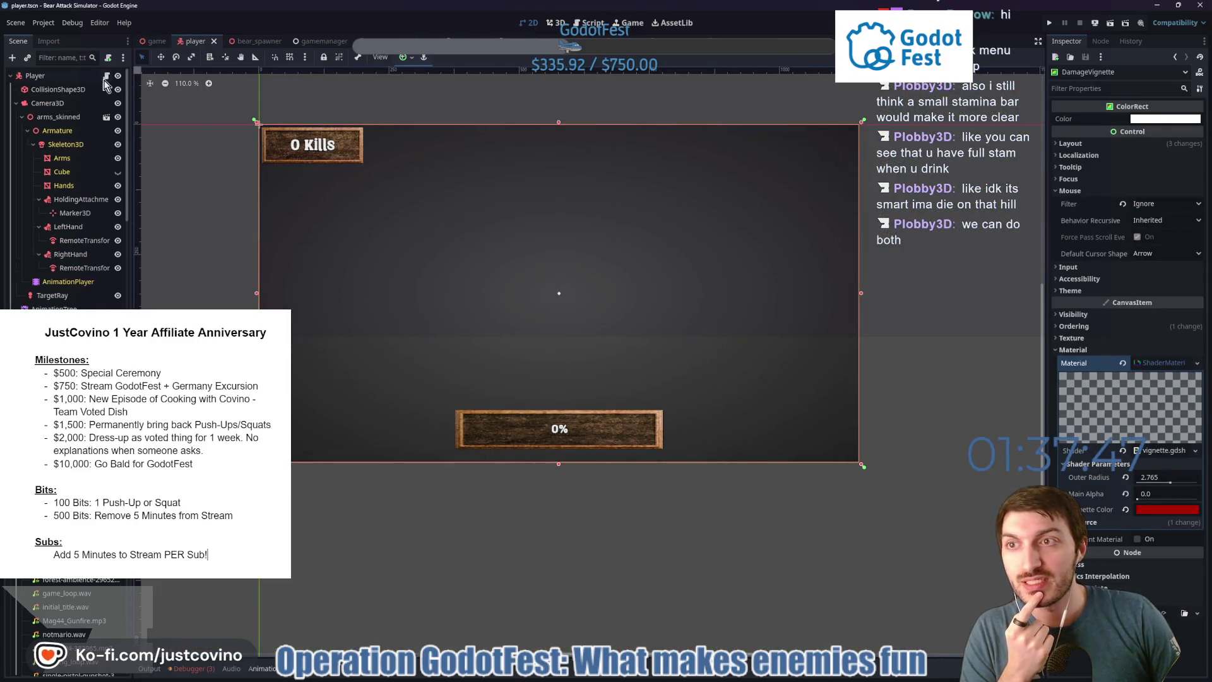
pyautogui.scroll(2, 107, 85)
pyautogui.click(106, 75)
# Step: Review _physics_process's stamina and movement code, then switch to the Game scene's game.gd
pyautogui.scroll(15, 538, 282)
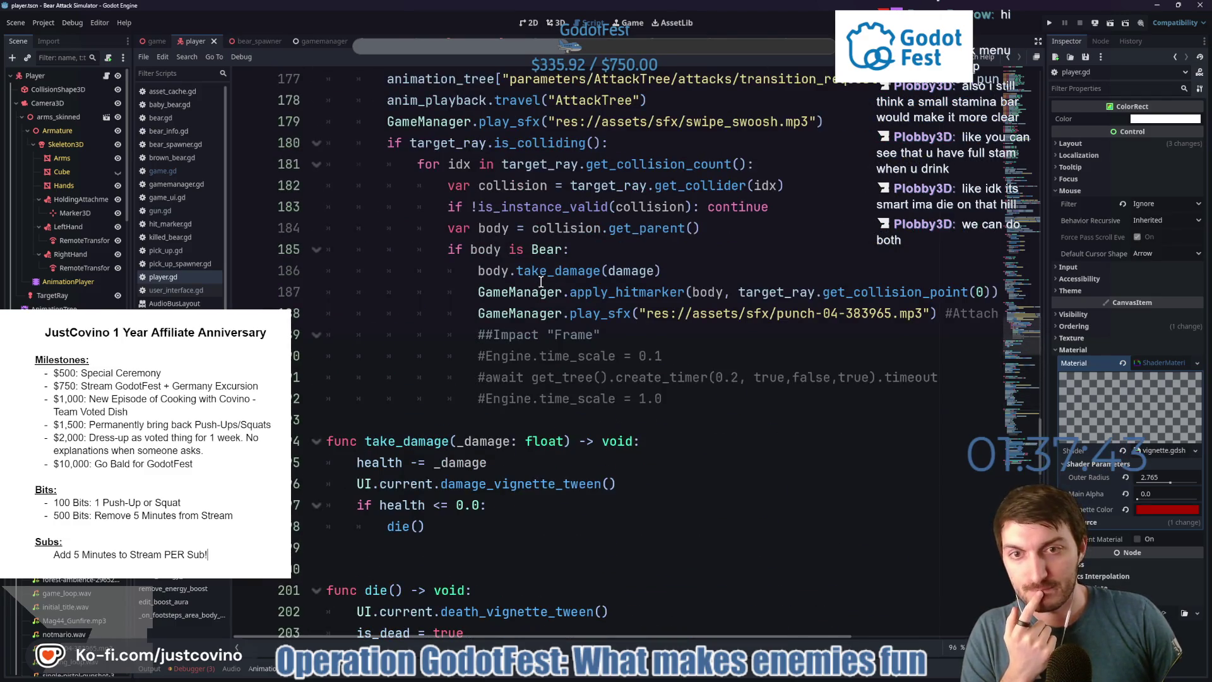
pyautogui.scroll(1, 541, 282)
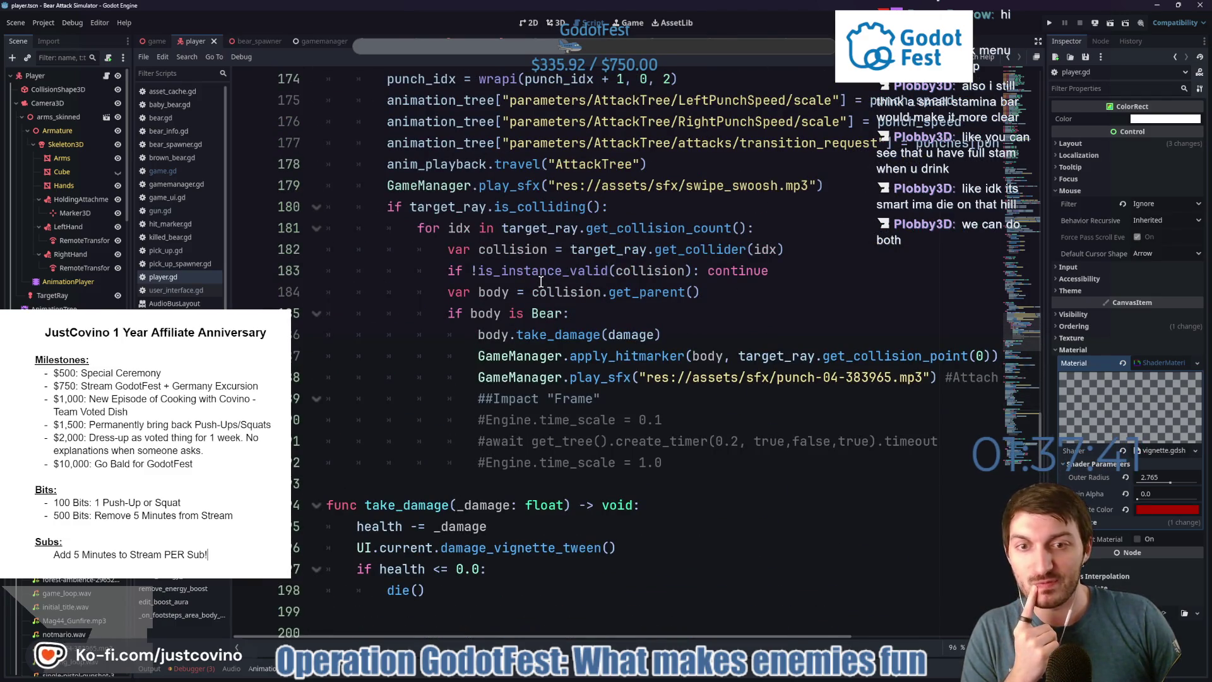
pyautogui.scroll(3, 541, 282)
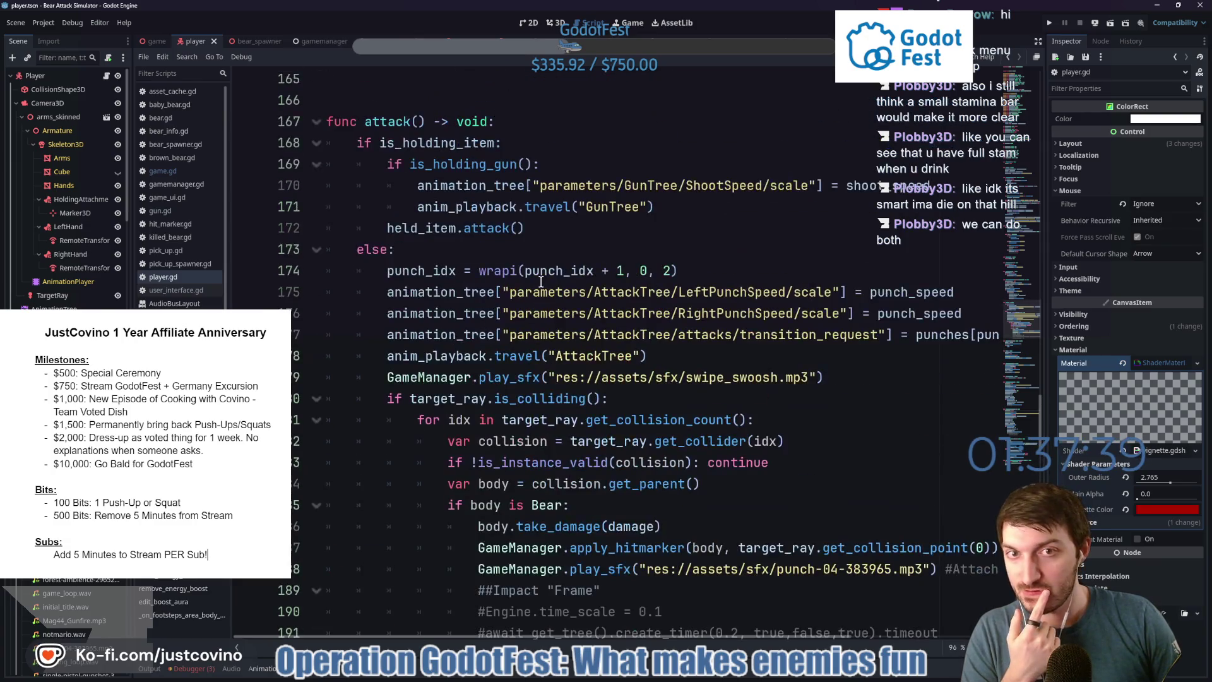
pyautogui.scroll(6, 541, 282)
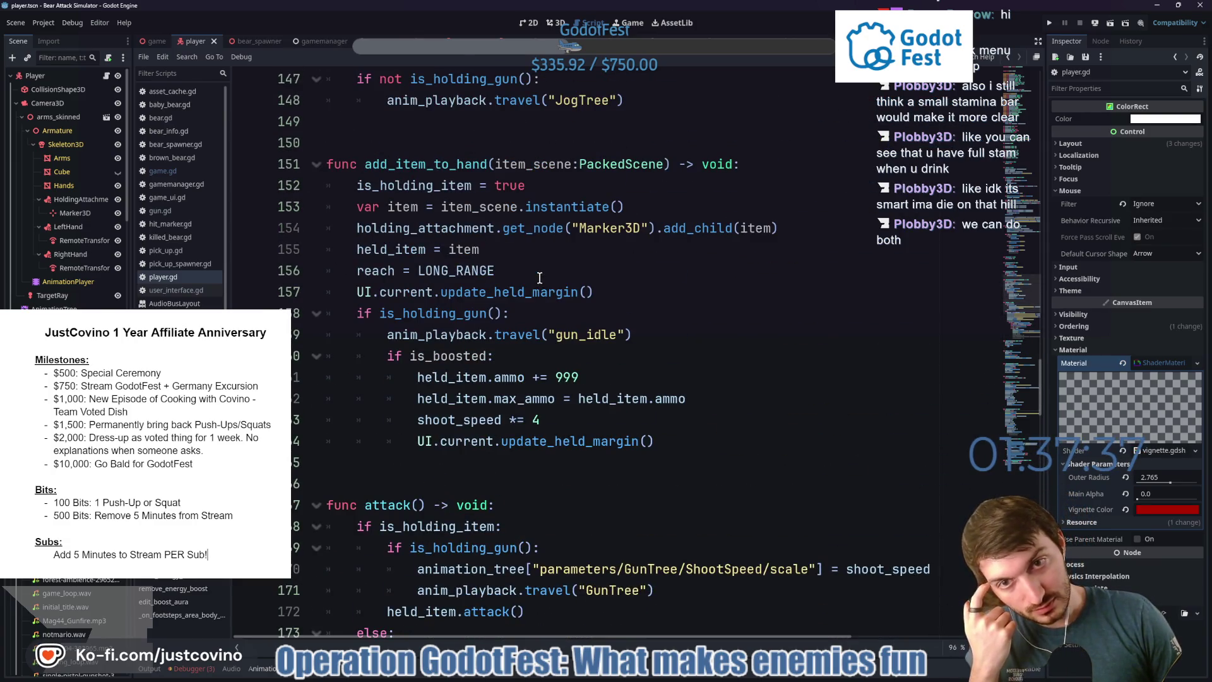
pyautogui.scroll(11, 539, 276)
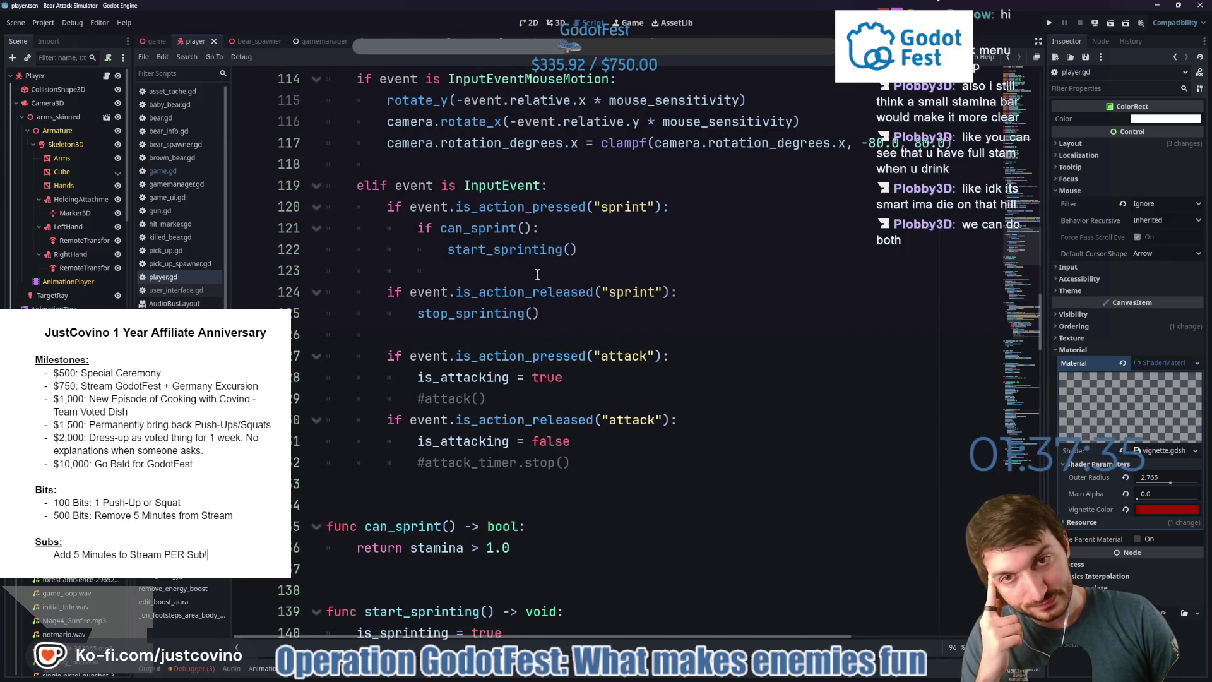
pyautogui.scroll(4, 538, 274)
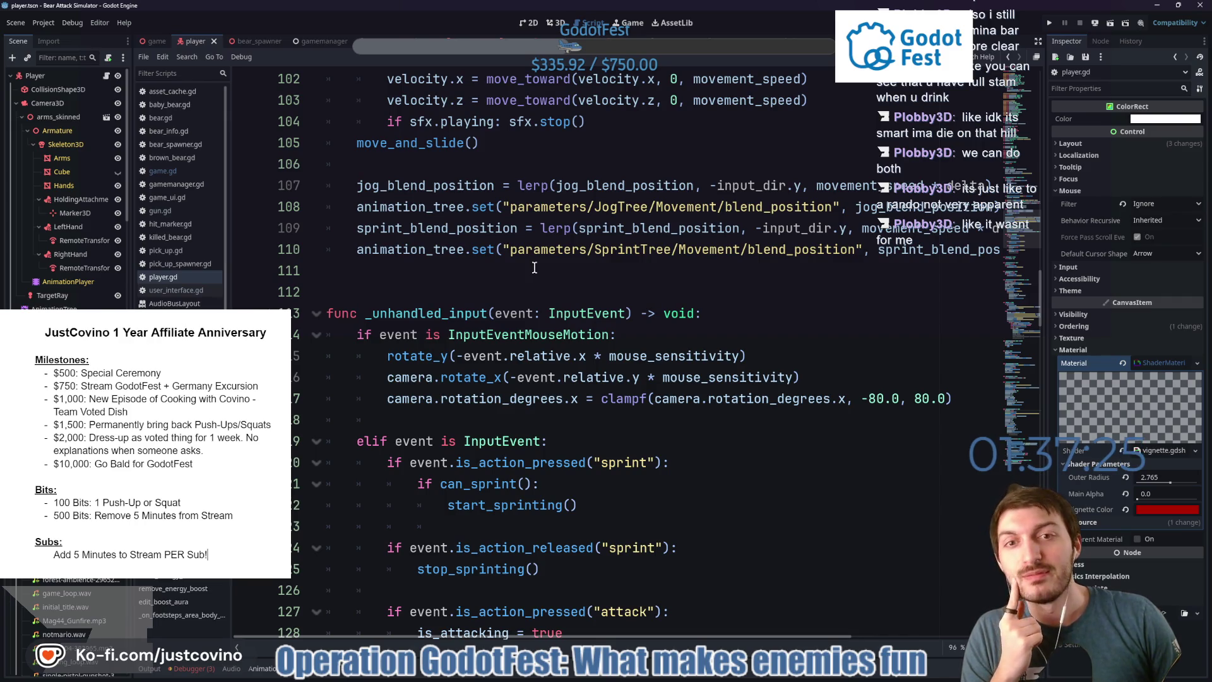
pyautogui.scroll(5, 534, 268)
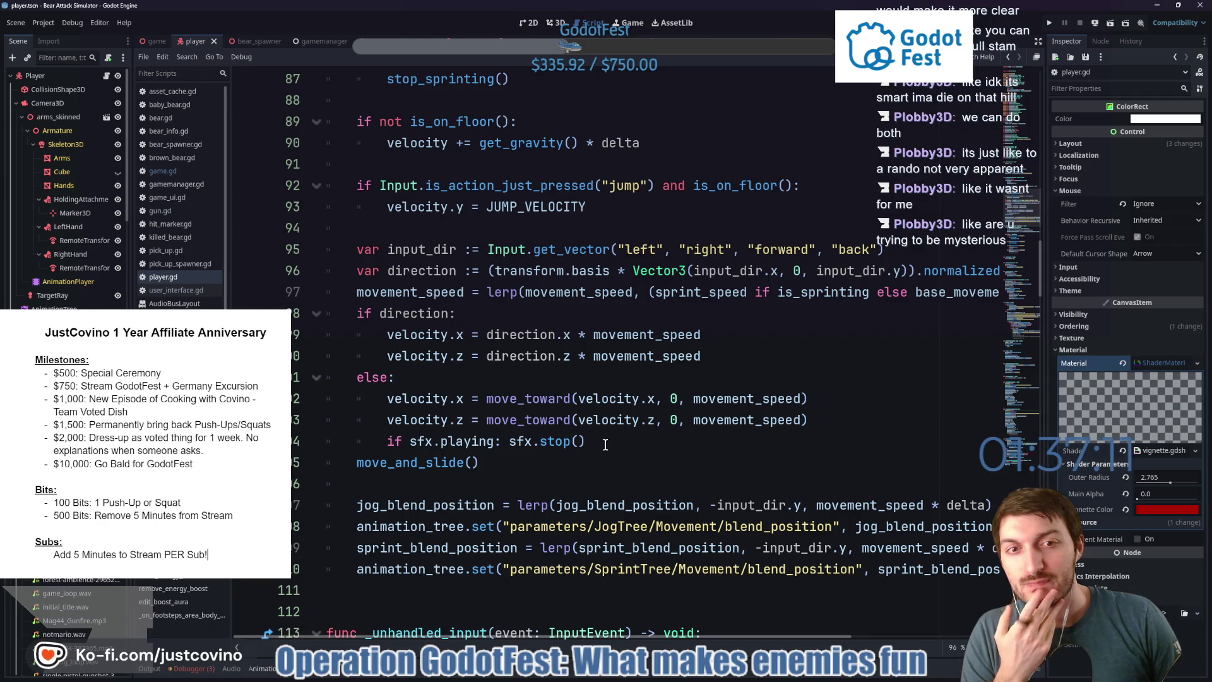
pyautogui.scroll(2, 605, 444)
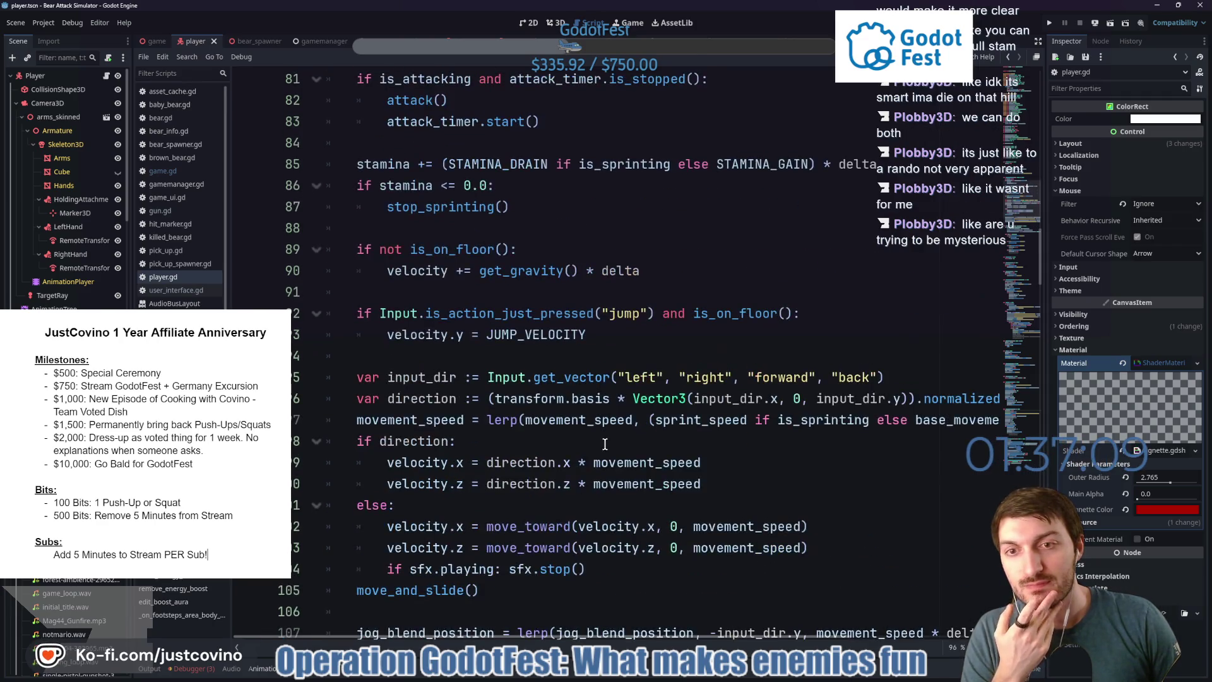
pyautogui.scroll(2, 604, 444)
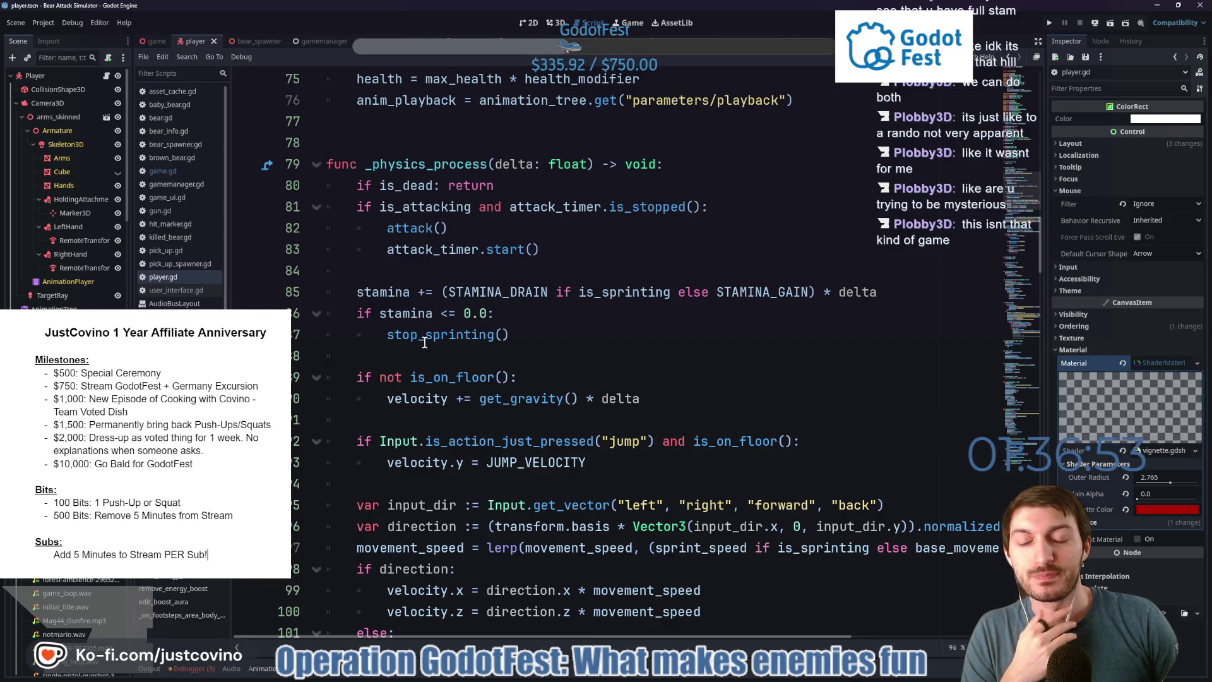
pyautogui.moveTo(417, 341)
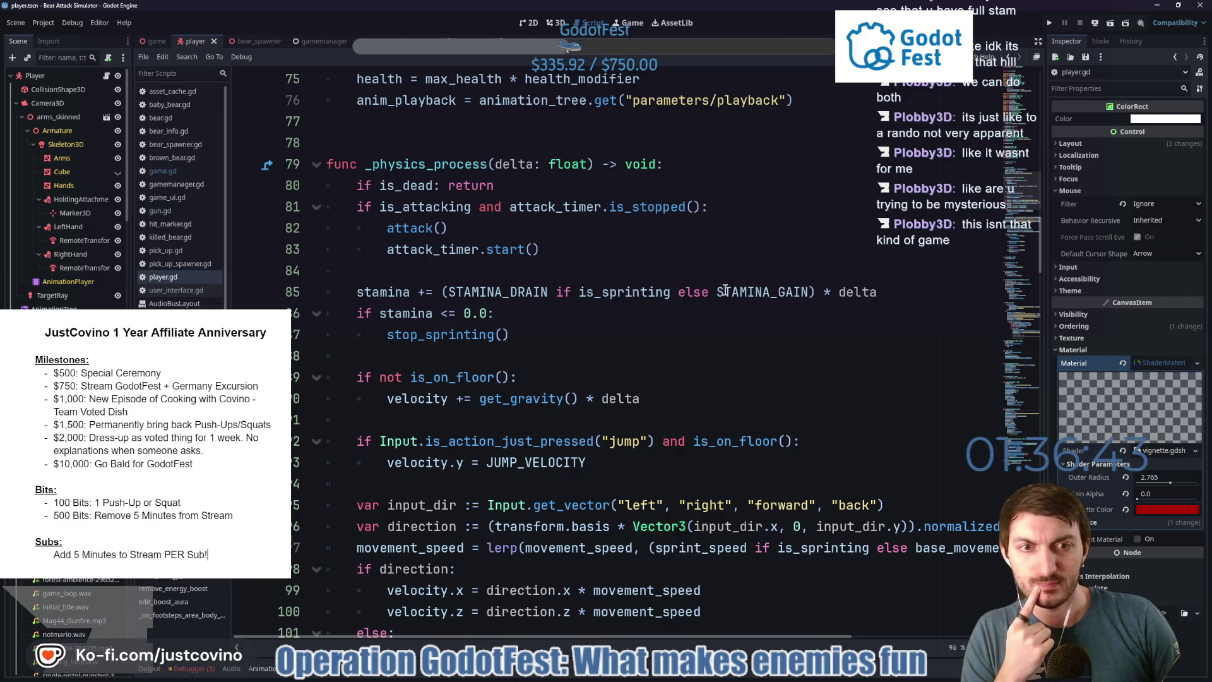
pyautogui.scroll(5, 565, 316)
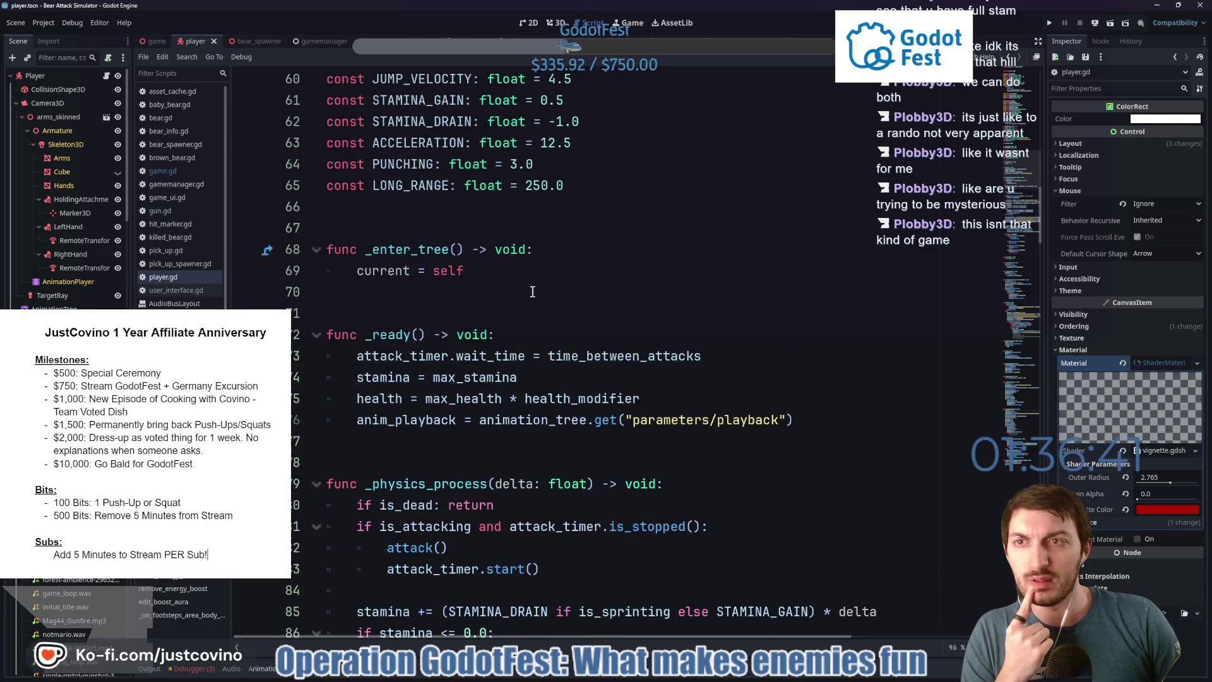
pyautogui.click(157, 41)
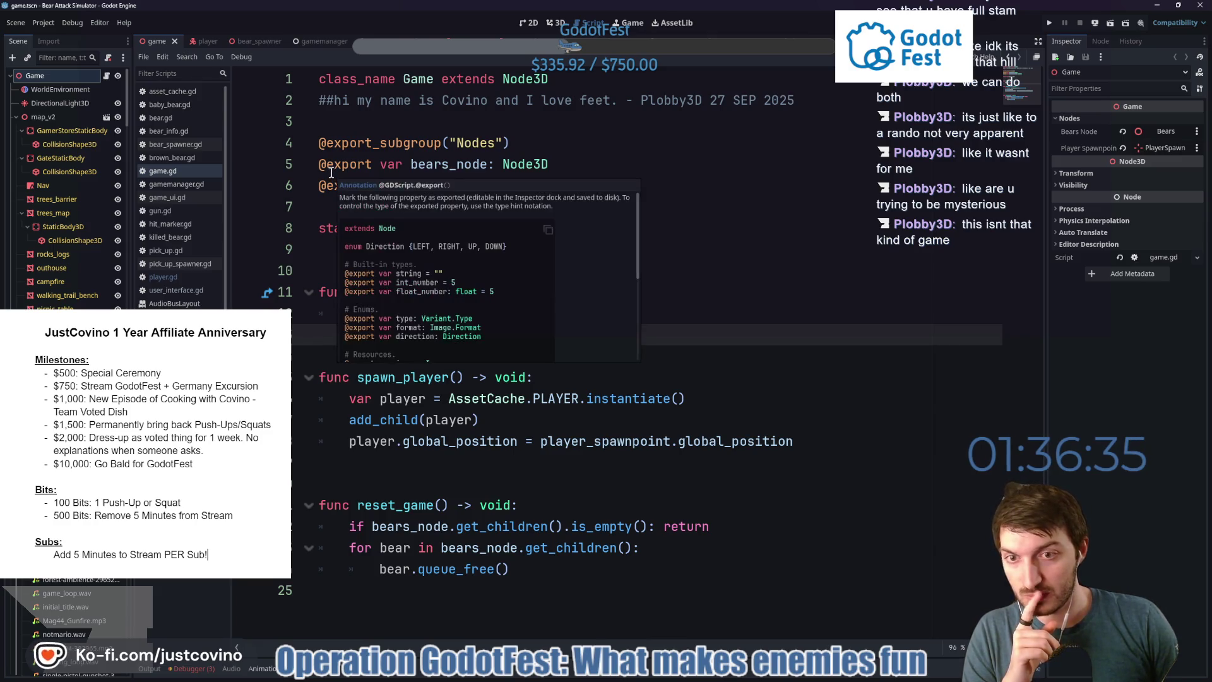
# Step: Open the Gamemanager scene's gamemanager.gd script from the Game node
pyautogui.moveTo(329, 169)
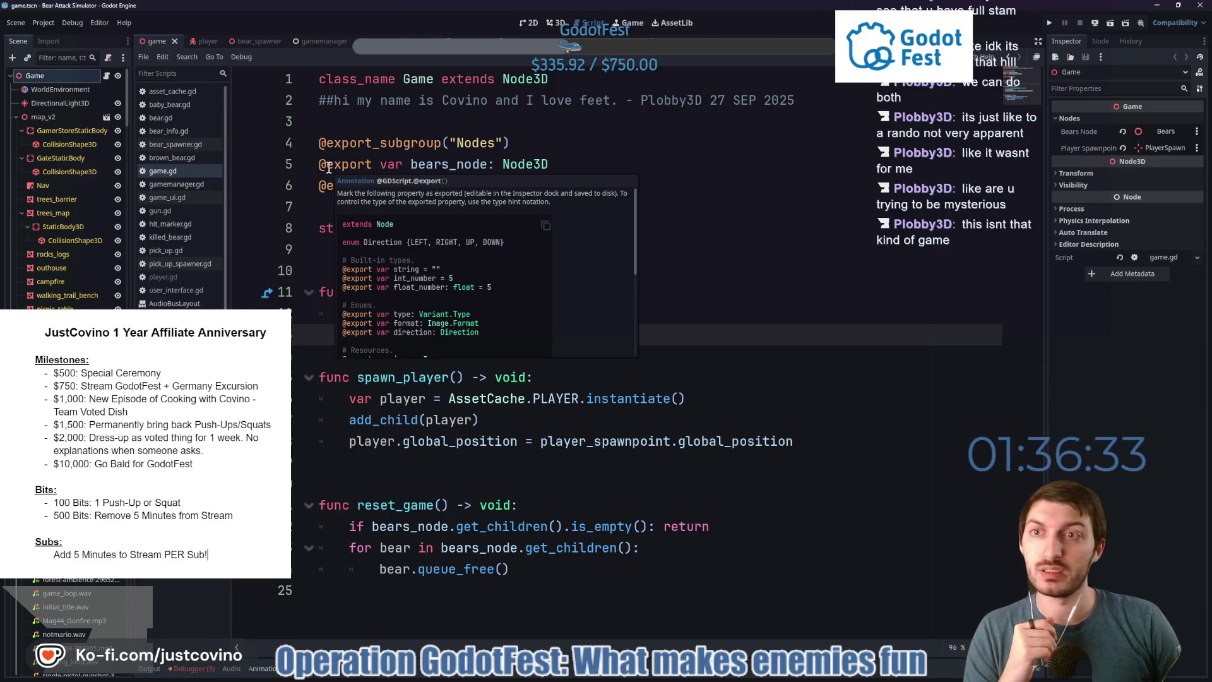
pyautogui.click(106, 75)
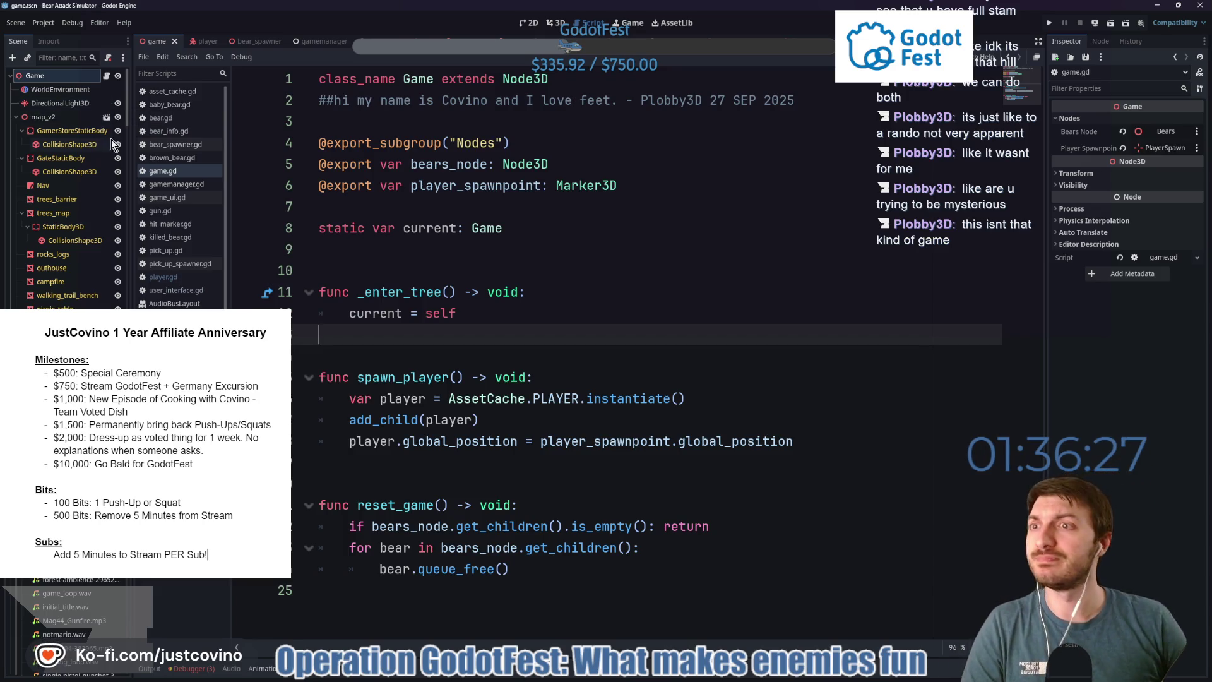
pyautogui.click(322, 42)
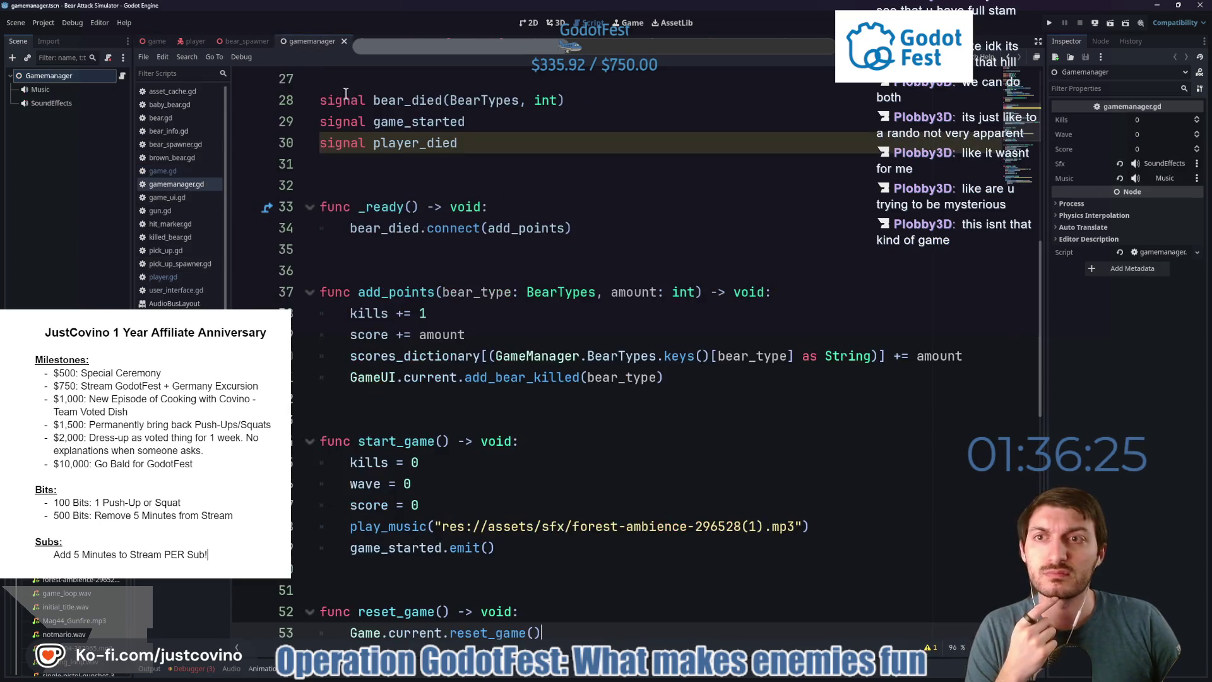
# Step: Select the music file path passed to play_music and scroll down to play_opening_song
pyautogui.scroll(-5, 467, 169)
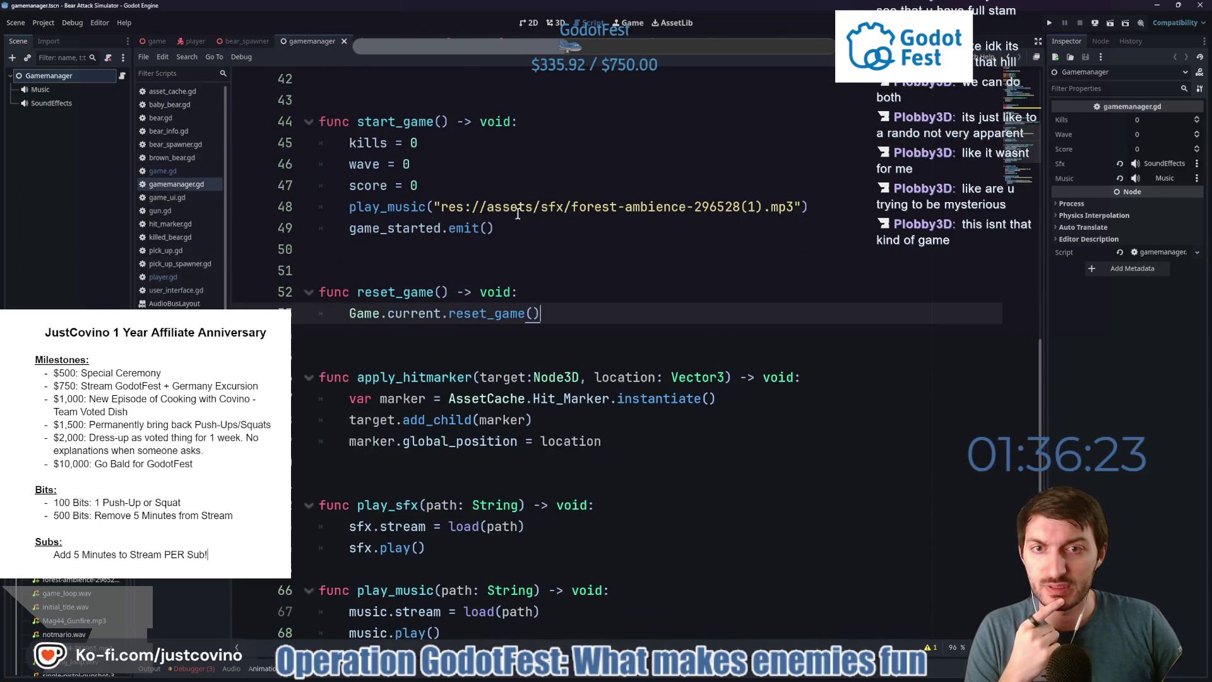
pyautogui.moveTo(377, 208)
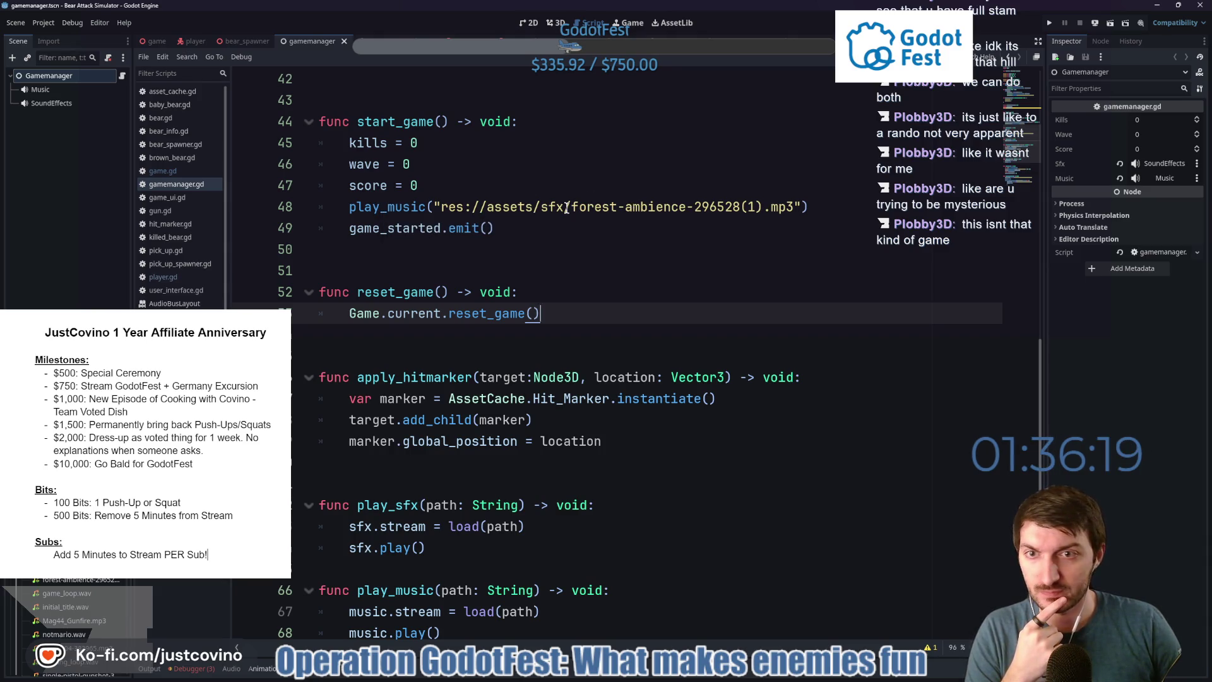
pyautogui.moveTo(807, 208); pyautogui.dragTo(418, 210)
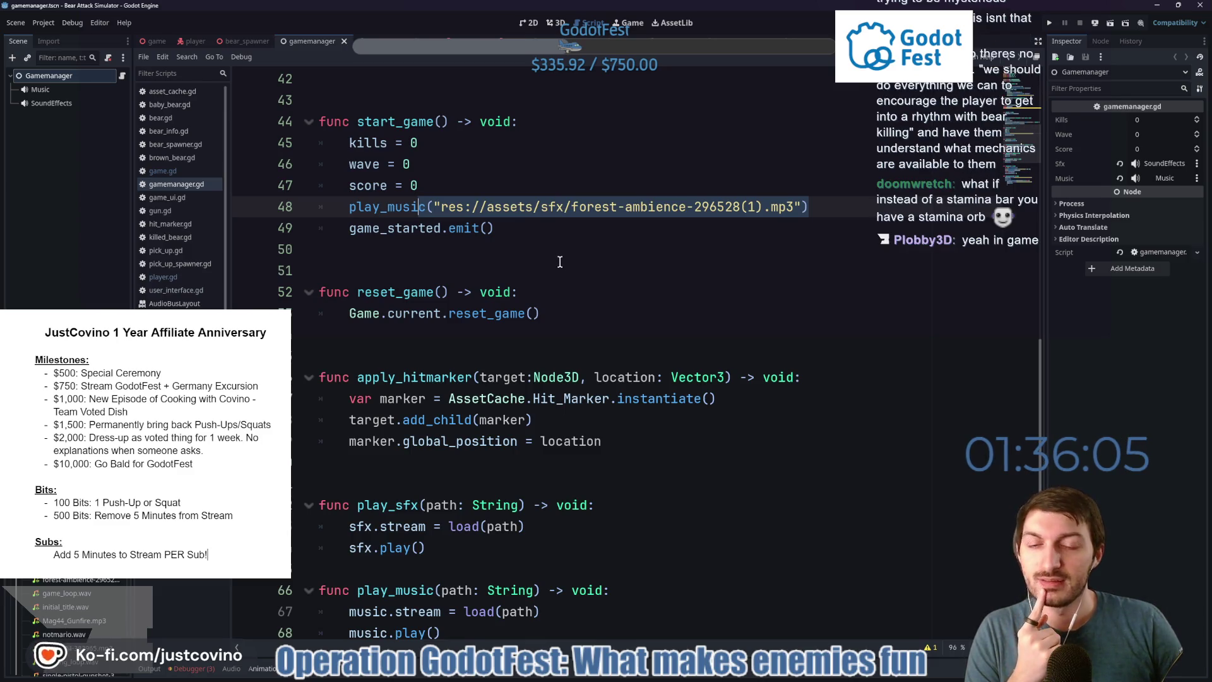
pyautogui.scroll(-2, 561, 262)
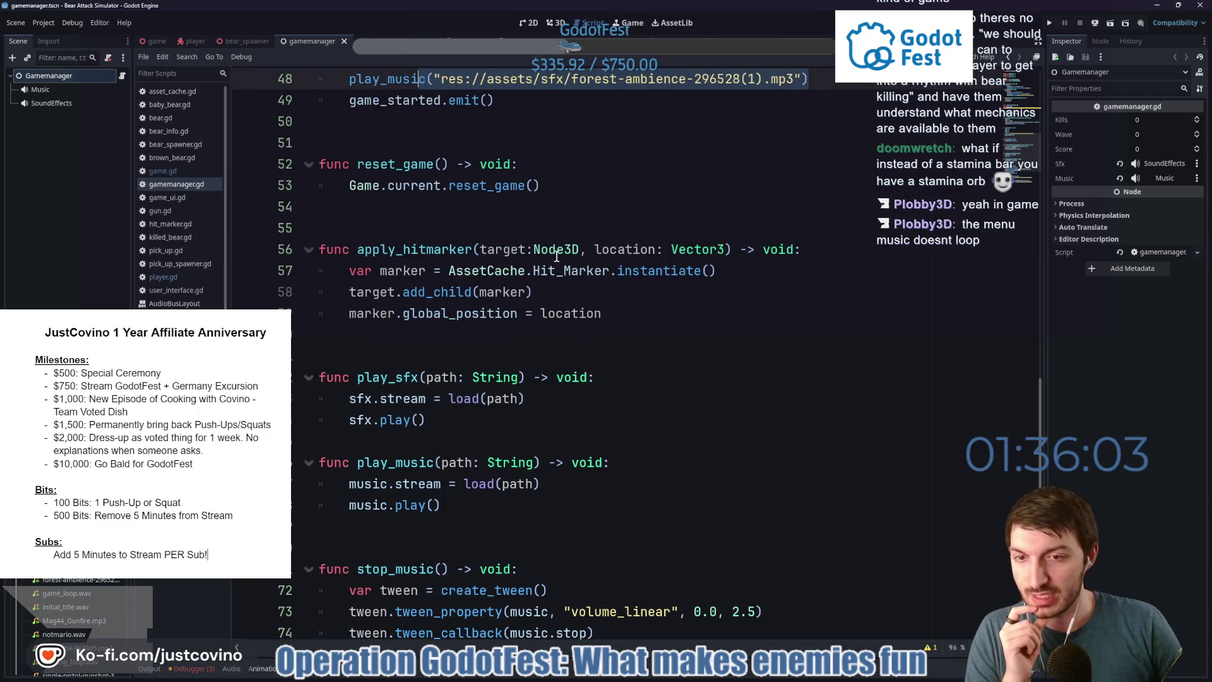
pyautogui.scroll(-4, 556, 262)
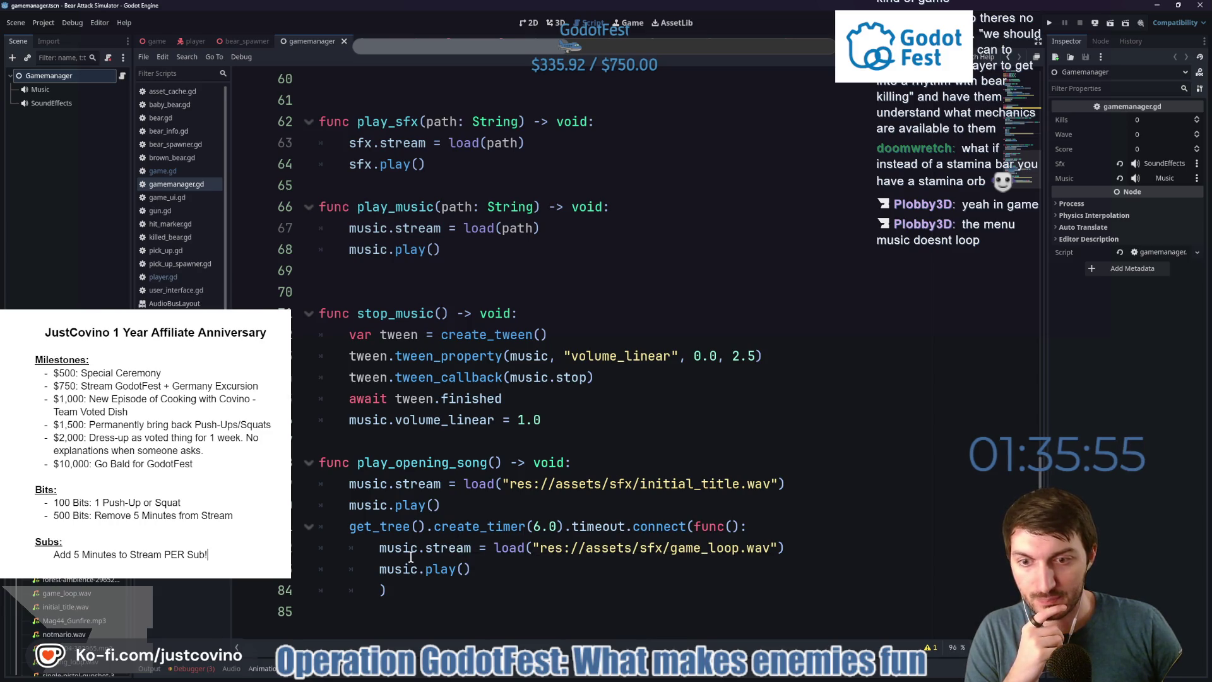
# Step: Start a music.playback_type assignment on a new line after the game_loop.wav load
pyautogui.click(511, 577)
pyautogui.click(822, 542)
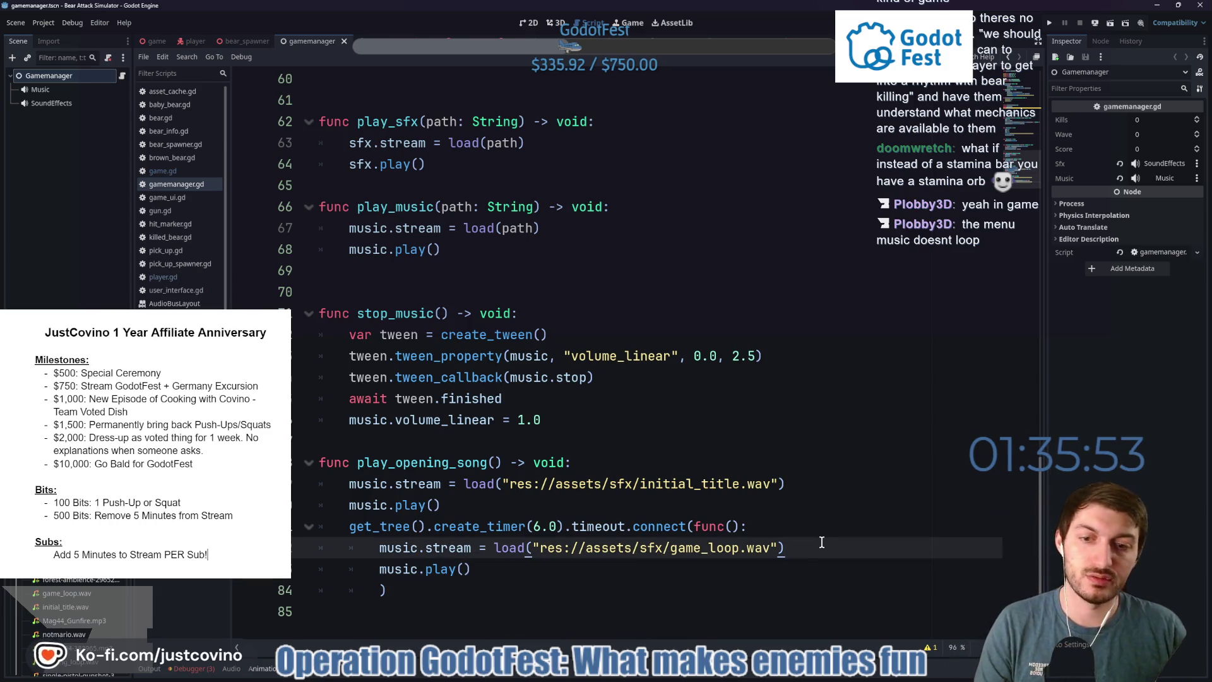
pyautogui.press('Return')
pyautogui.write('music.l')
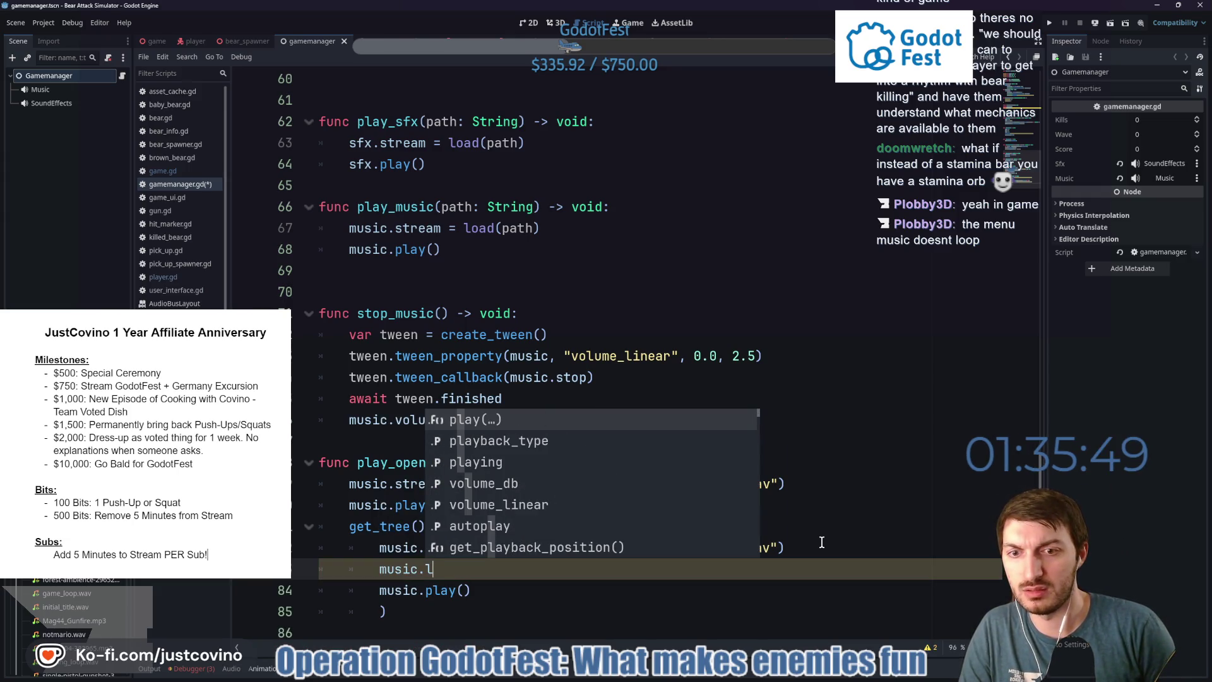
pyautogui.press('Down')
pyautogui.press('Return')
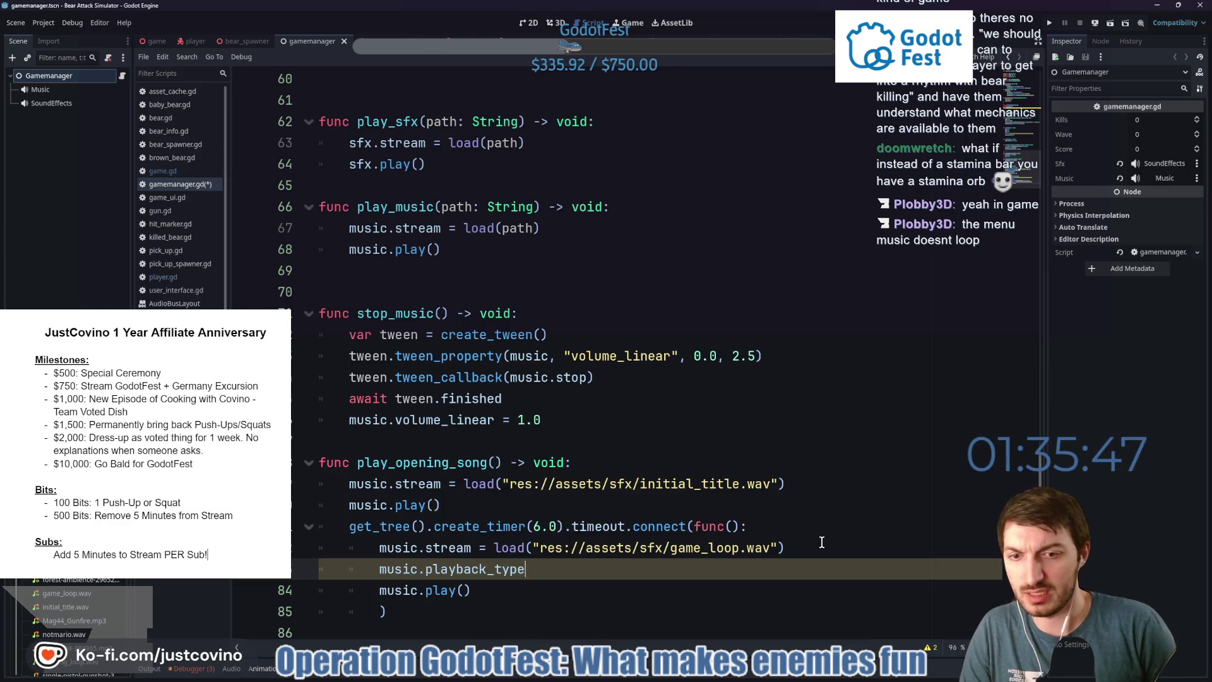
pyautogui.write('=')
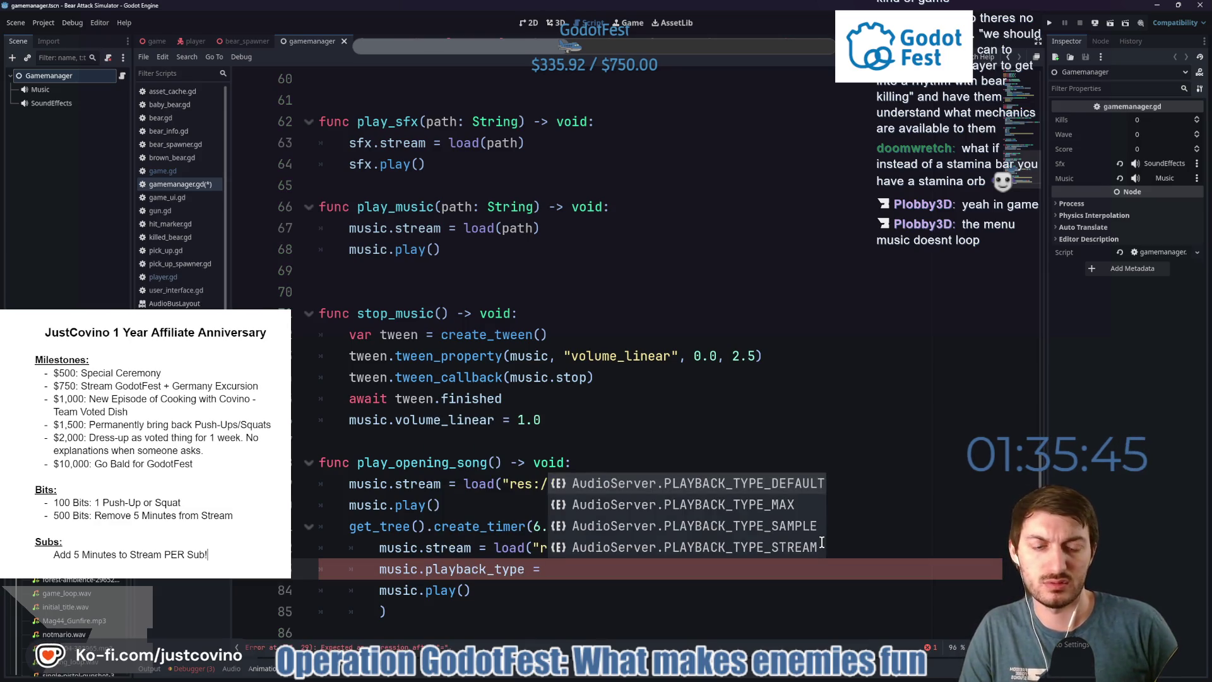
pyautogui.press('Escape')
# Step: Delete the unfinished line and select the Music node to view its properties
pyautogui.moveTo(429, 570)
pyautogui.press('BackSpace')
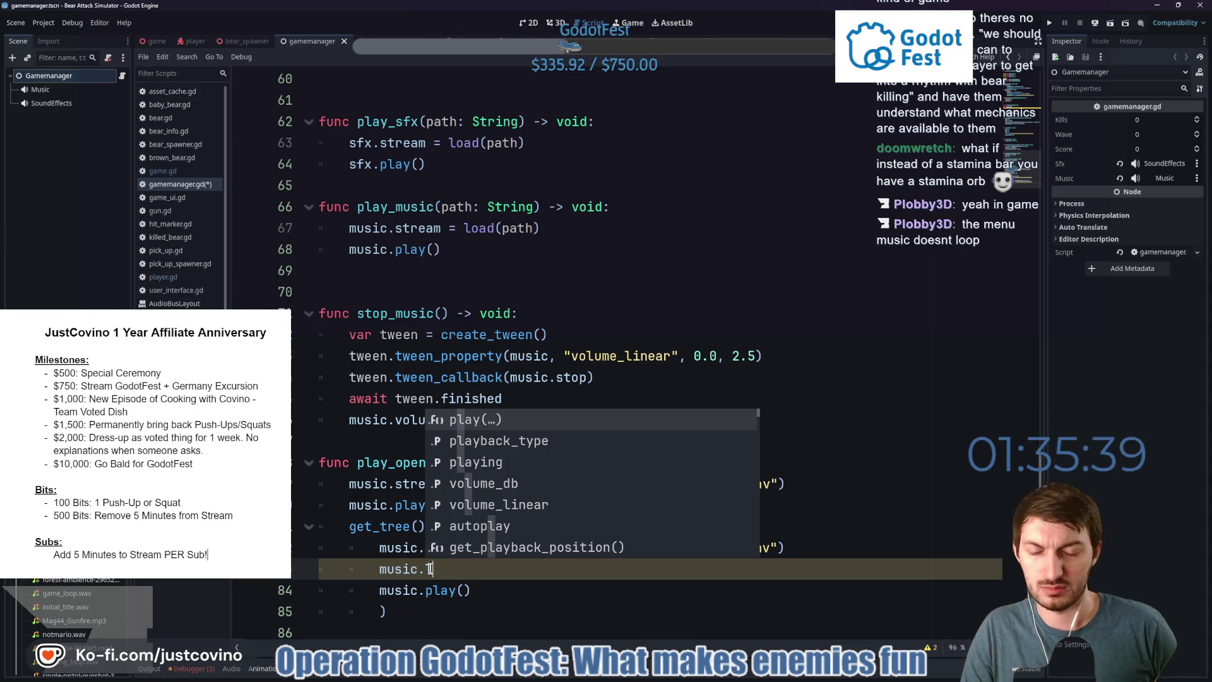
pyautogui.write('lo')
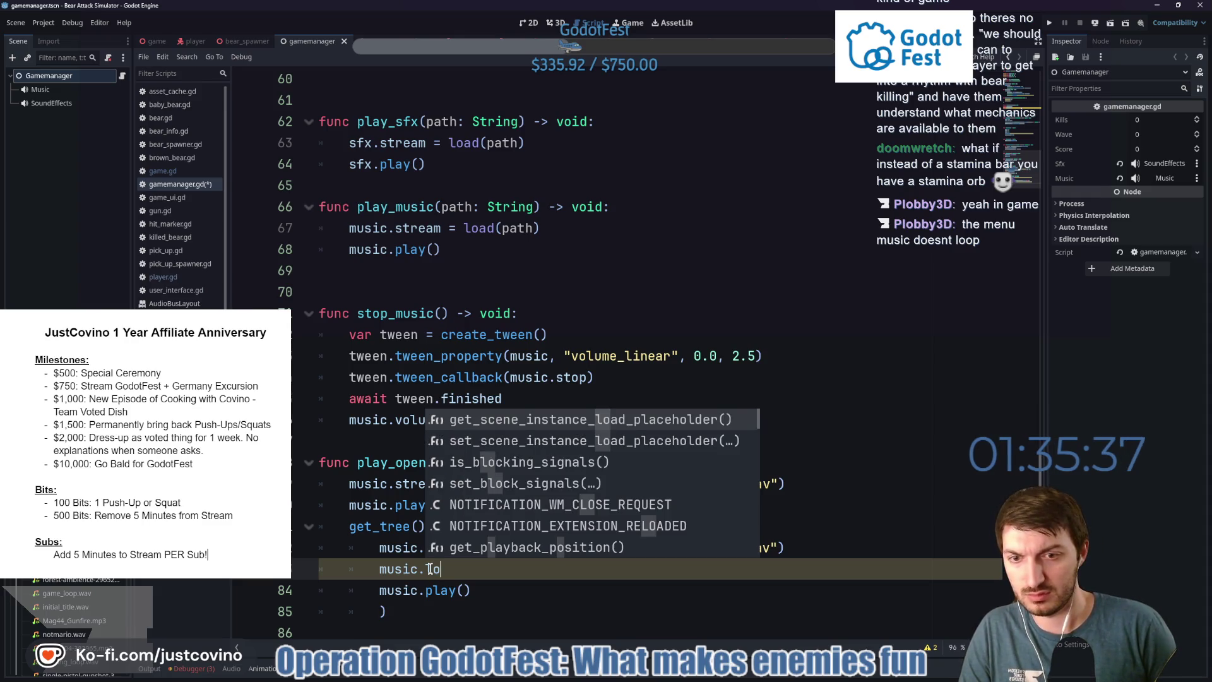
pyautogui.write('o')
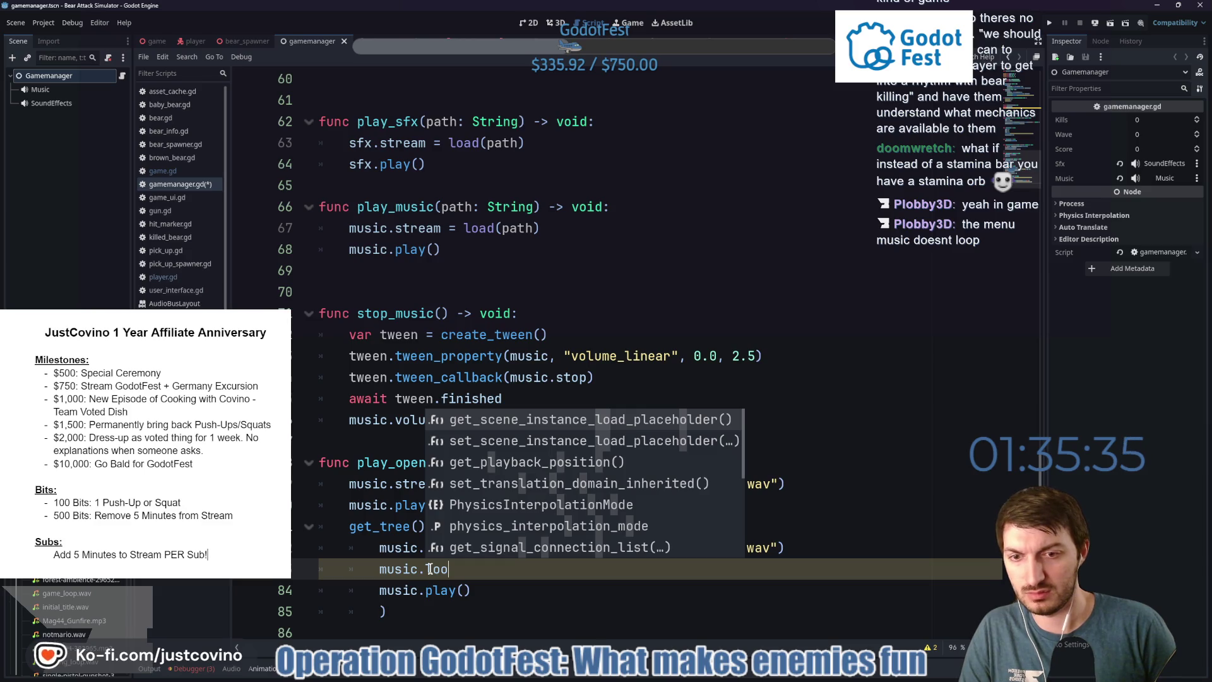
pyautogui.write('p')
pyautogui.press('BackSpace')
pyautogui.press('BackSpace')
pyautogui.press('BackSpace')
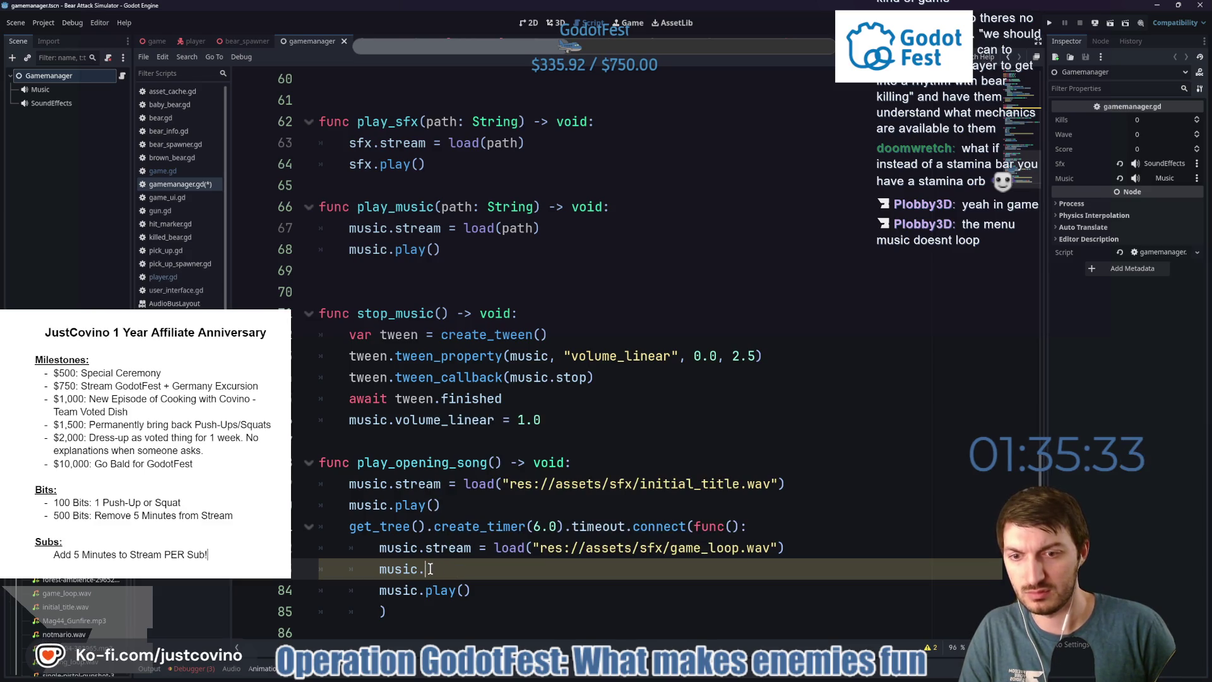
pyautogui.press('BackSpace')
pyautogui.press('BackSpace')
pyautogui.press('BackSpace')
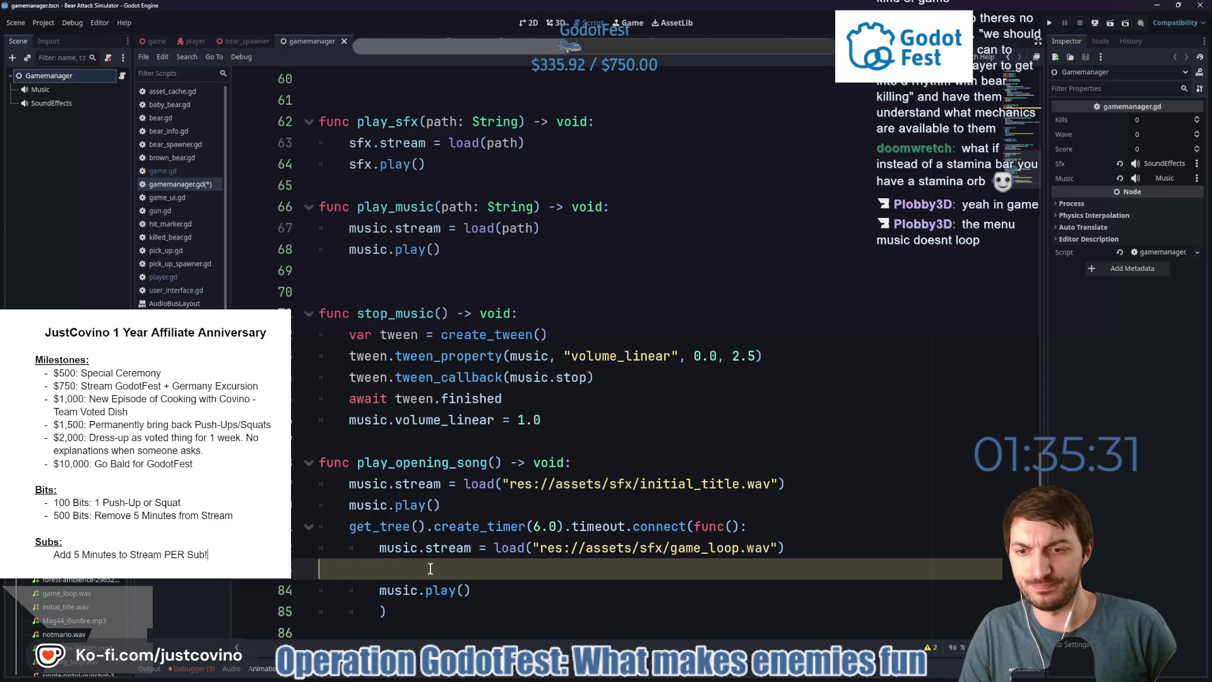
pyautogui.click(61, 91)
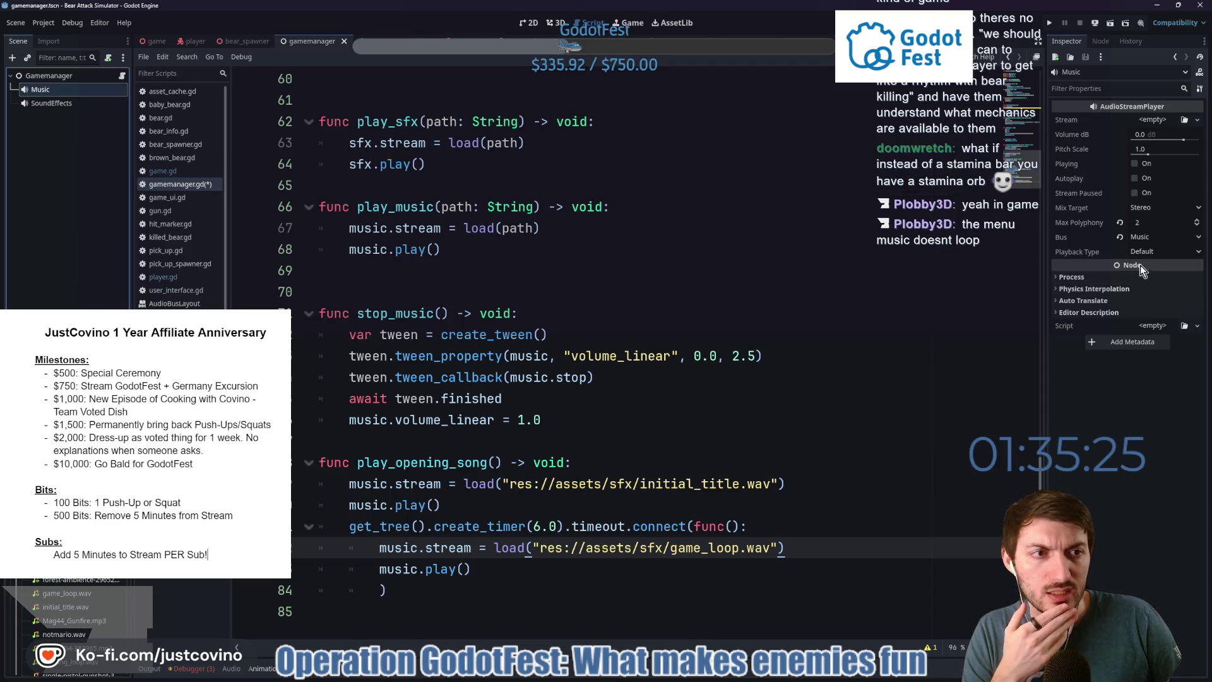
# Step: Reimport game_loop.wav with its Loop Mode set to Forward
pyautogui.scroll(-5, 82, 606)
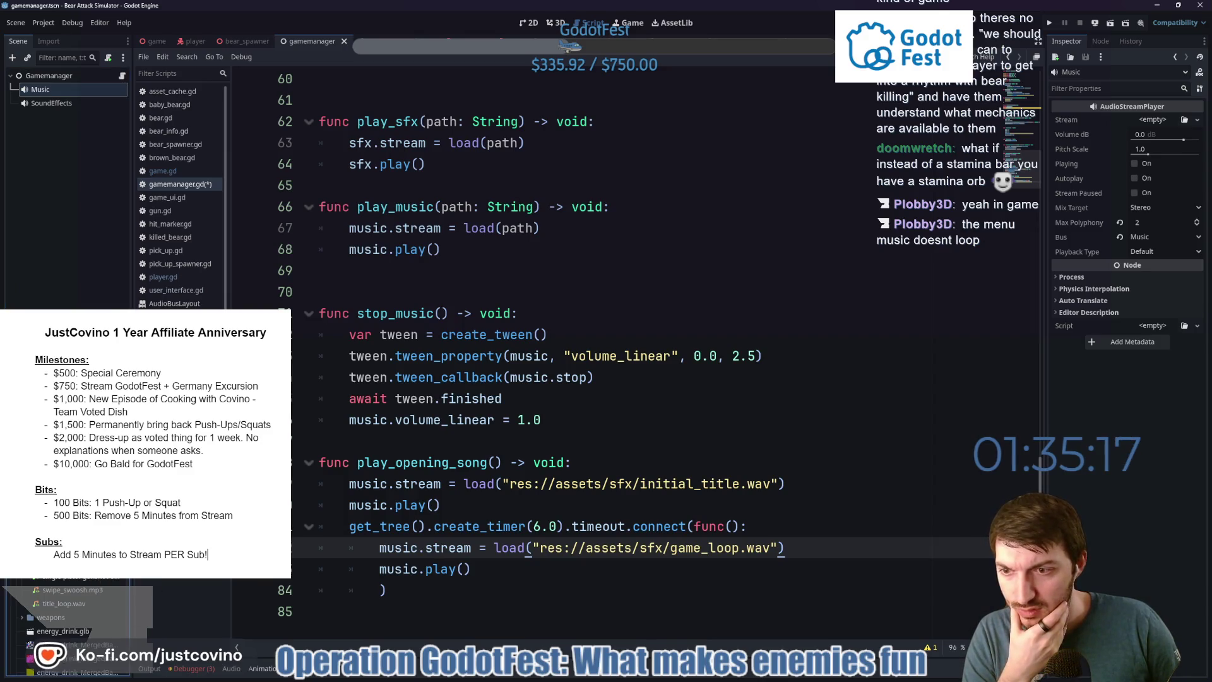
pyautogui.click(70, 562)
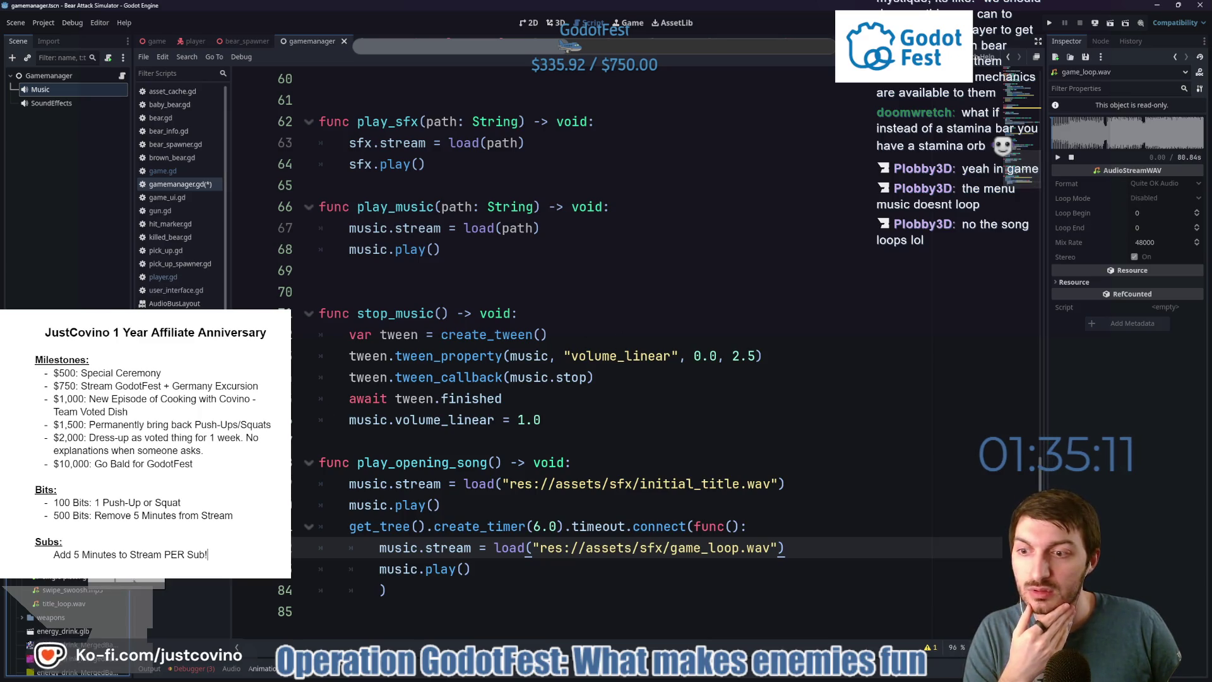
pyautogui.click(43, 43)
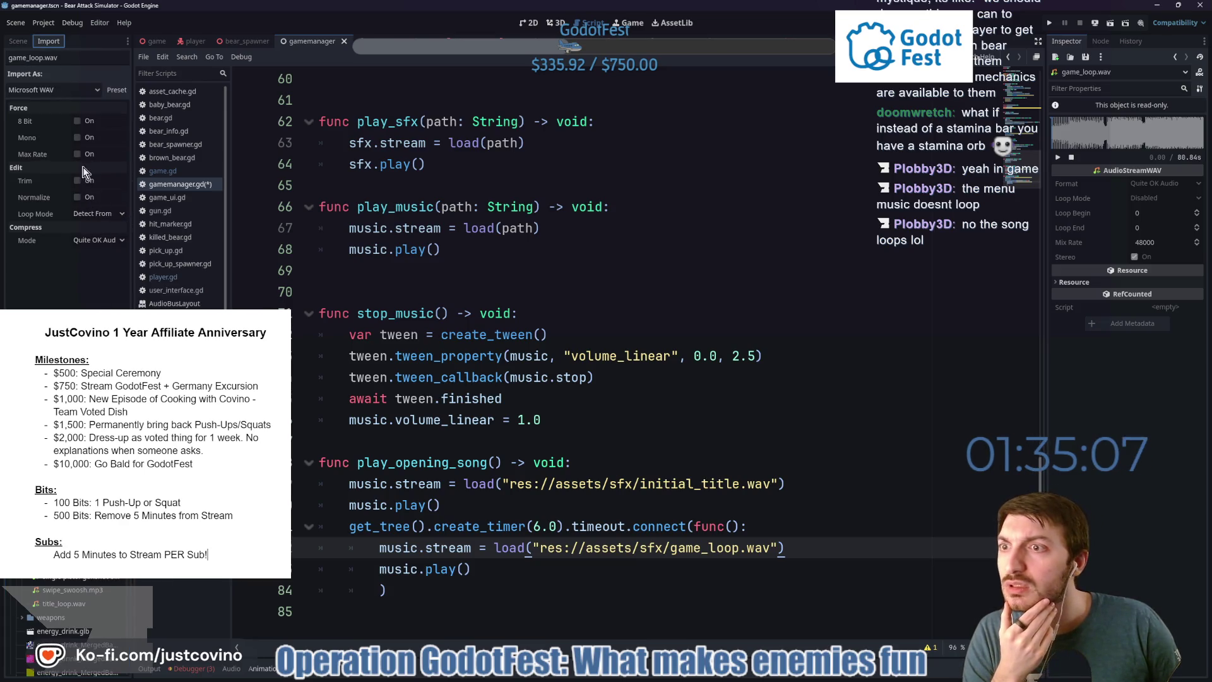
pyautogui.click(114, 214)
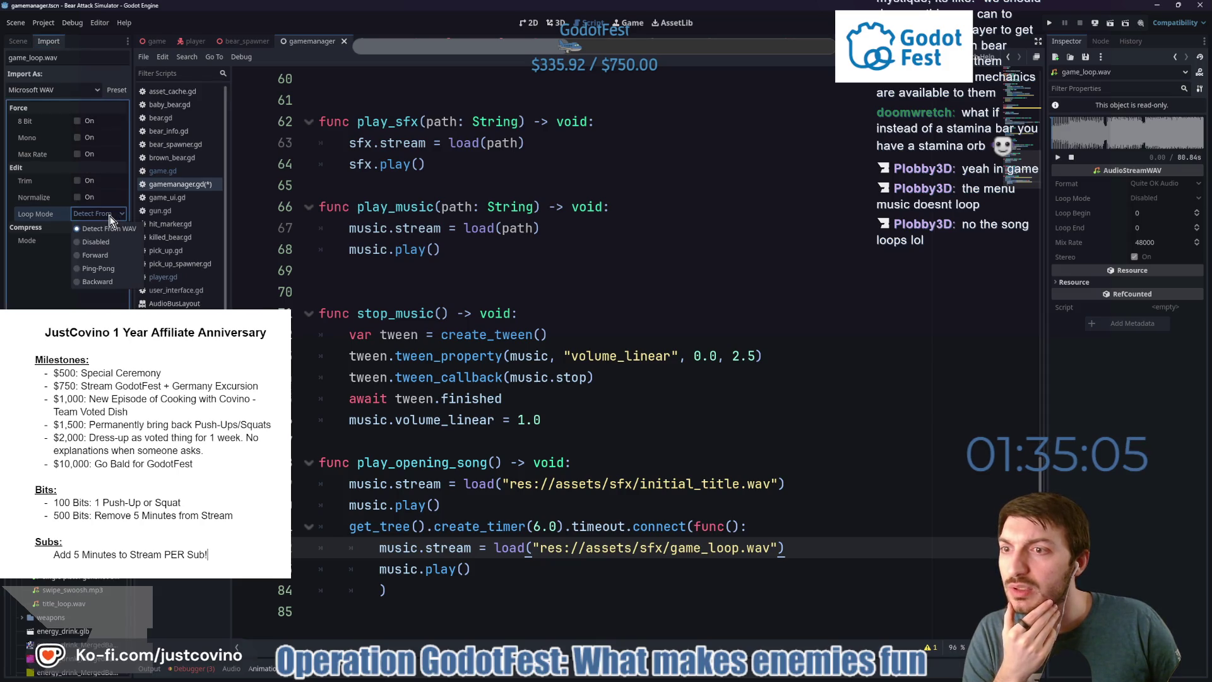
pyautogui.click(103, 256)
pyautogui.click(66, 319)
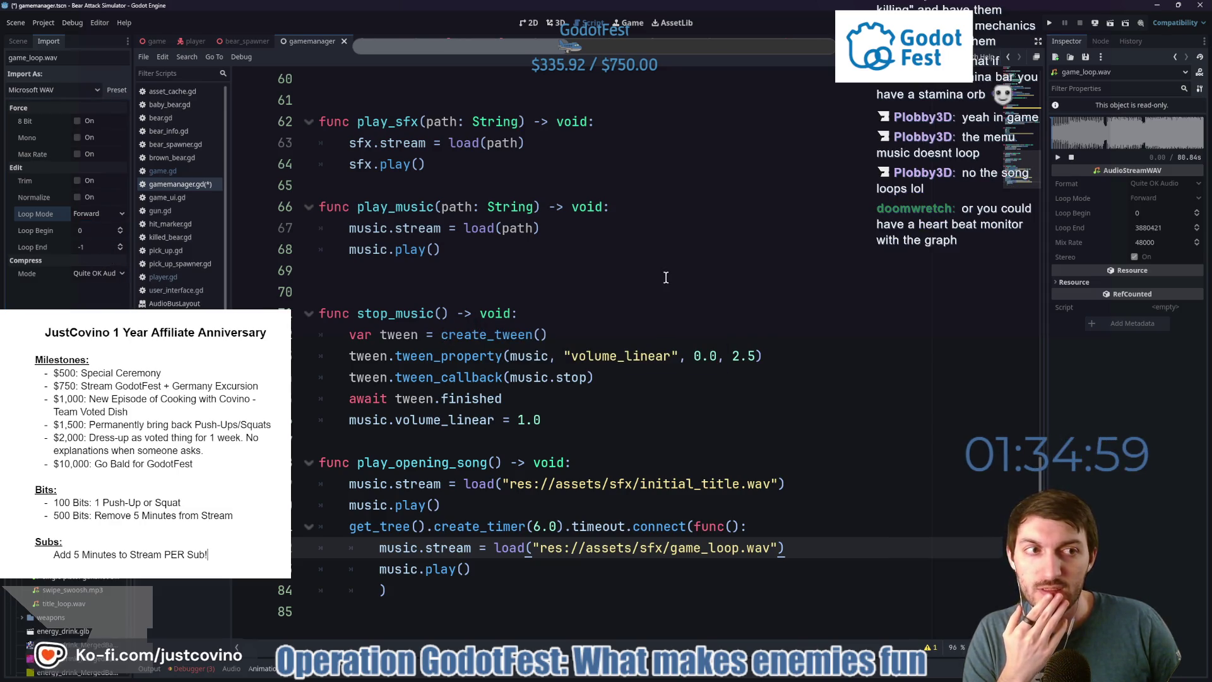
# Step: Save the project and switch back to the game scene's game.gd script
pyautogui.click(611, 308)
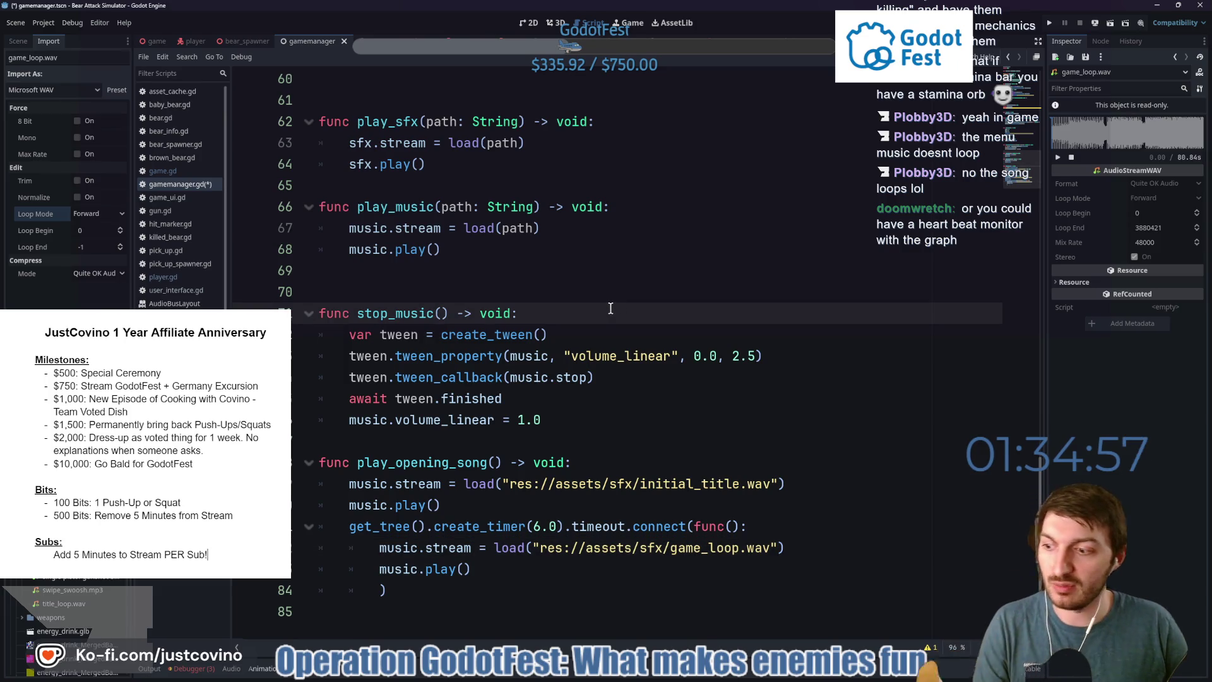
pyautogui.hotkey('ctrl', 's')
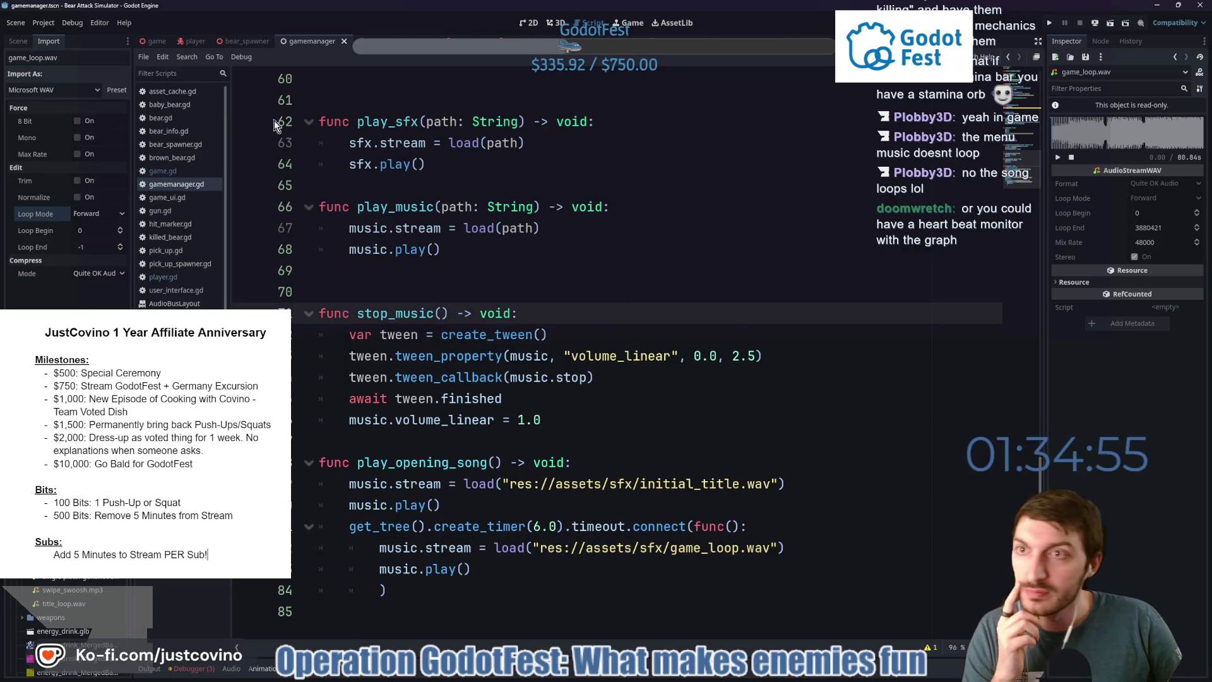
pyautogui.click(157, 41)
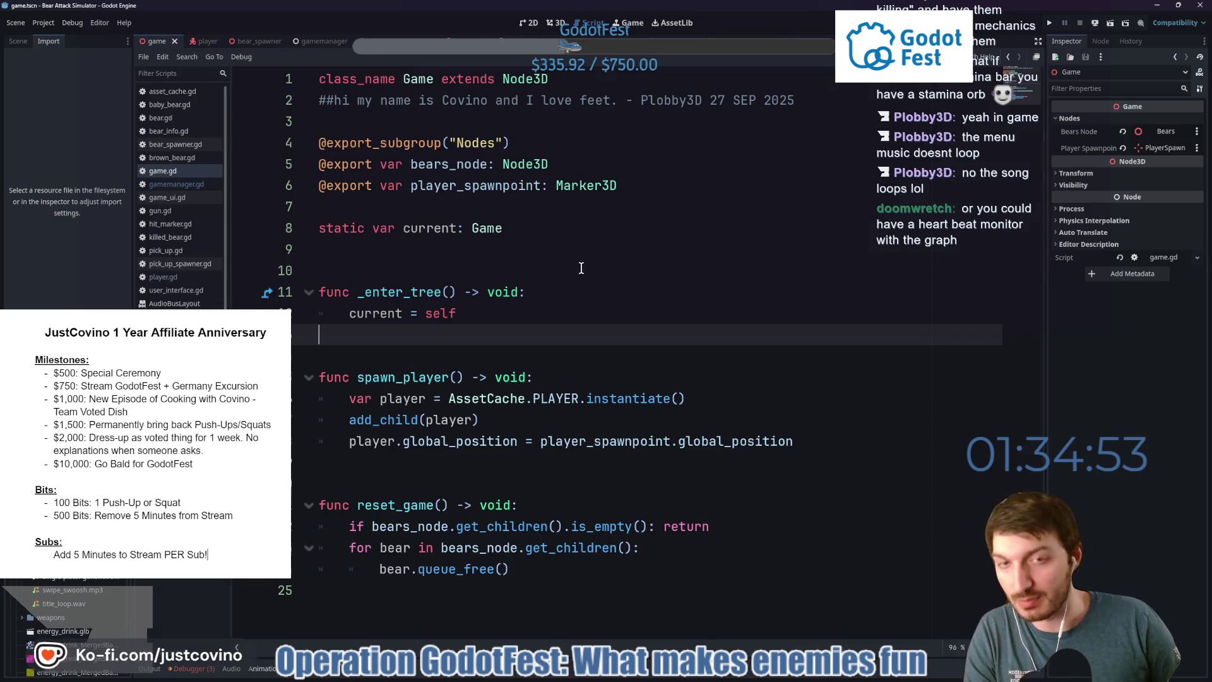
# Step: Run the project with F5 to bring up the Bear Attack Simulator title screen
pyautogui.press('F5')
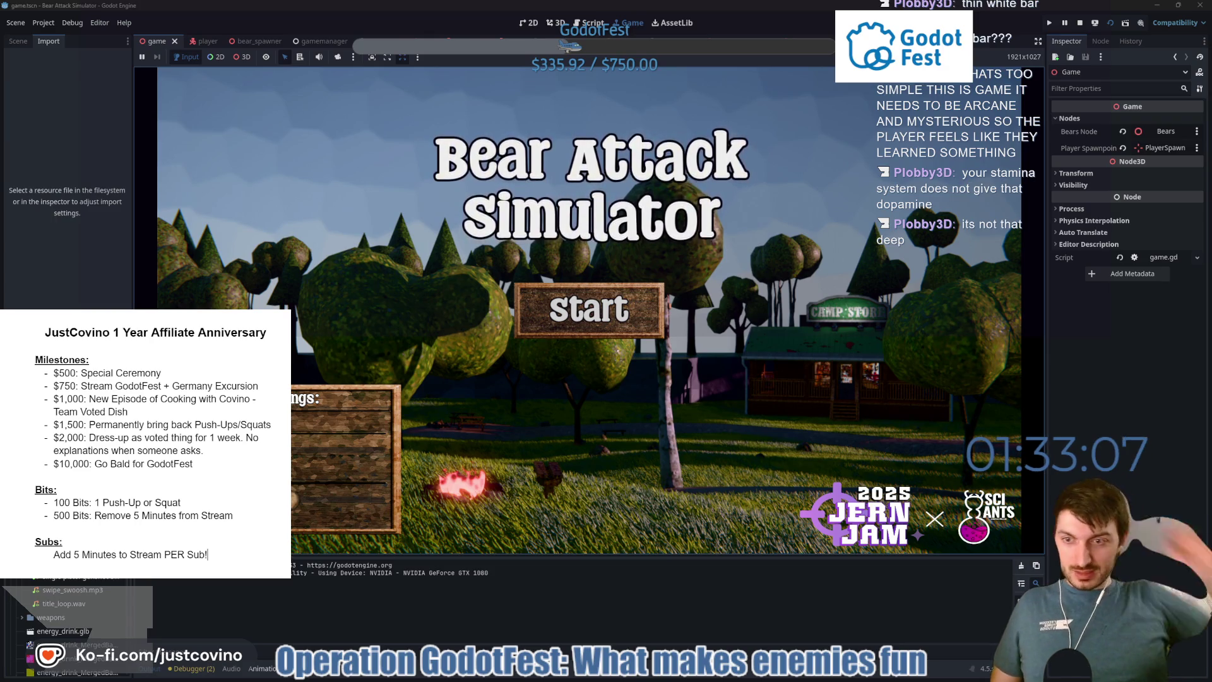
# Step: Start a round to check the health bar in play, then stop the playtest with F8
pyautogui.click(511, 322)
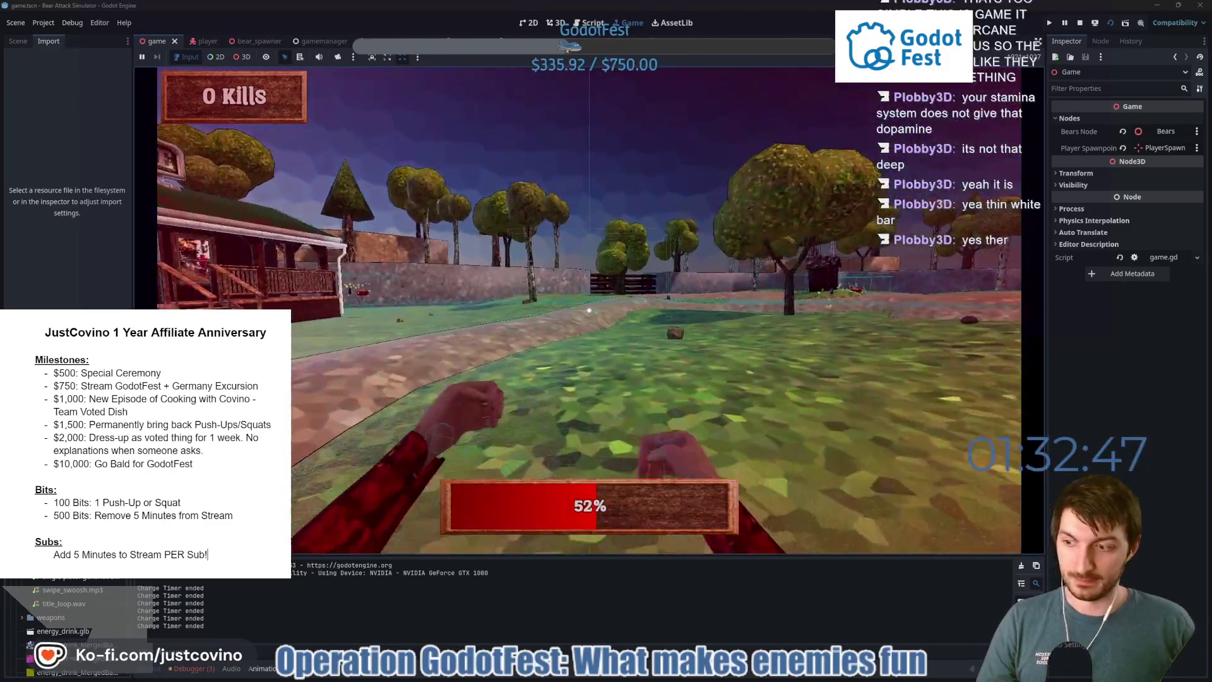
pyautogui.press('F8')
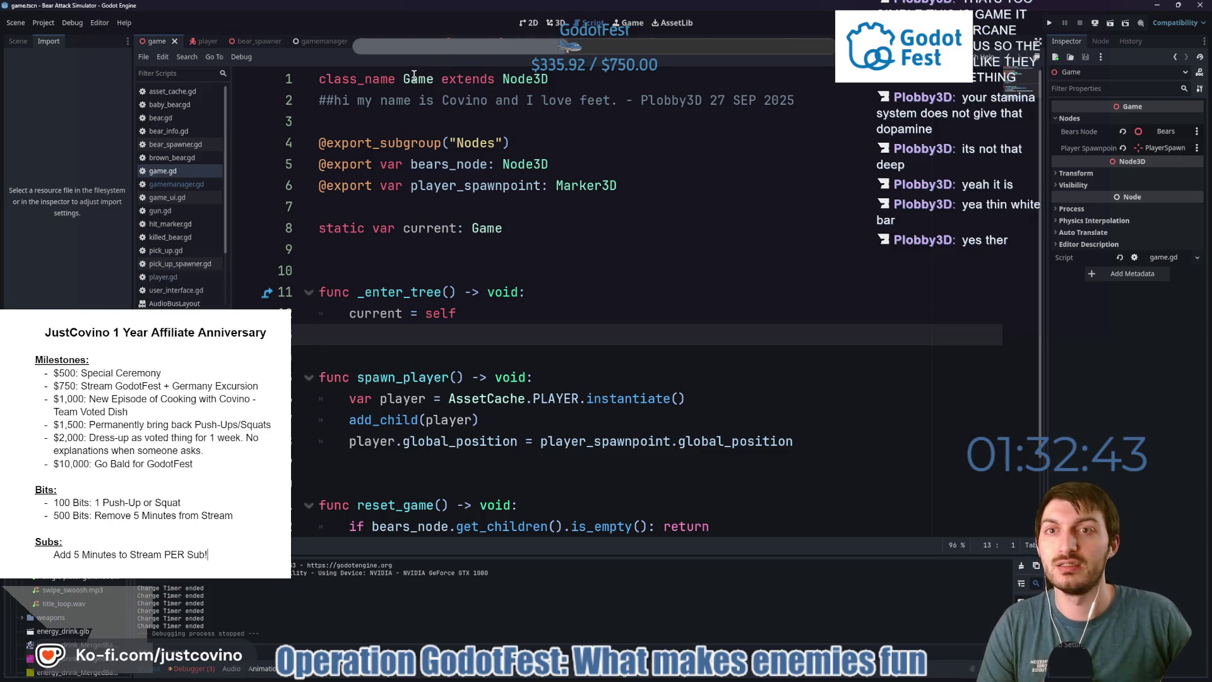
# Step: Show the player scene's HUD in the 2D view with the scene tree visible
pyautogui.moveTo(246, 45); pyautogui.dragTo(222, 39)
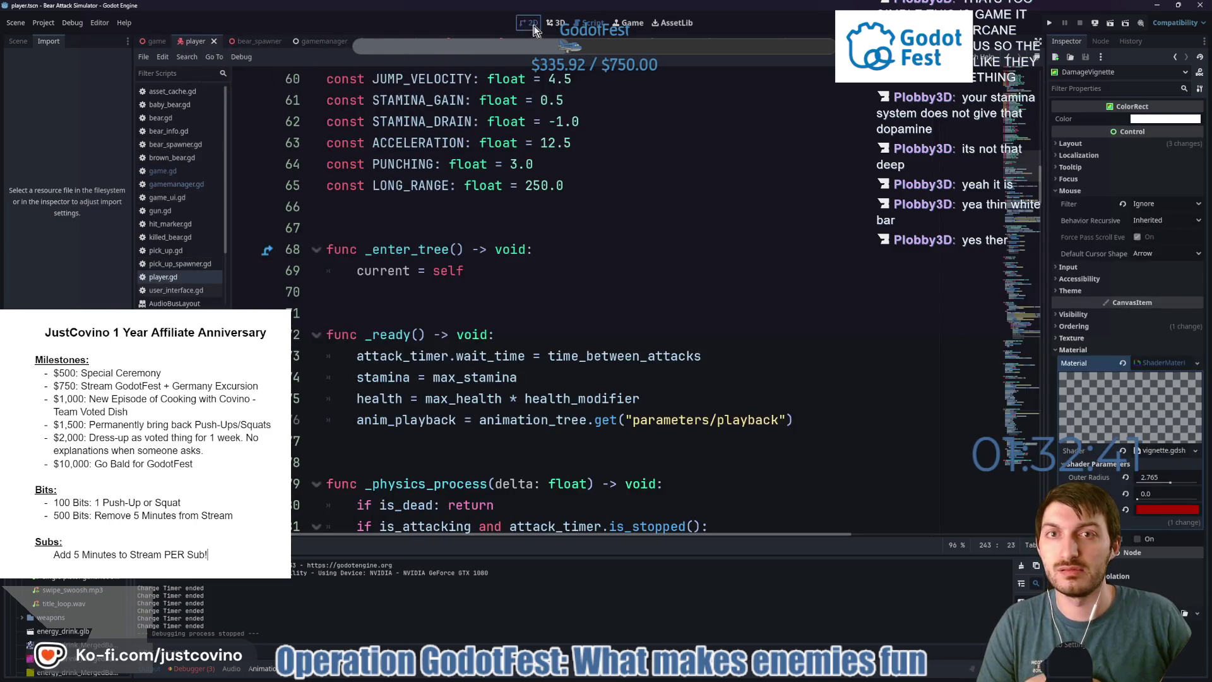
pyautogui.click(530, 24)
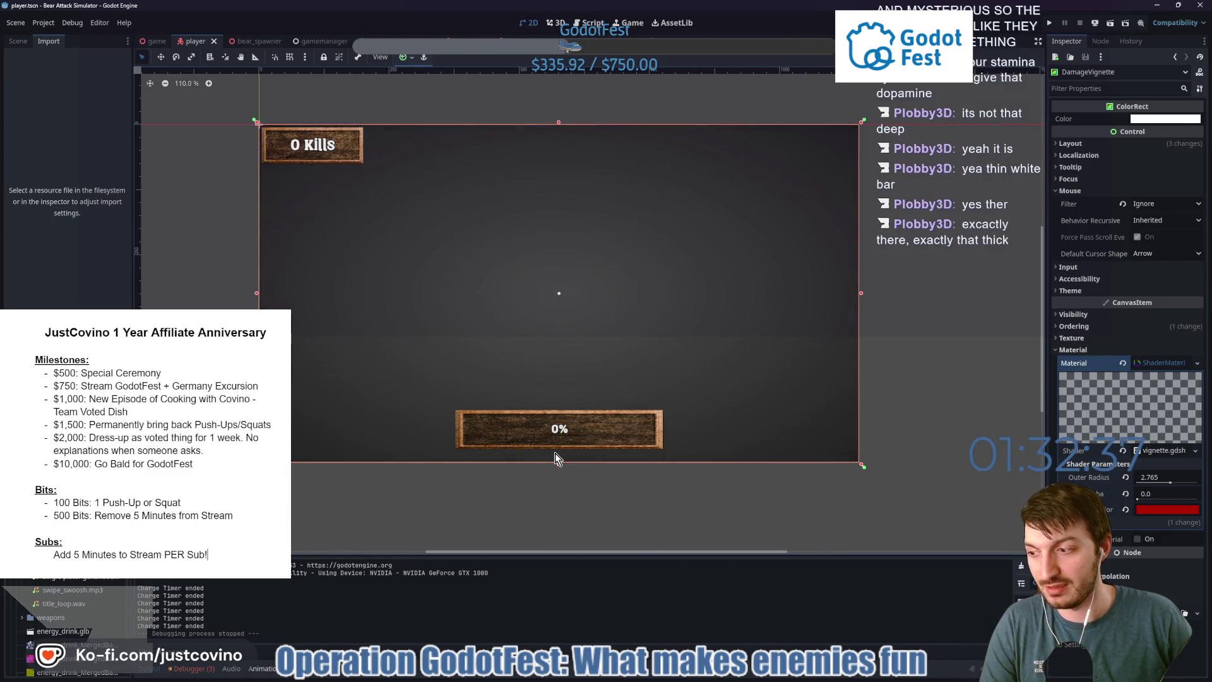
pyautogui.click(478, 456)
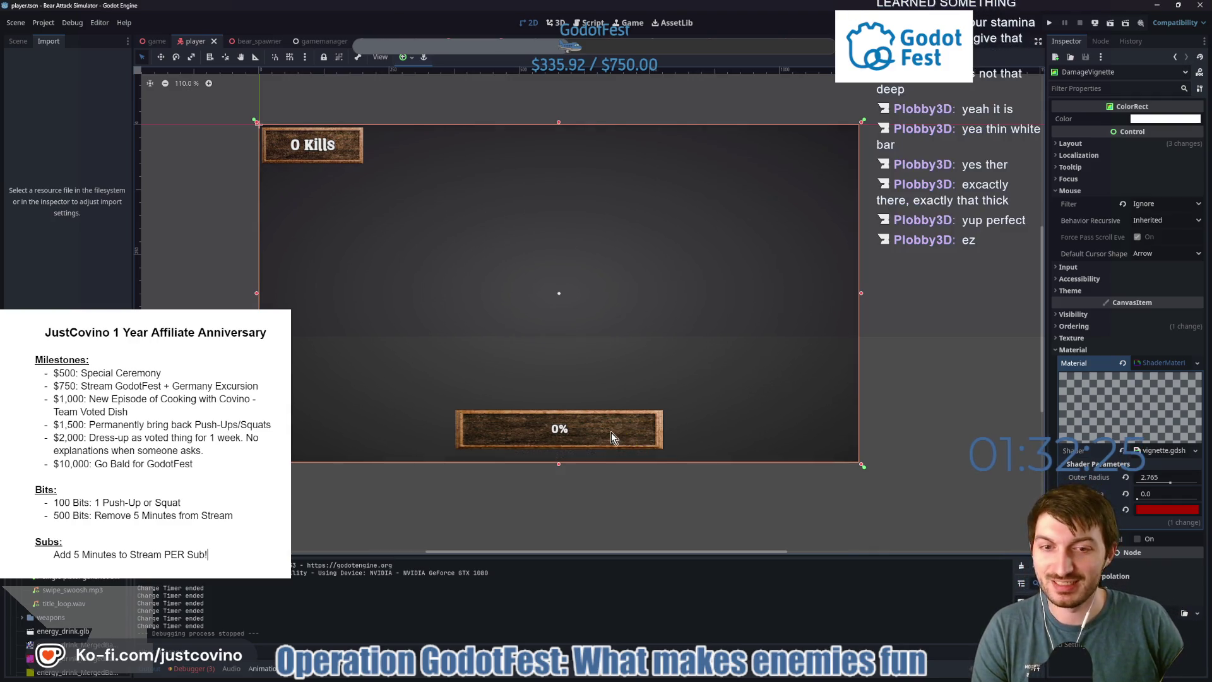
pyautogui.click(18, 41)
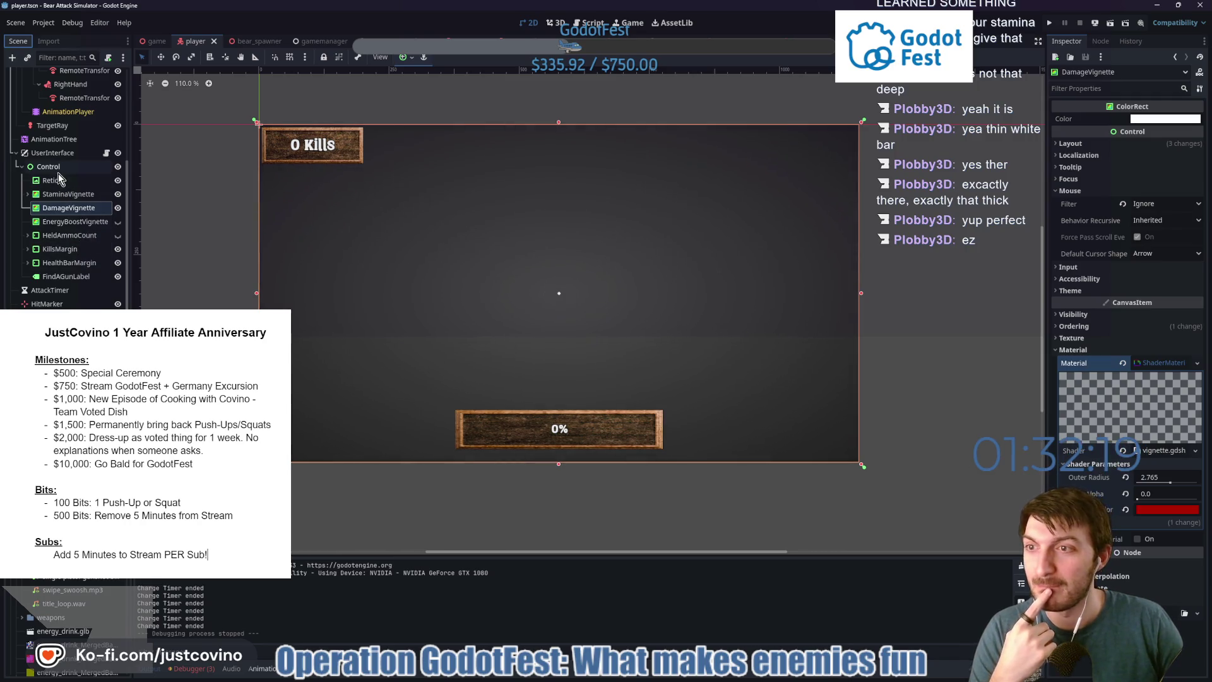
# Step: Select the UI's Control node and search for 'progr' in the Create New Node dialog
pyautogui.click(49, 167)
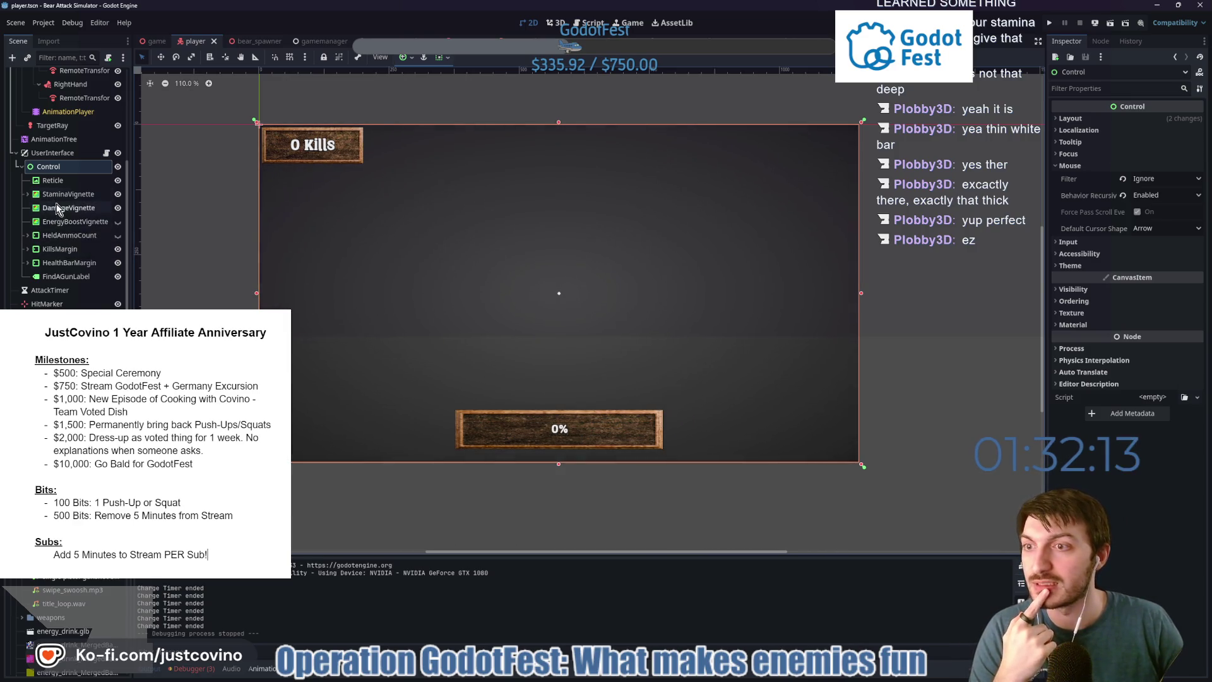
pyautogui.click(48, 264)
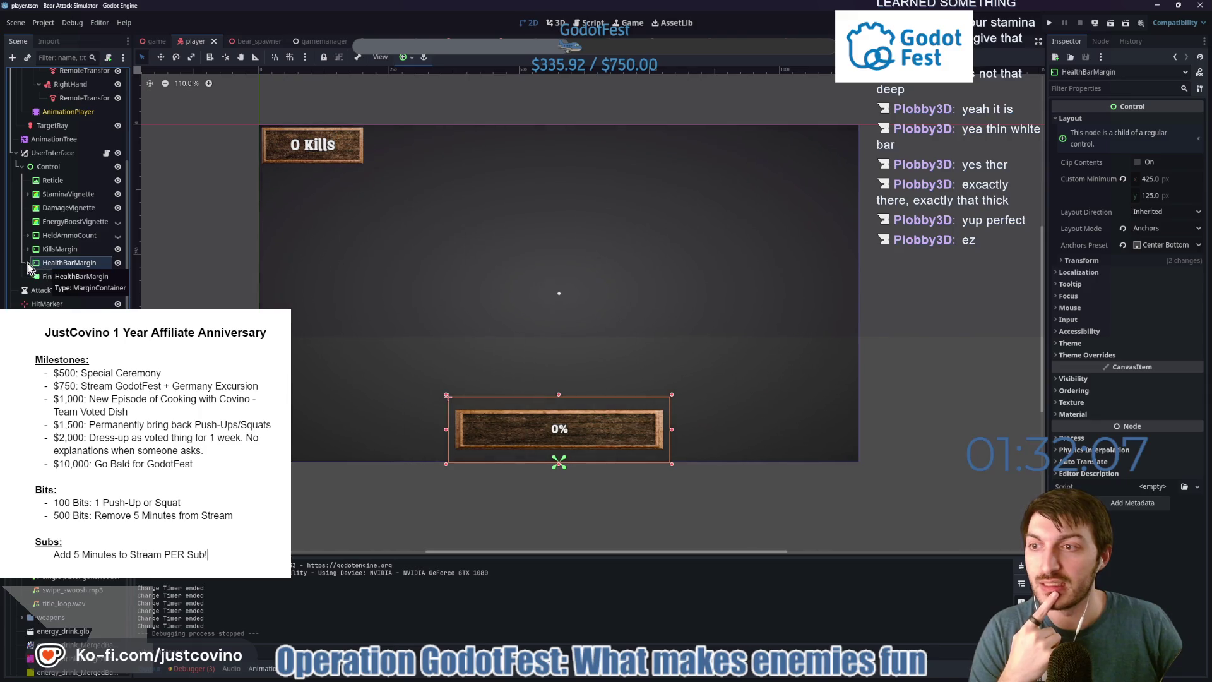
pyautogui.click(27, 264)
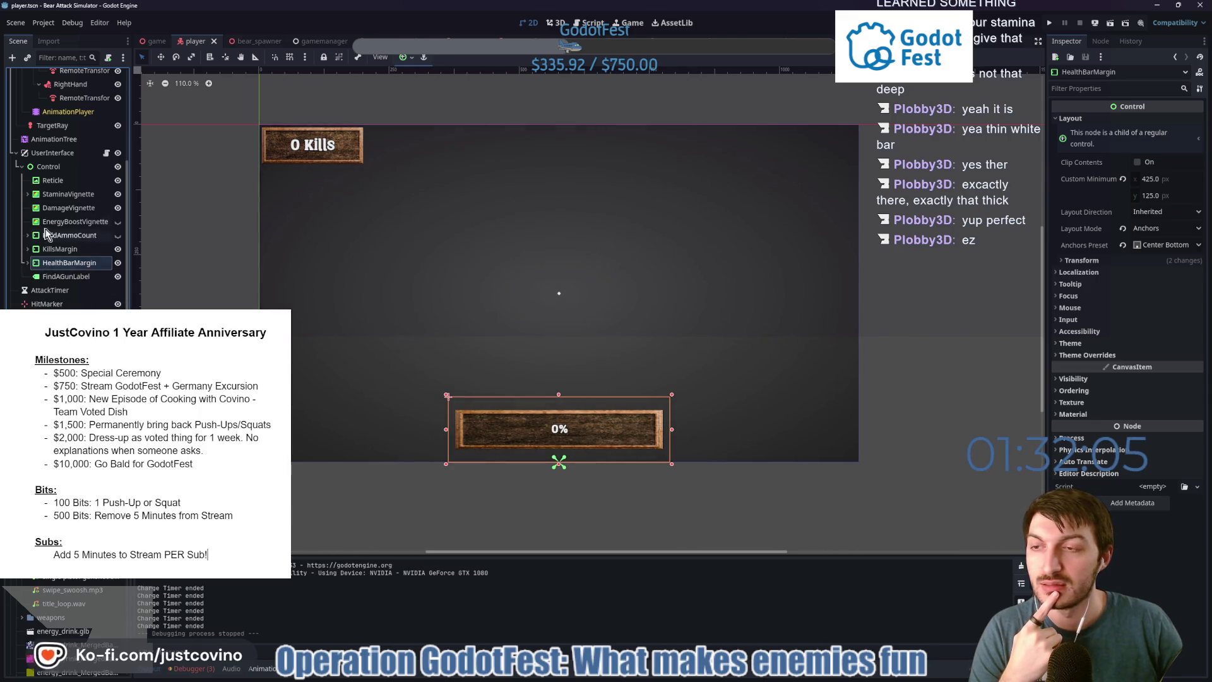
pyautogui.click(56, 169)
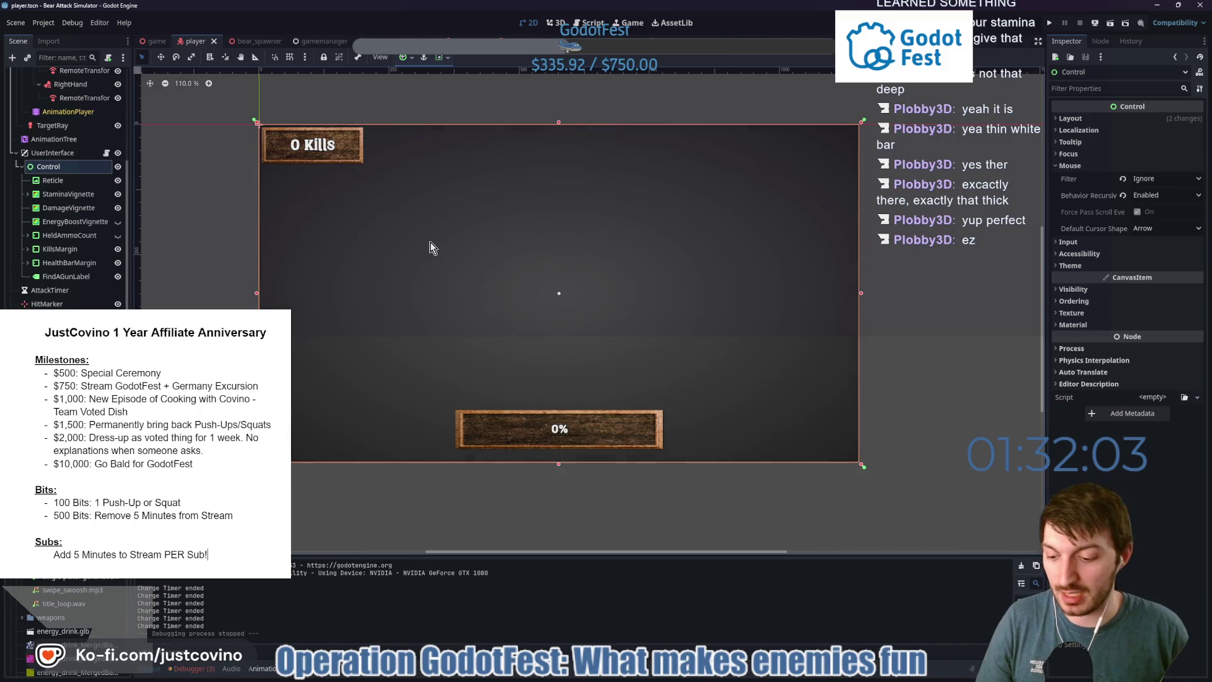
pyautogui.hotkey('ctrl', 'a')
pyautogui.write('progr')
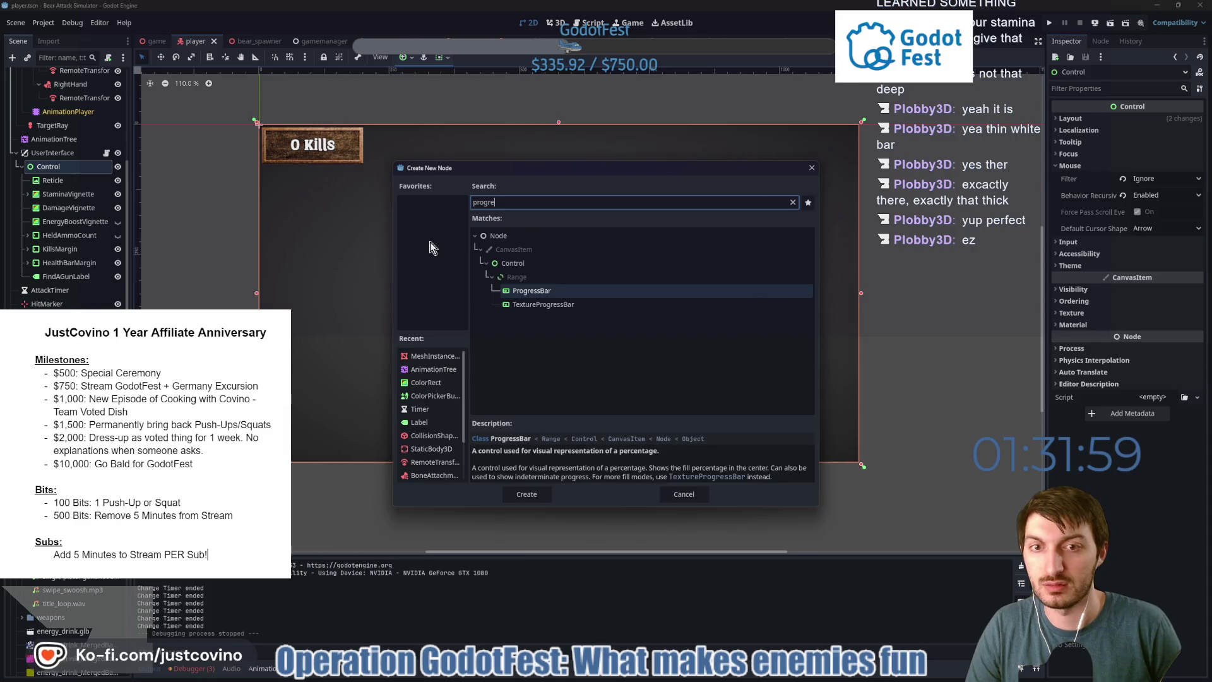
# Step: Add a ProgressBar under Control and anchor it to Center Bottom
pyautogui.press('Return')
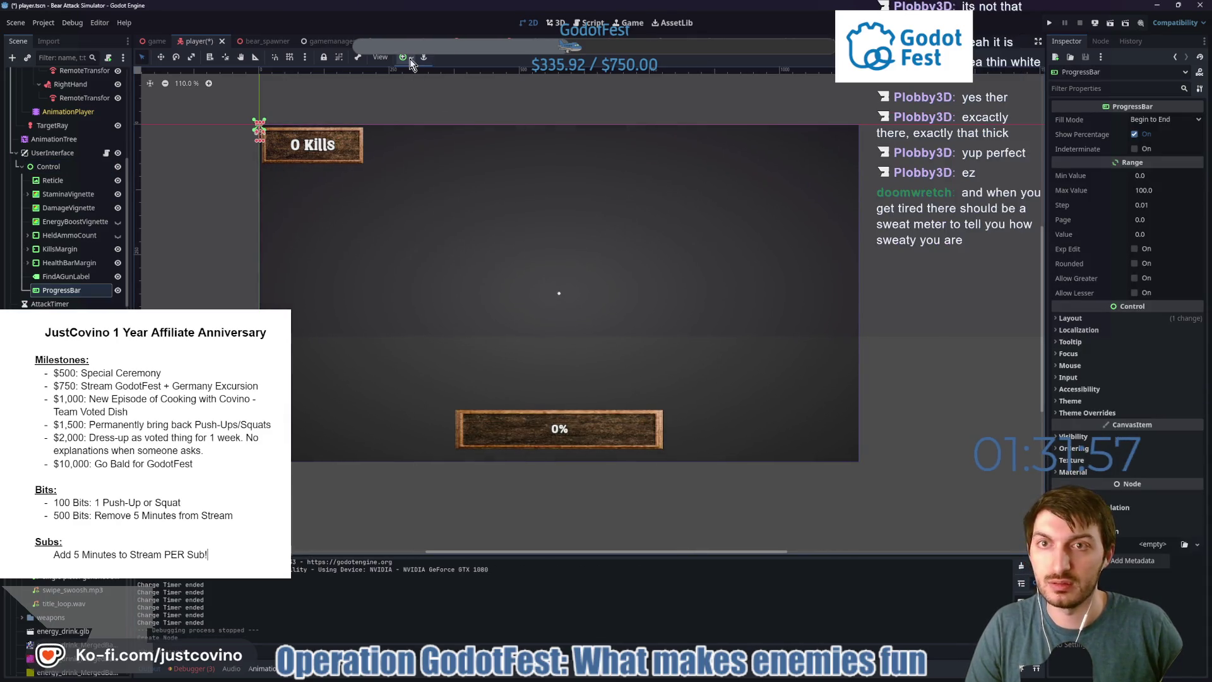
pyautogui.click(406, 57)
pyautogui.click(426, 127)
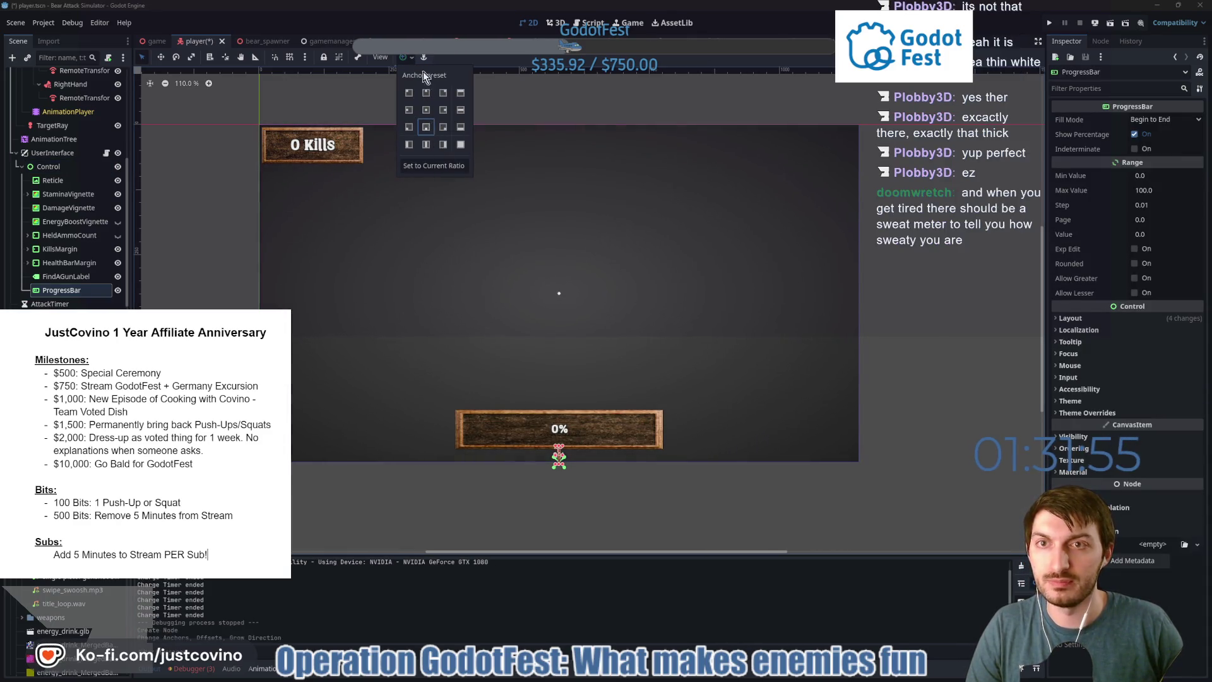
pyautogui.click(411, 60)
# Step: Set the ProgressBar's Custom Minimum Size width to 400 px
pyautogui.click(1075, 319)
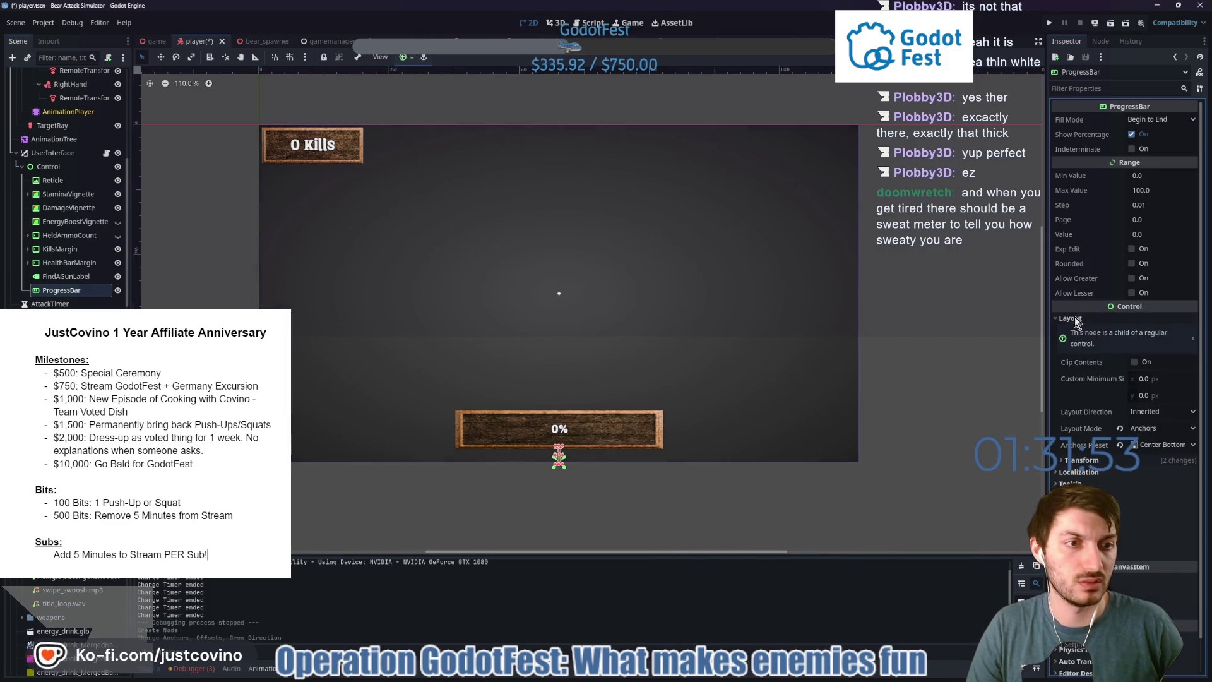
pyautogui.moveTo(1143, 379); pyautogui.dragTo(1175, 378)
pyautogui.click(1150, 377)
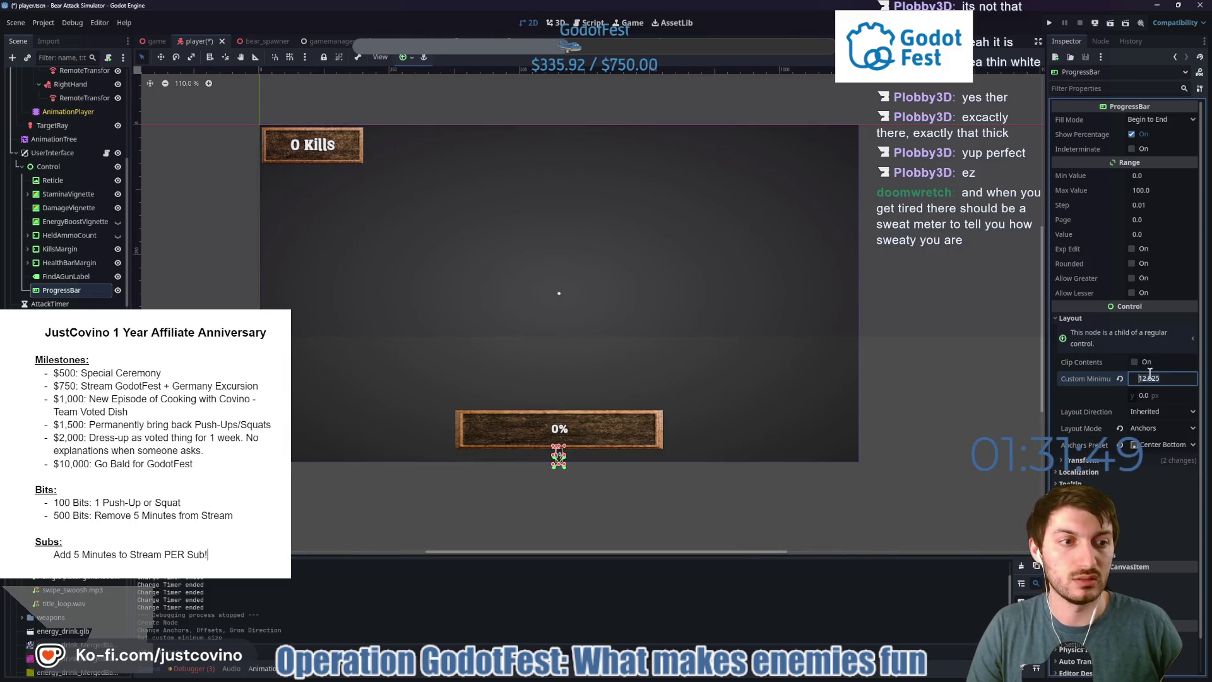
pyautogui.write('200')
pyautogui.press('Return')
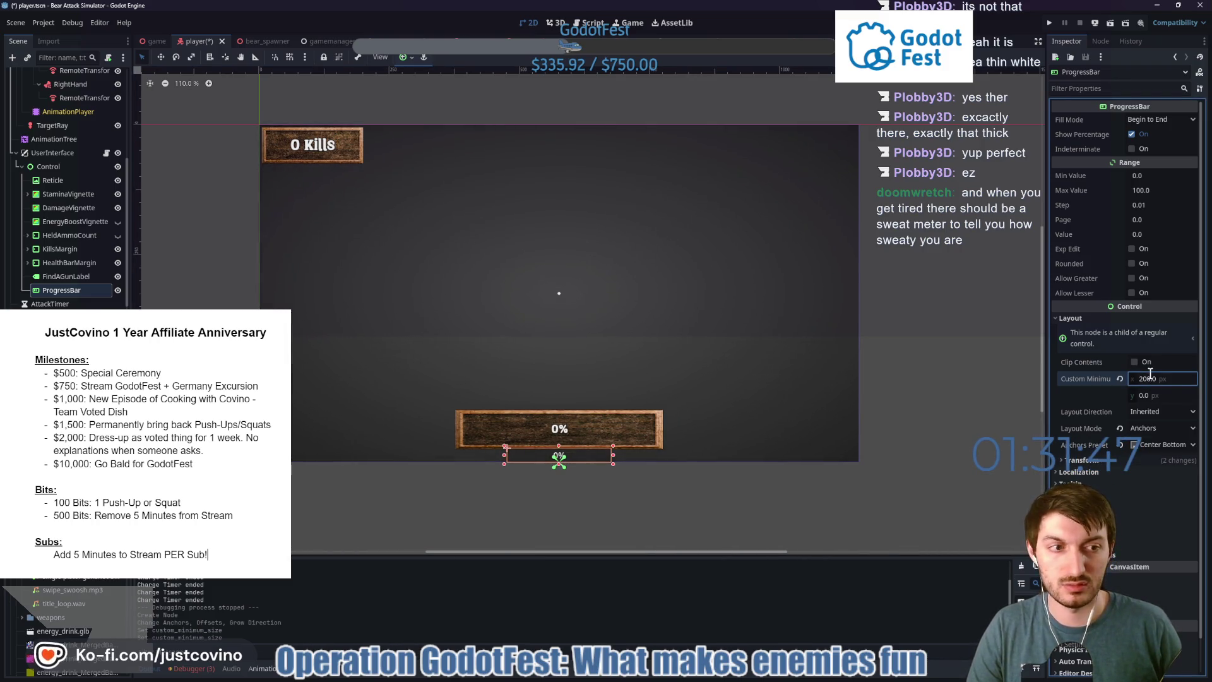
pyautogui.click(1157, 381)
pyautogui.write('400')
pyautogui.press('Return')
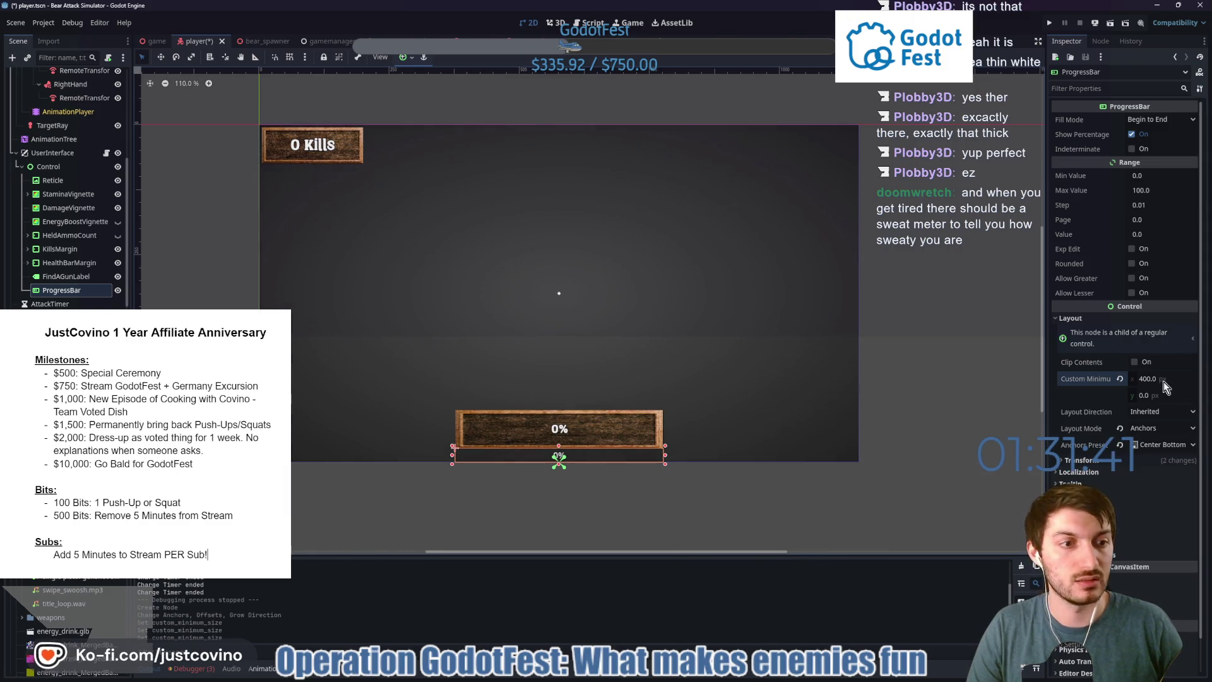
# Step: Turn off Show Percentage, set minimum height to 10 px, and reset the bar's Size
pyautogui.click(1150, 395)
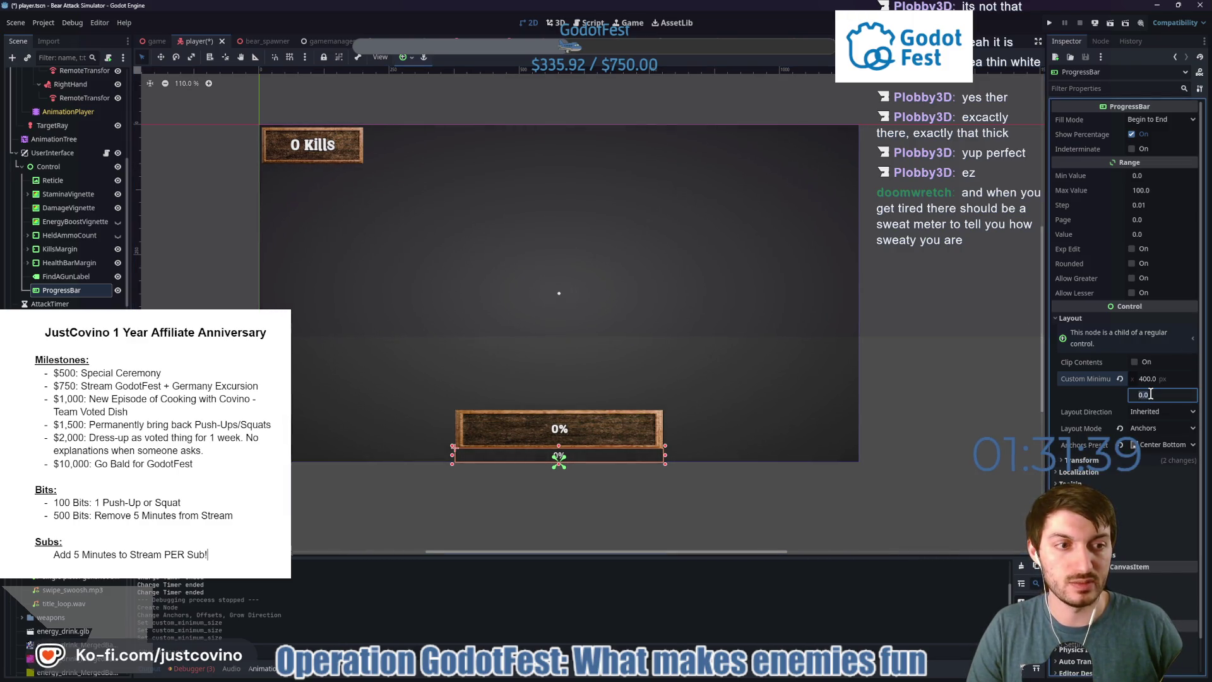
pyautogui.click(1132, 134)
pyautogui.click(1148, 396)
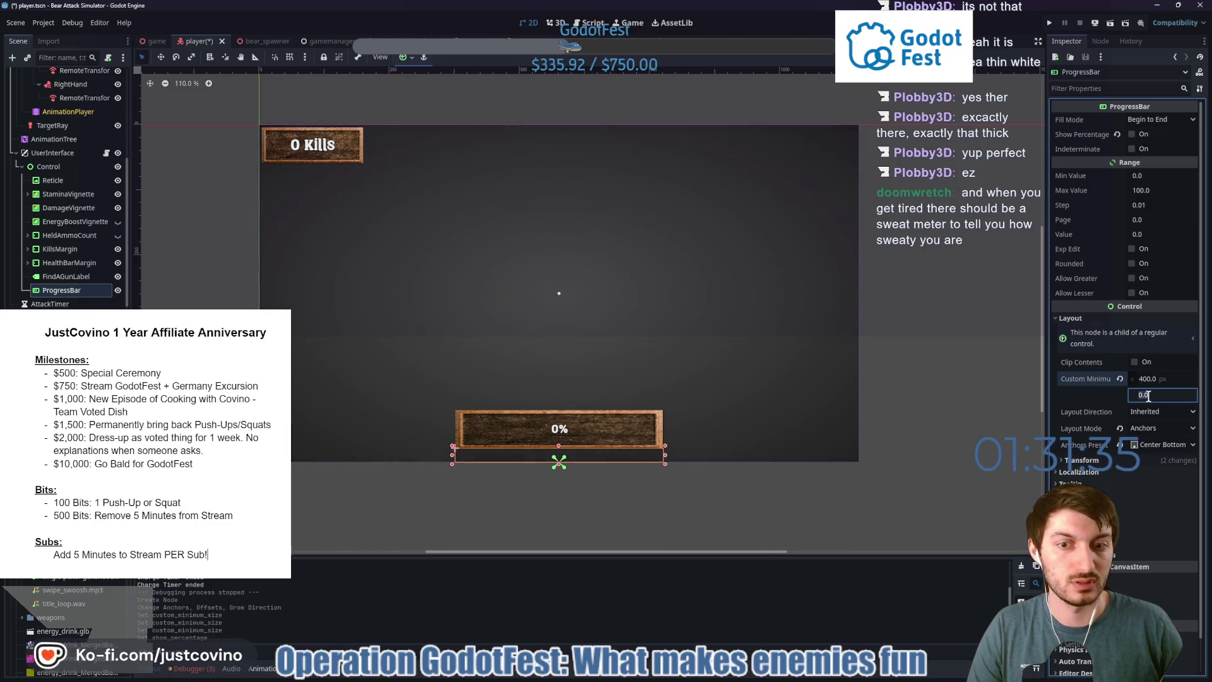
pyautogui.write('10')
pyautogui.press('Return')
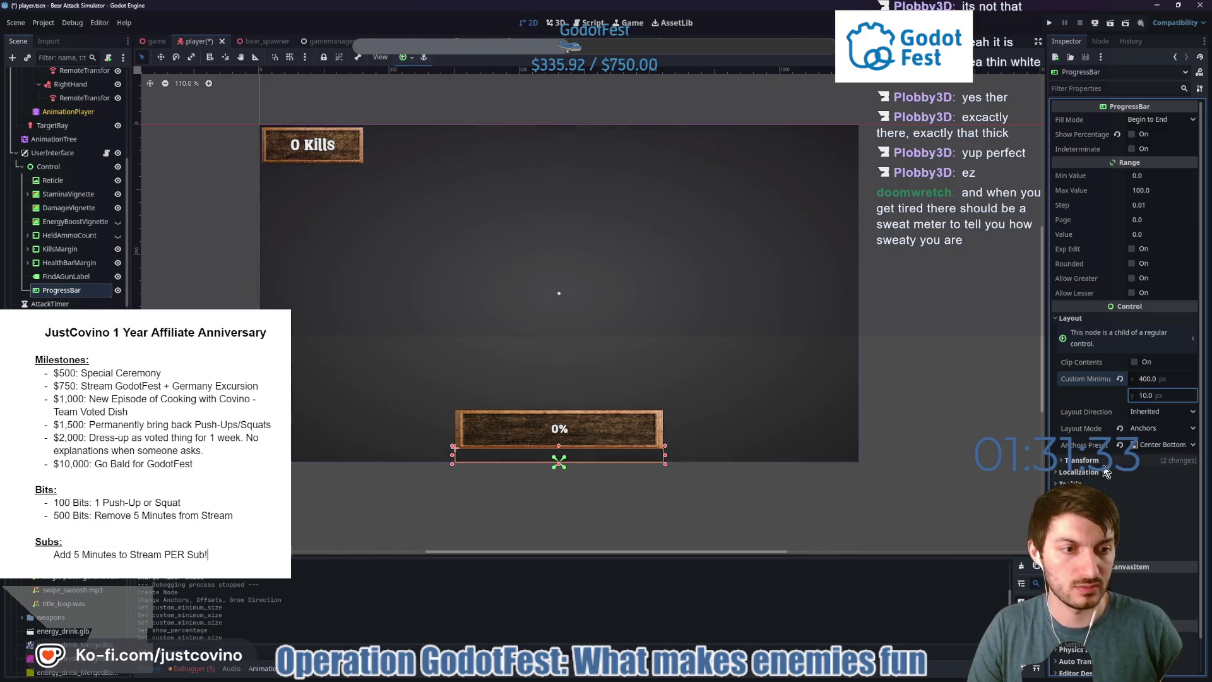
pyautogui.click(1083, 460)
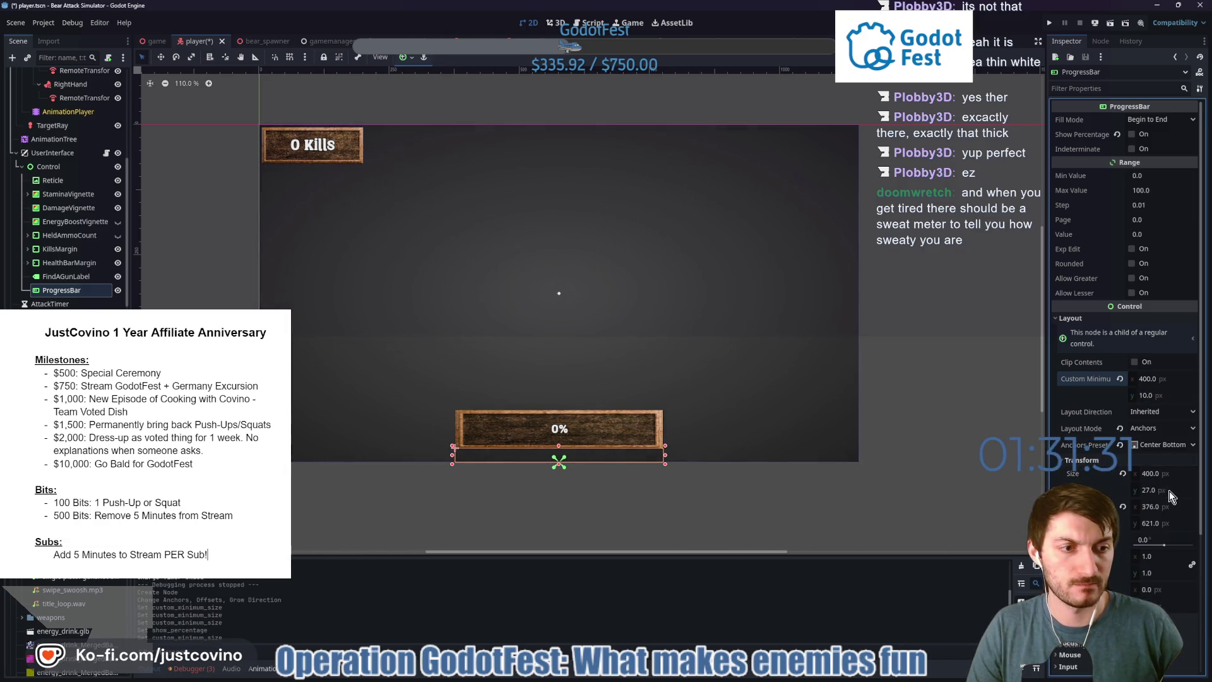
pyautogui.click(1123, 472)
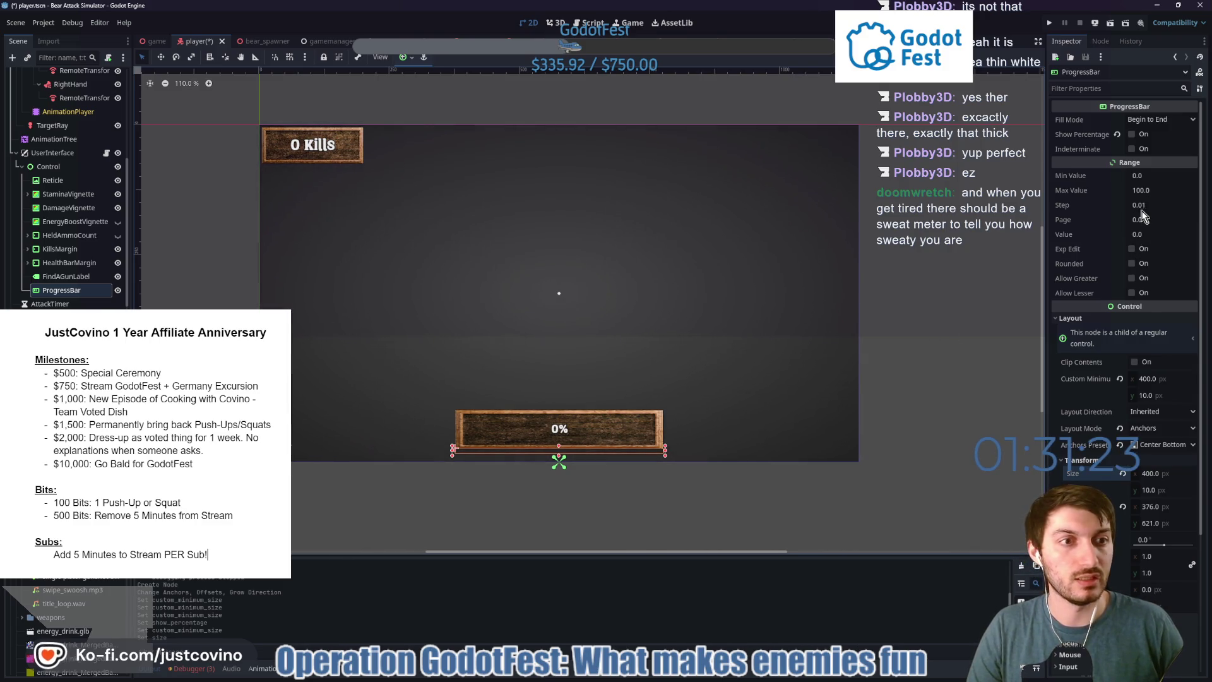
# Step: Set the bar's value to about 28 and narrow its minimum width to 380 px
pyautogui.moveTo(1142, 234); pyautogui.dragTo(1184, 234)
pyautogui.click(1164, 379)
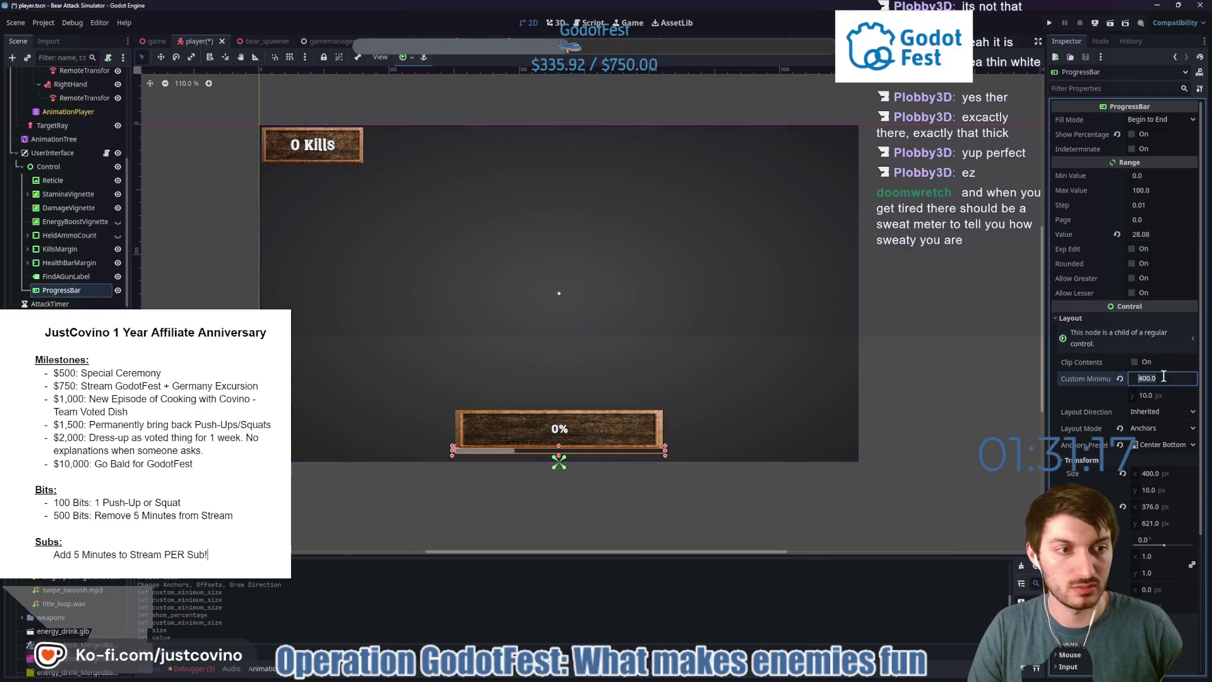
pyautogui.write('380')
pyautogui.press('Return')
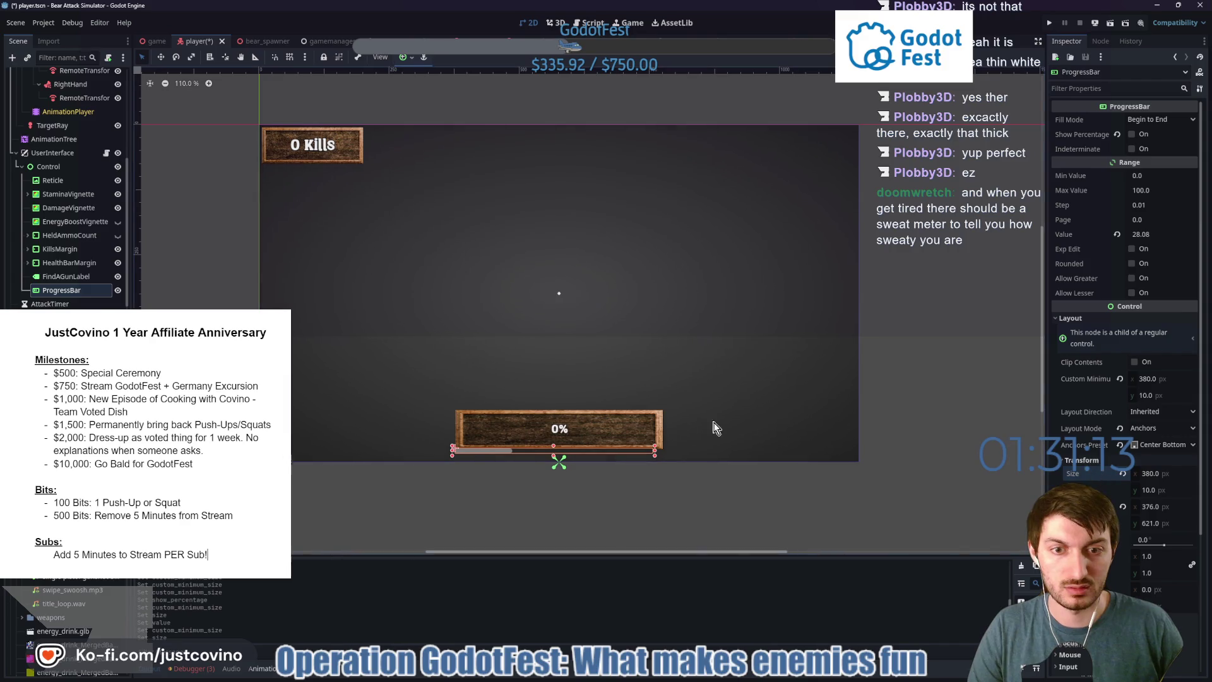
pyautogui.click(409, 57)
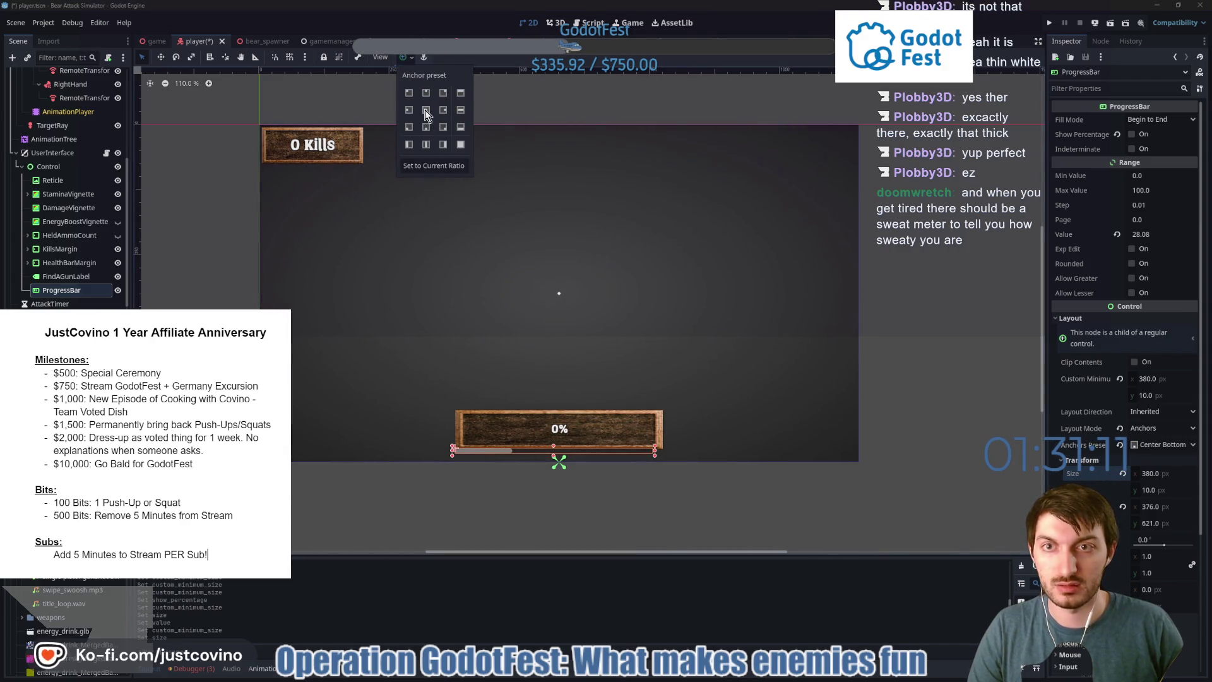
# Step: Re-anchor the bar to Center Bottom and enable Move mode with grid snapping
pyautogui.click(426, 127)
pyautogui.click(558, 460)
pyautogui.scroll(5, 556, 467)
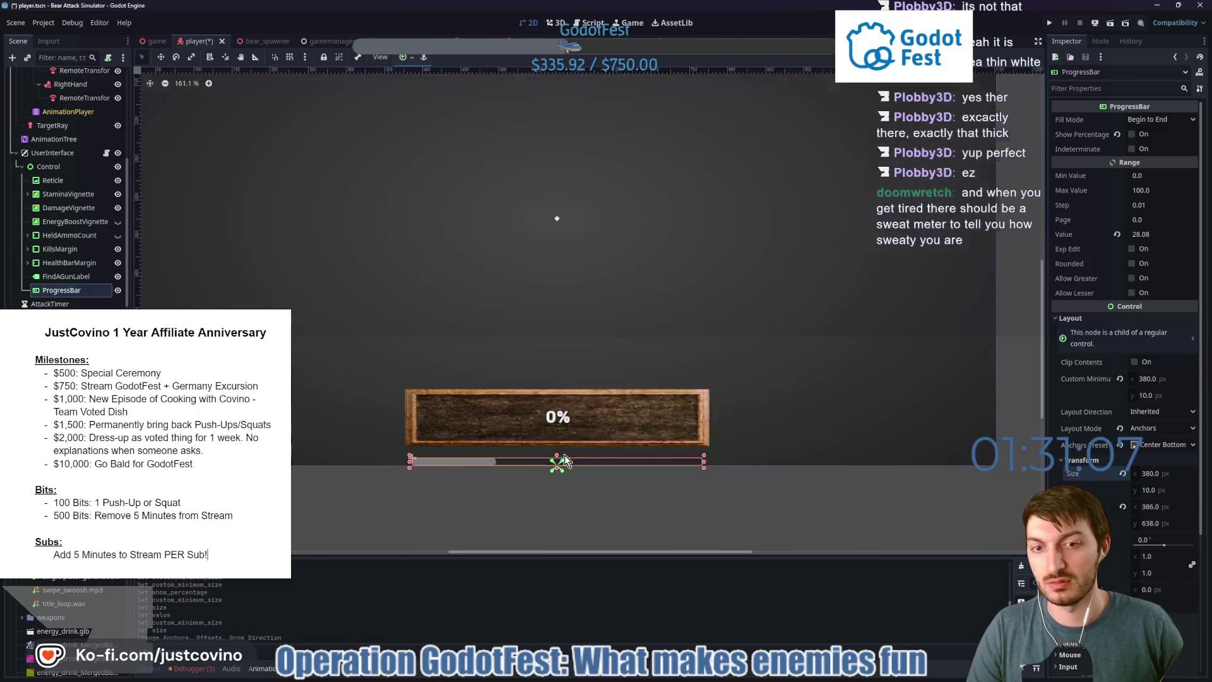
pyautogui.press('w')
pyautogui.hotkey('shift', 'g')
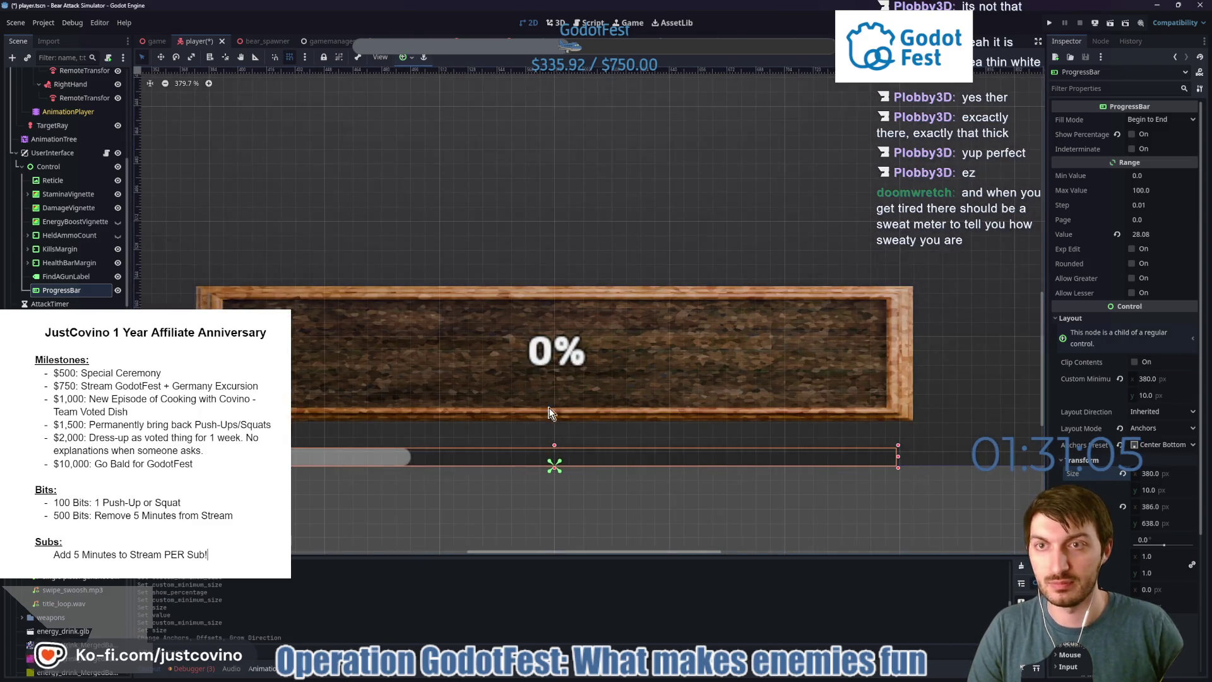
# Step: Drag the bar up snugly beneath the health bar frame and save player.tscn
pyautogui.moveTo(559, 455); pyautogui.dragTo(554, 444)
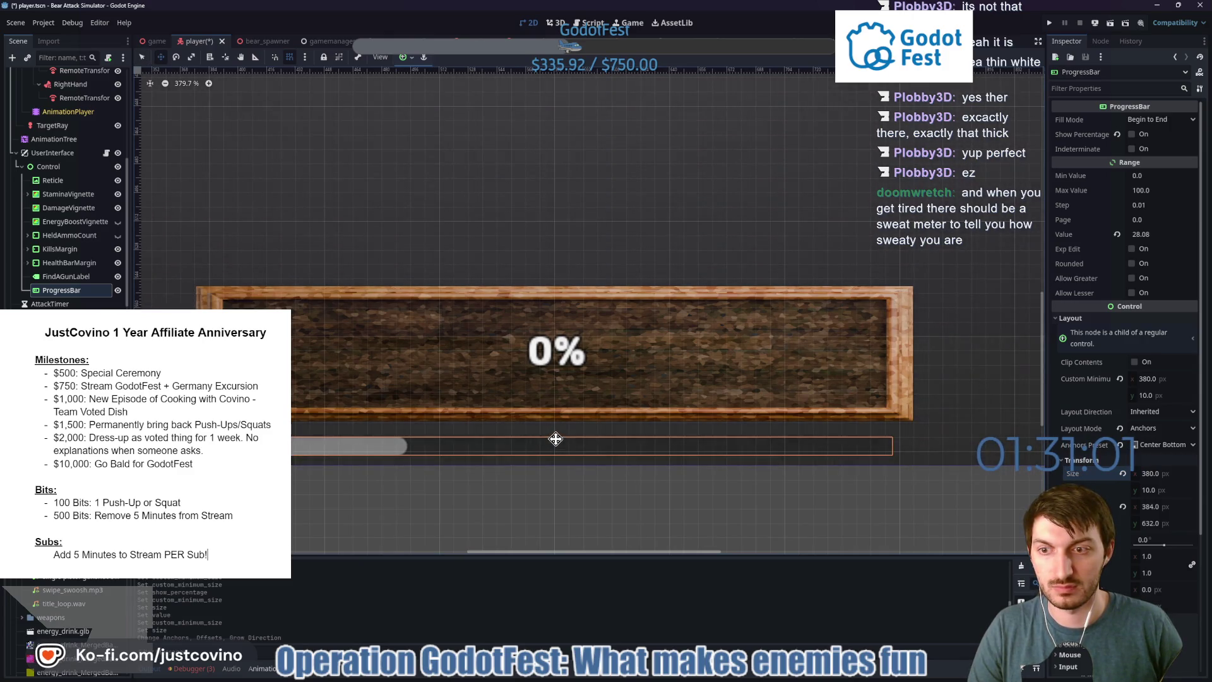
pyautogui.moveTo(555, 437); pyautogui.dragTo(554, 436)
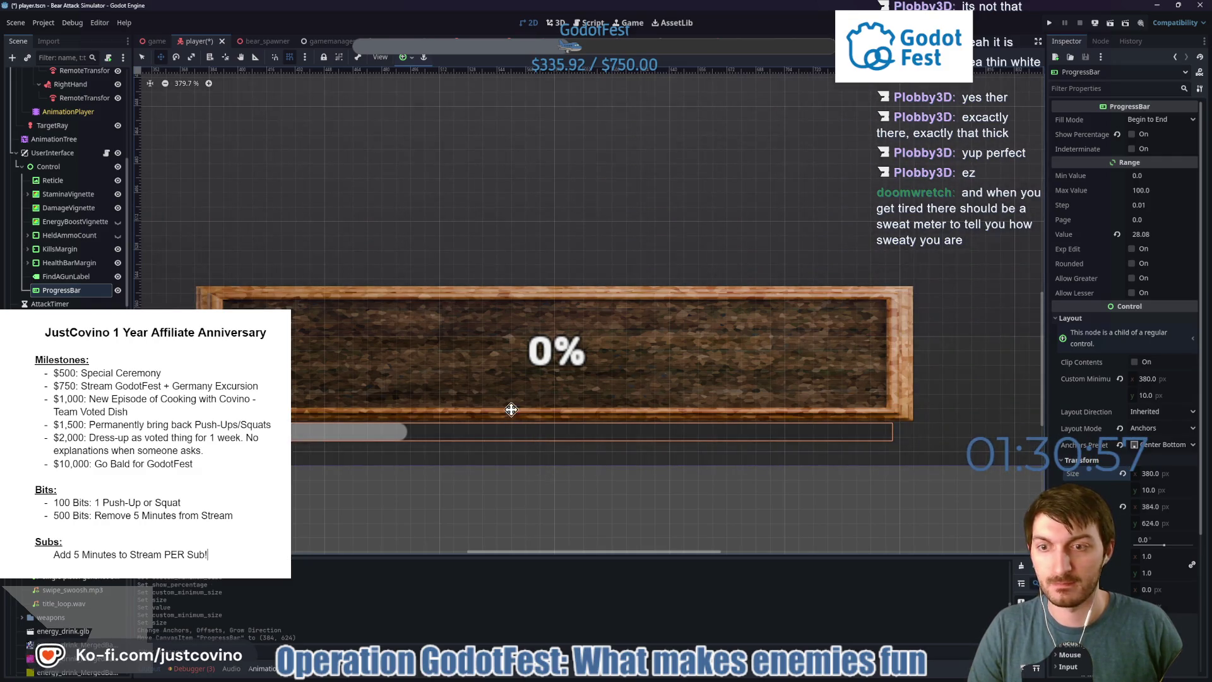
pyautogui.press('q')
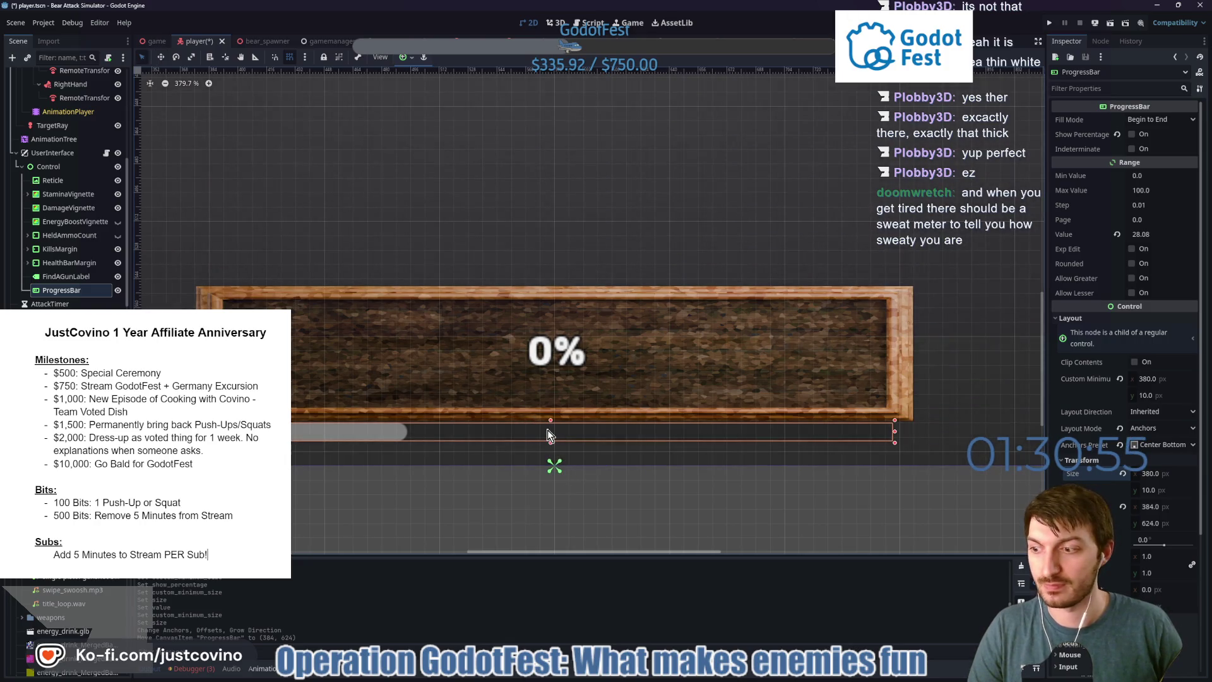
pyautogui.hotkey('ctrl', 's')
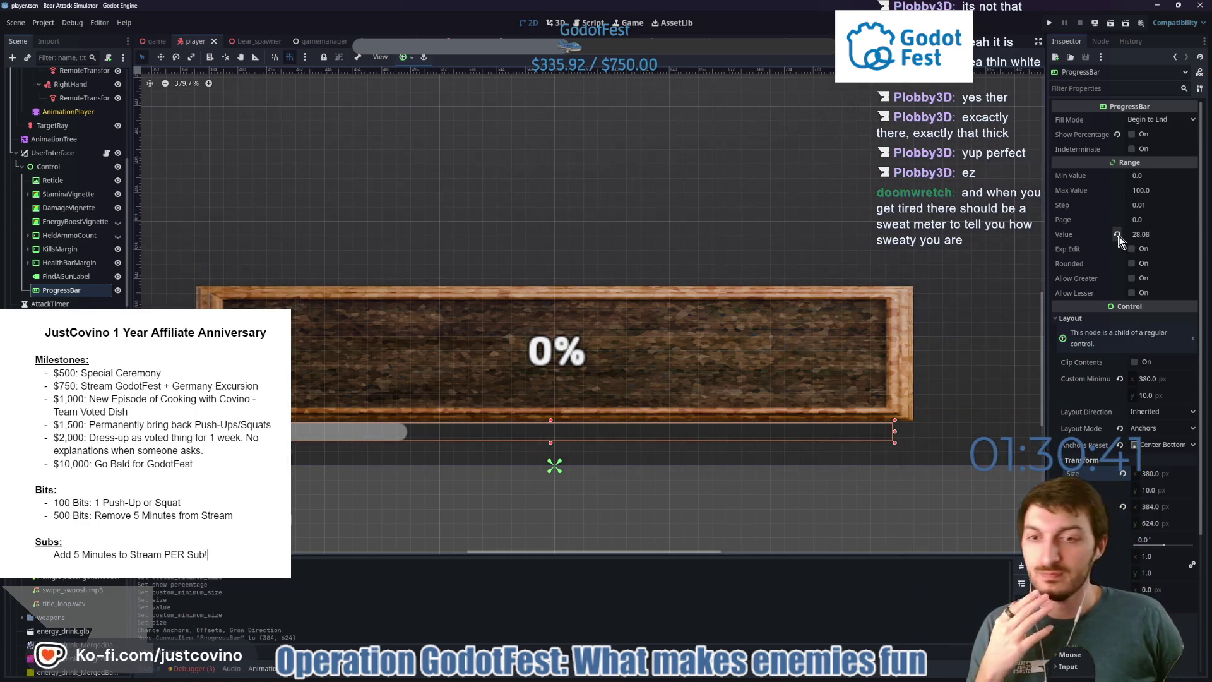
# Step: Try a white StyleBoxLine as the bar's Fill style override
pyautogui.scroll(-4, 1144, 365)
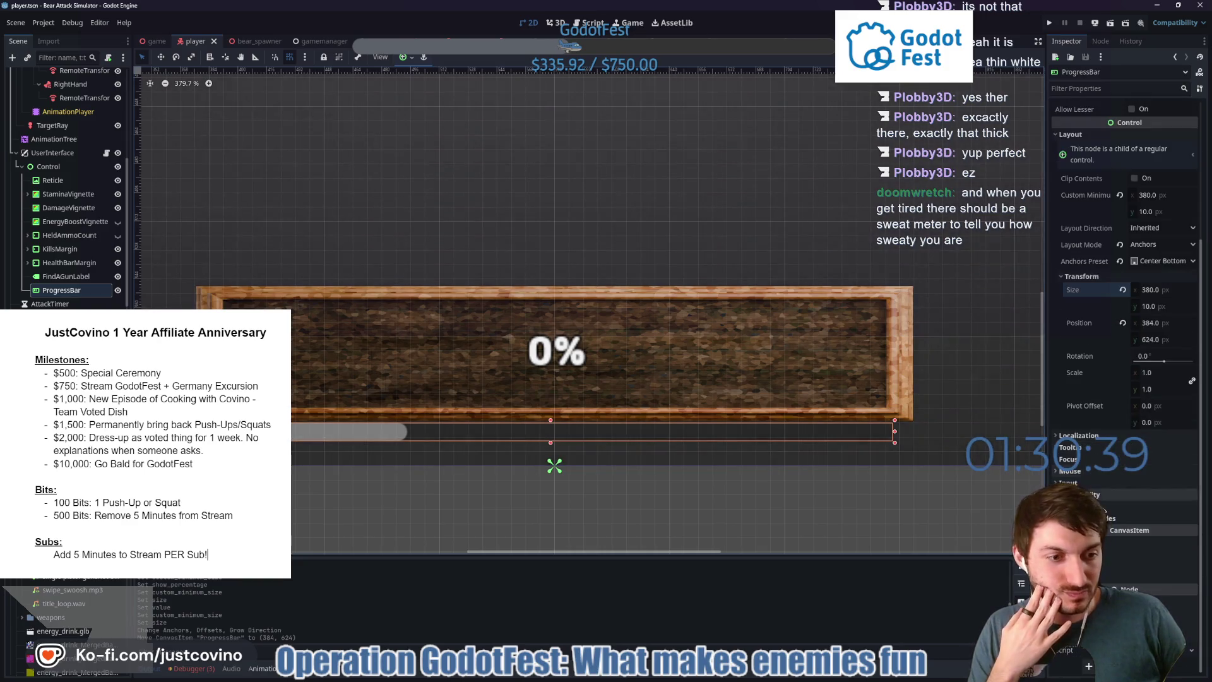
pyautogui.scroll(-2, 1144, 364)
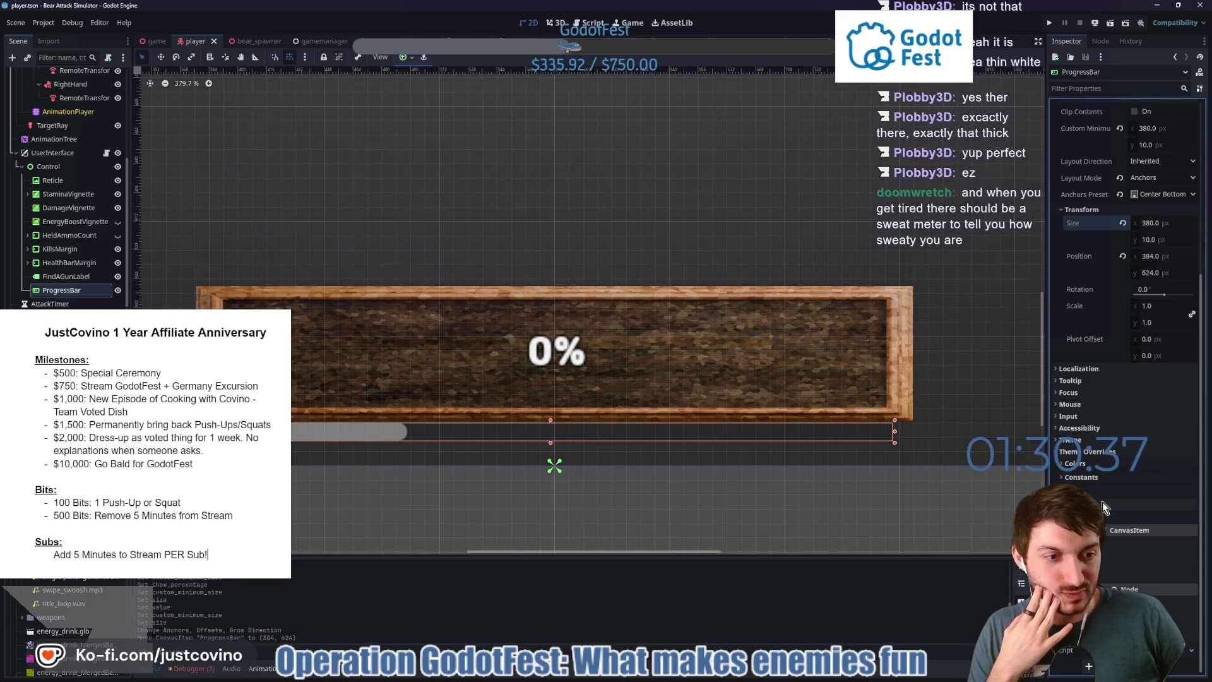
pyautogui.scroll(-1, 1142, 502)
pyautogui.click(1161, 517)
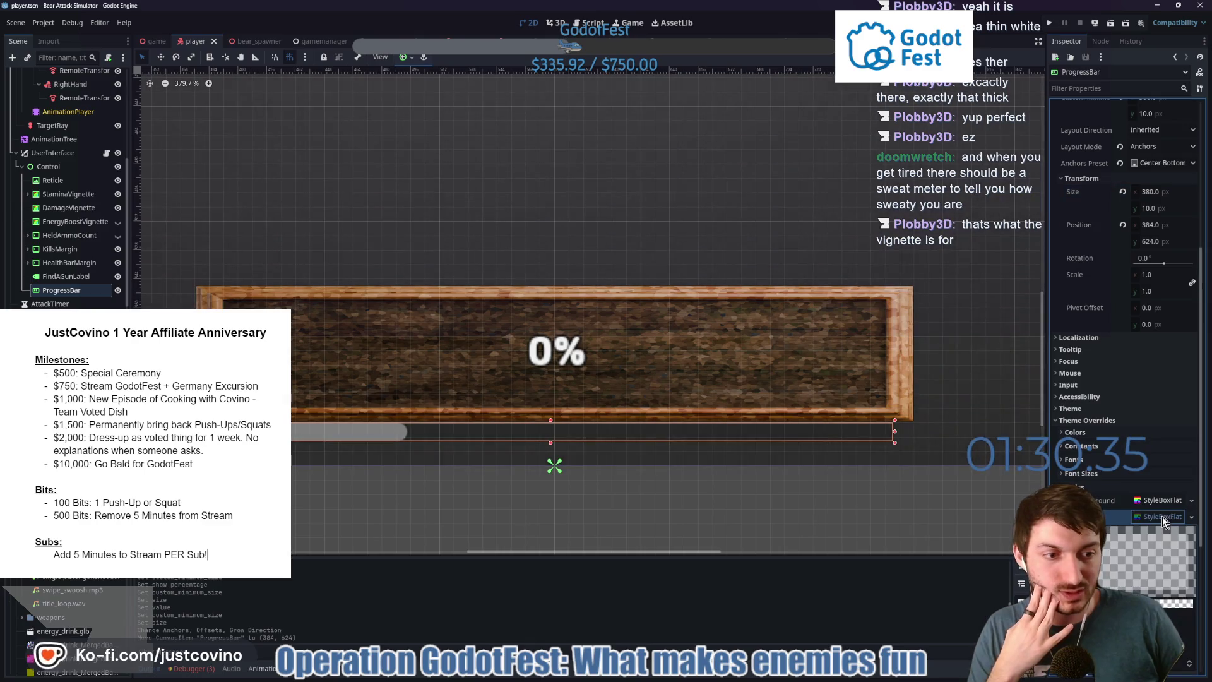
pyautogui.scroll(-5, 1135, 550)
pyautogui.rightClick(1153, 274)
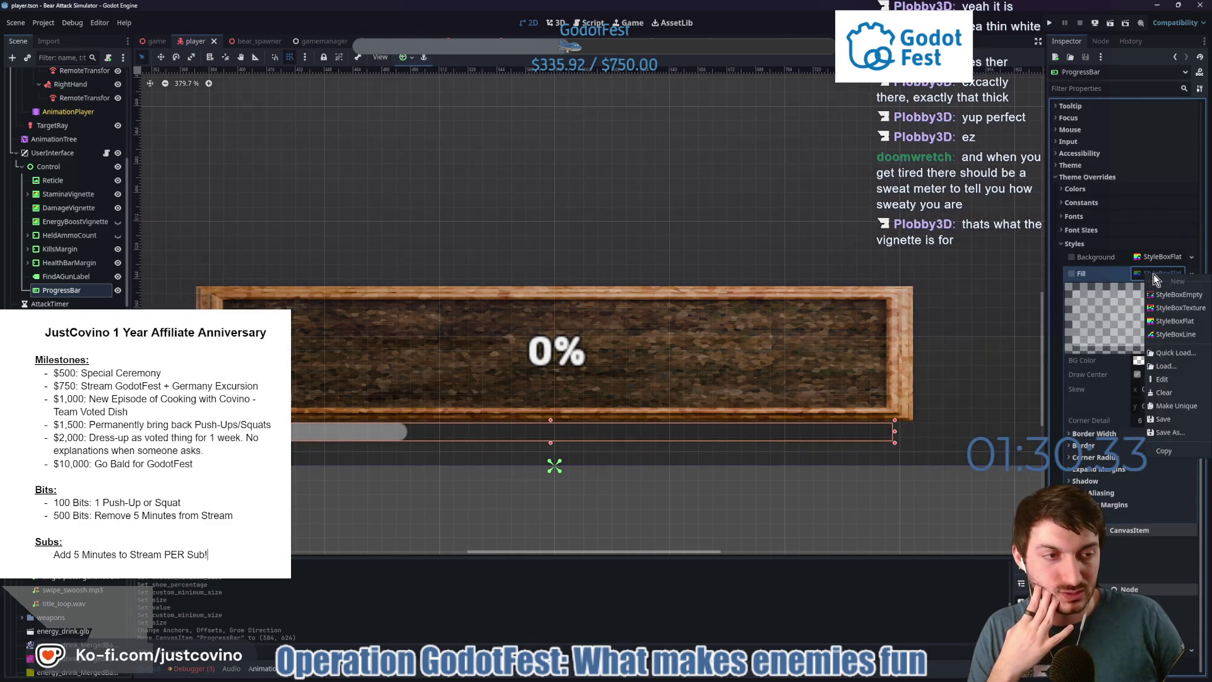
pyautogui.click(1176, 334)
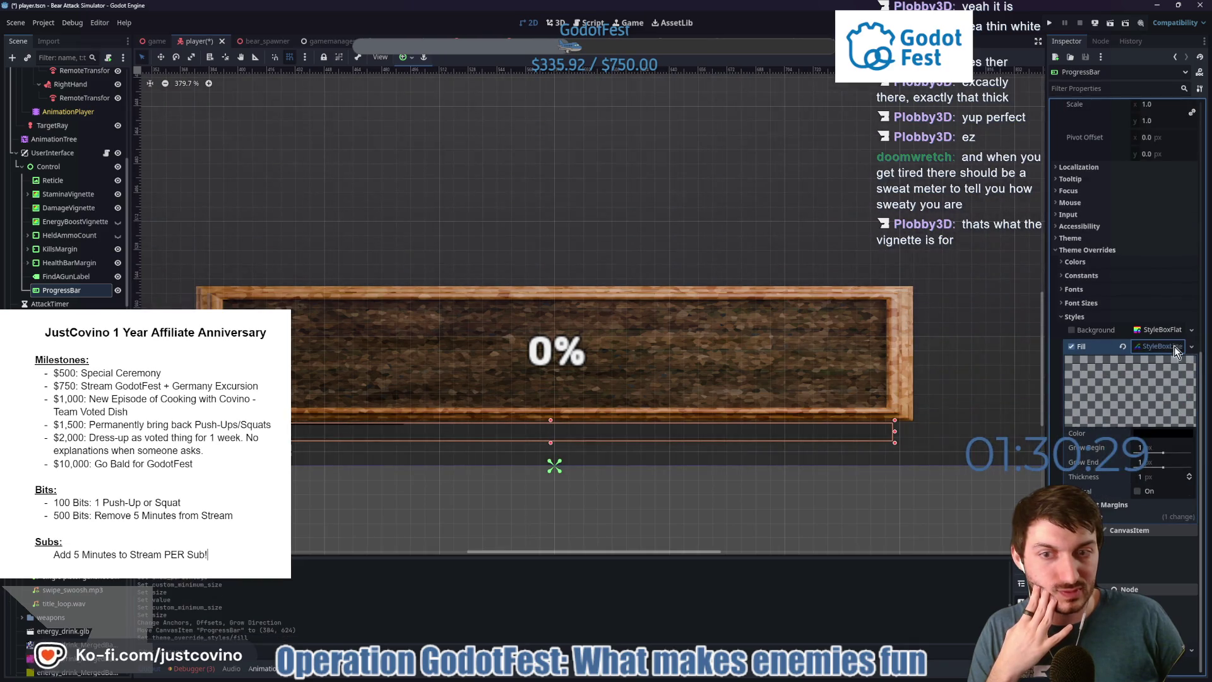
pyautogui.click(1159, 434)
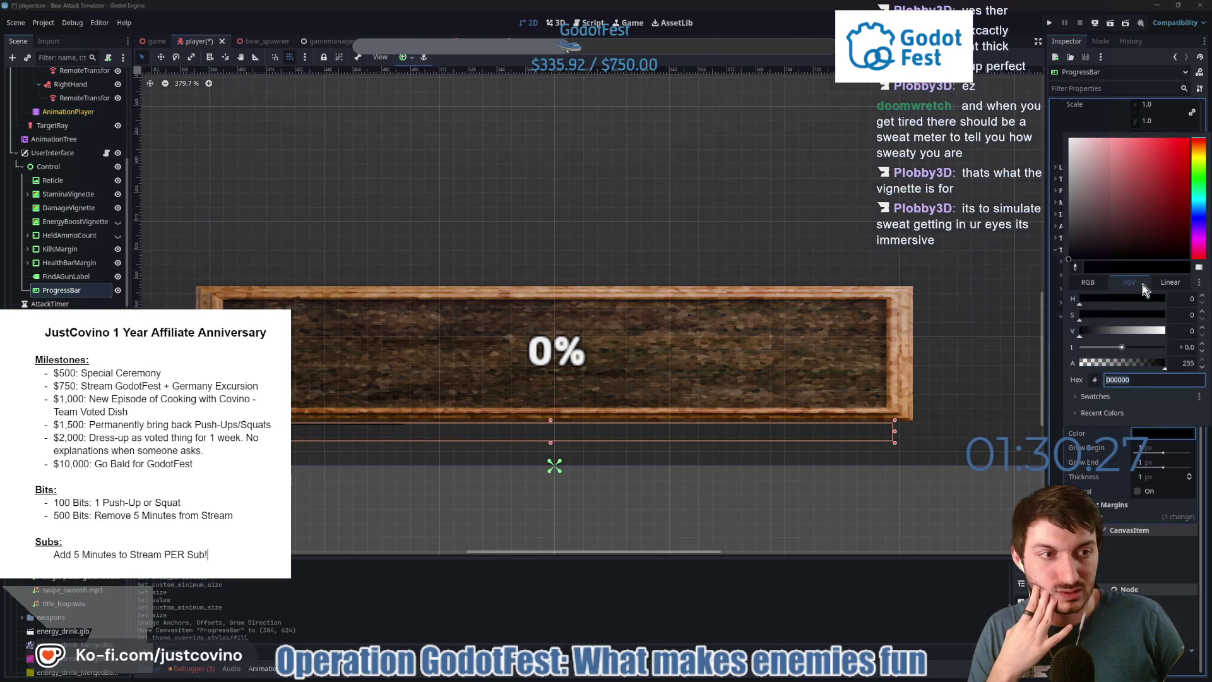
pyautogui.moveTo(1110, 330); pyautogui.dragTo(1166, 331)
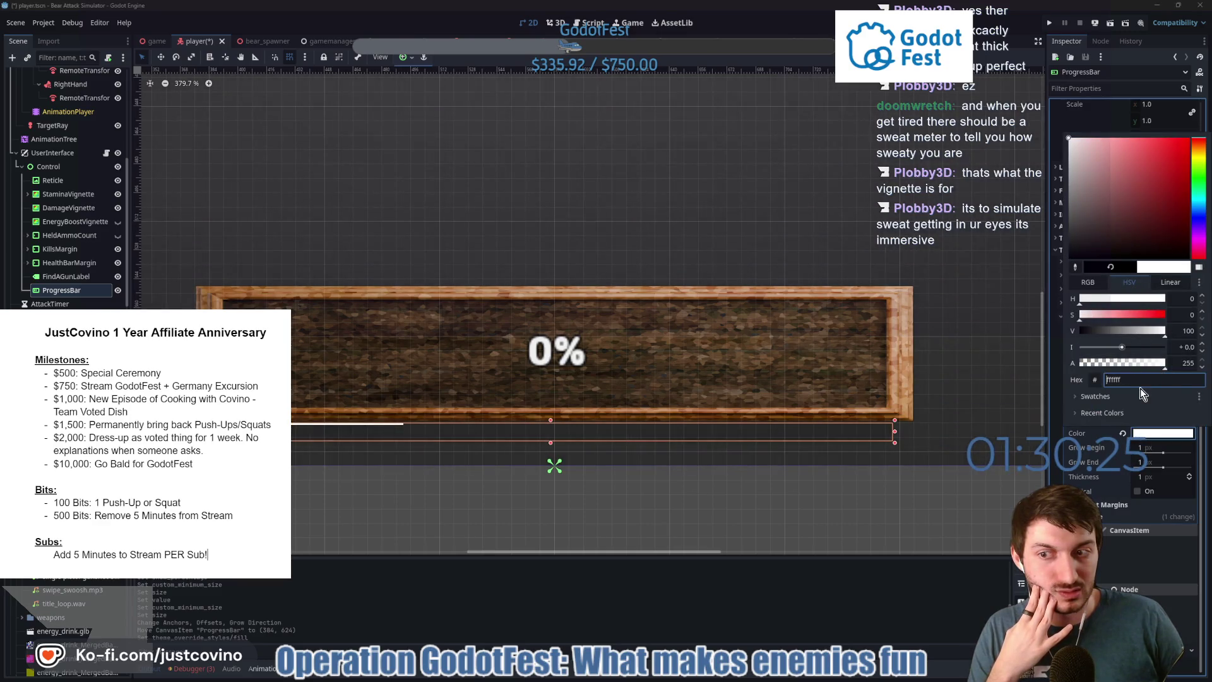
pyautogui.click(1164, 434)
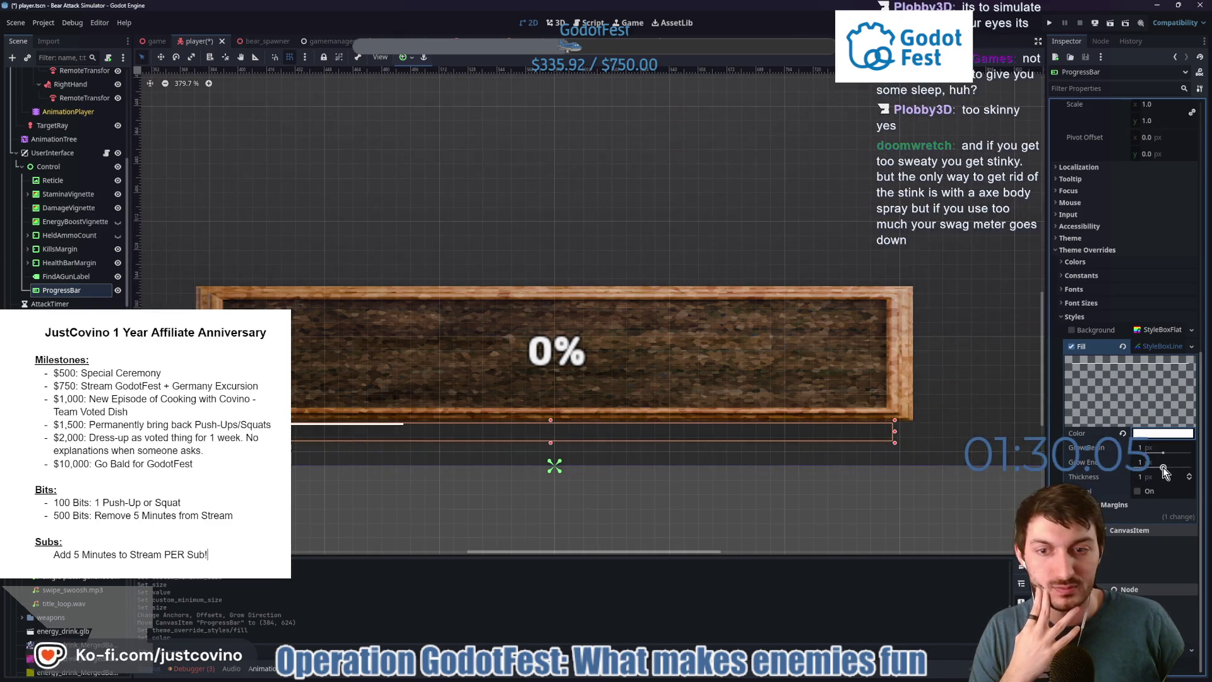
pyautogui.moveTo(1174, 467); pyautogui.dragTo(1171, 428)
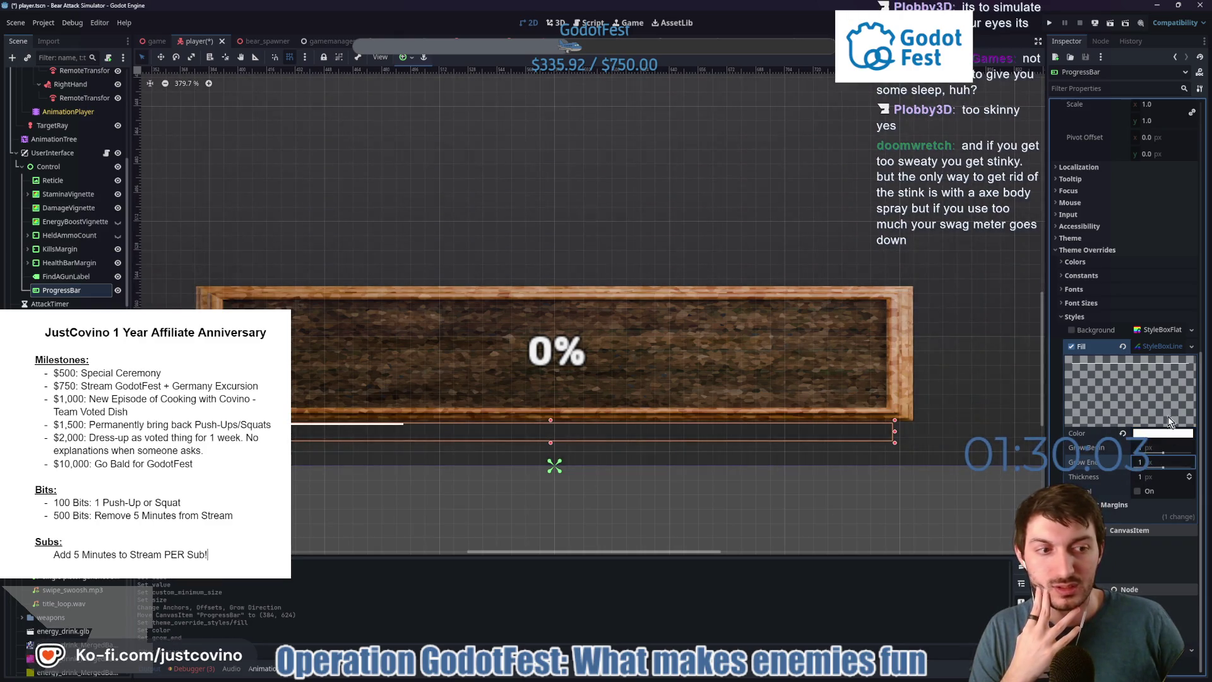
# Step: Replace the Fill with a New StyleBoxFlat and set its BG Color to white
pyautogui.click(1191, 346)
pyautogui.click(1174, 393)
pyautogui.click(1161, 346)
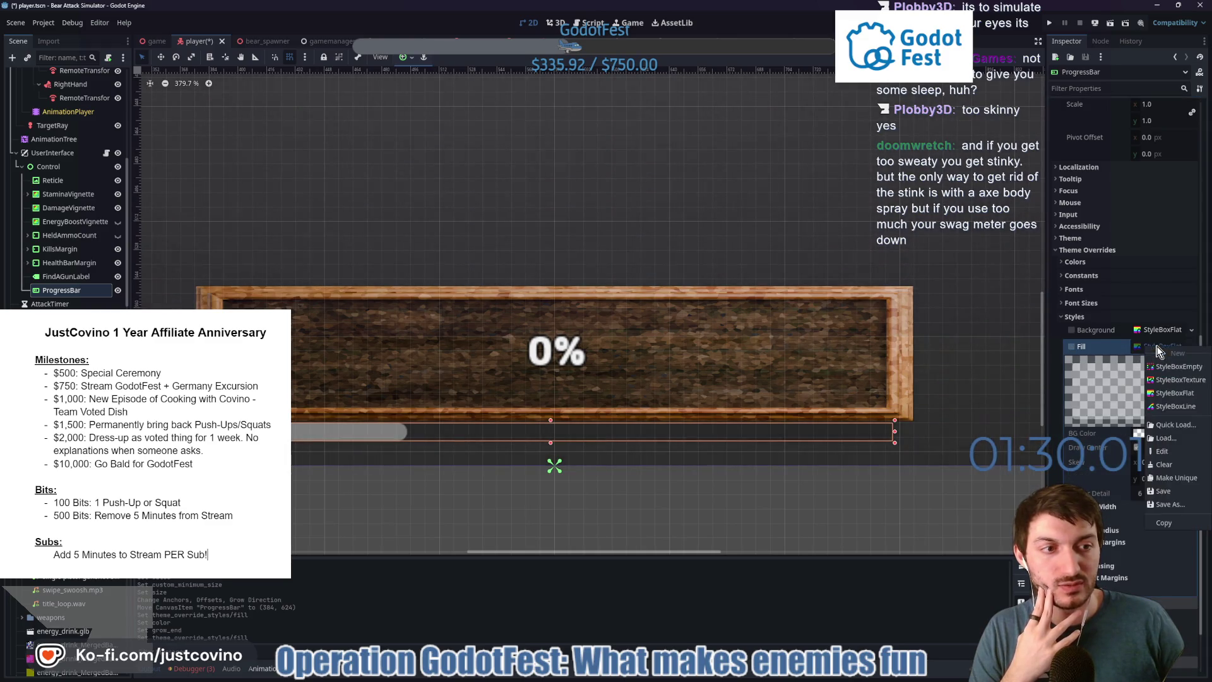
pyautogui.click(1174, 392)
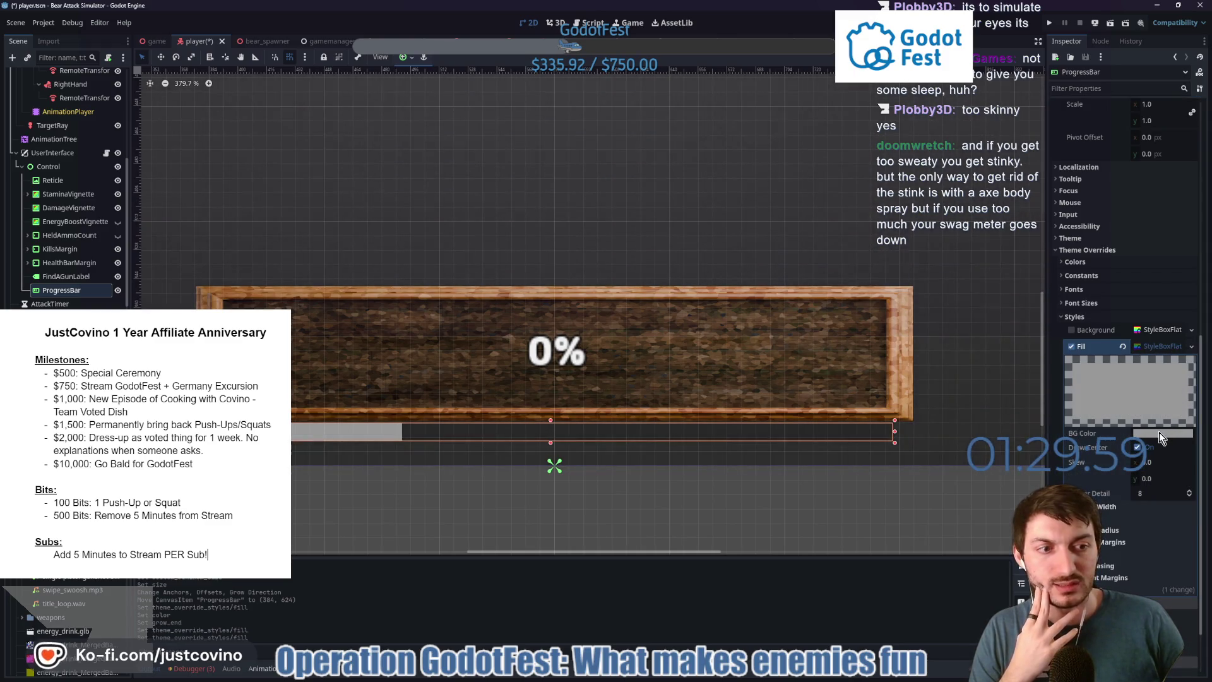
pyautogui.click(1159, 432)
pyautogui.moveTo(1152, 330); pyautogui.dragTo(1167, 330)
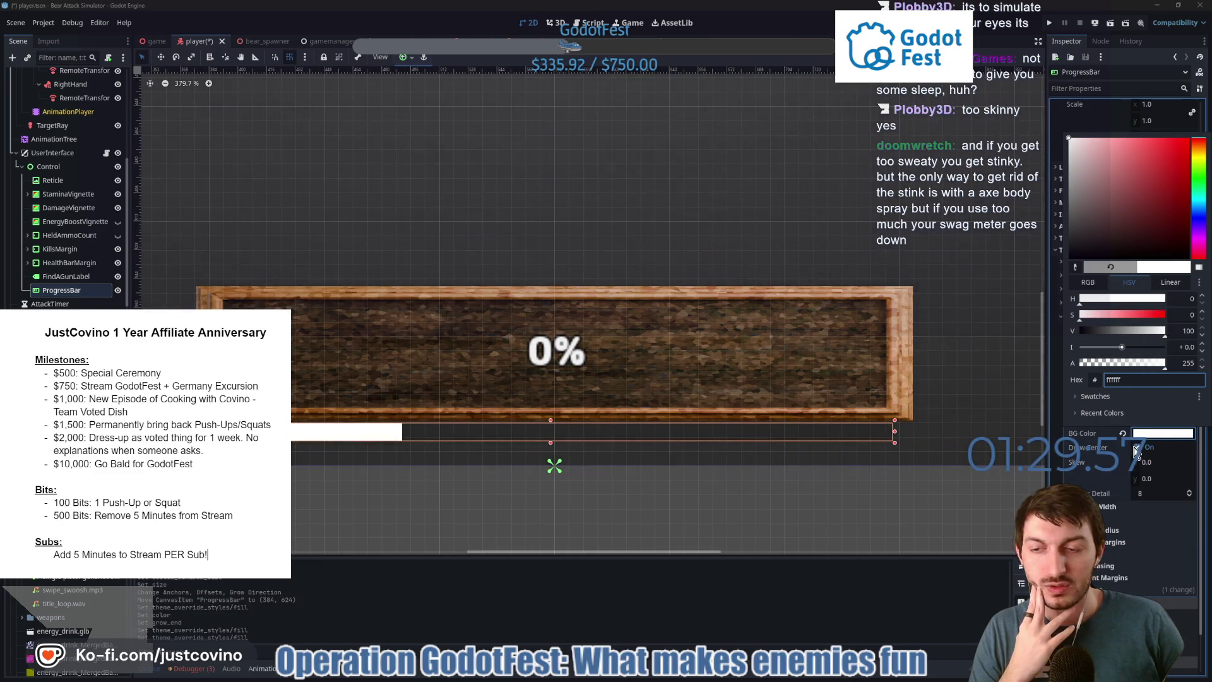
pyautogui.click(1159, 435)
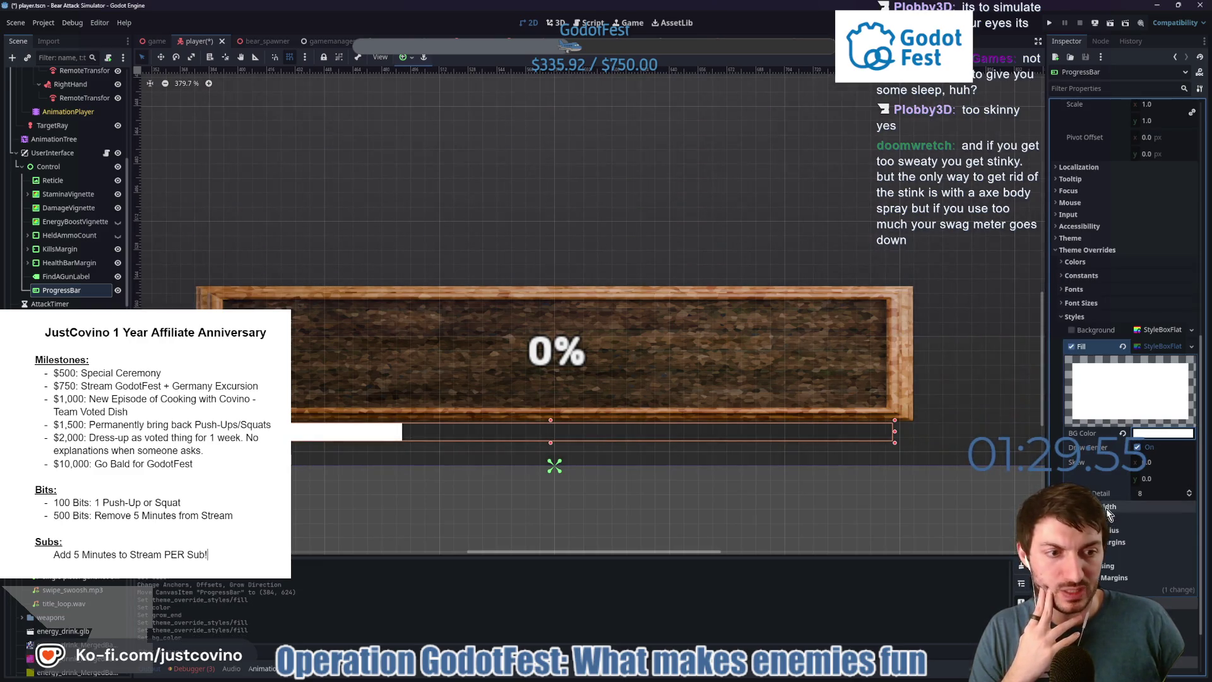
# Step: Round the white fill's corners with 5 px corner radius values
pyautogui.scroll(-5, 1144, 466)
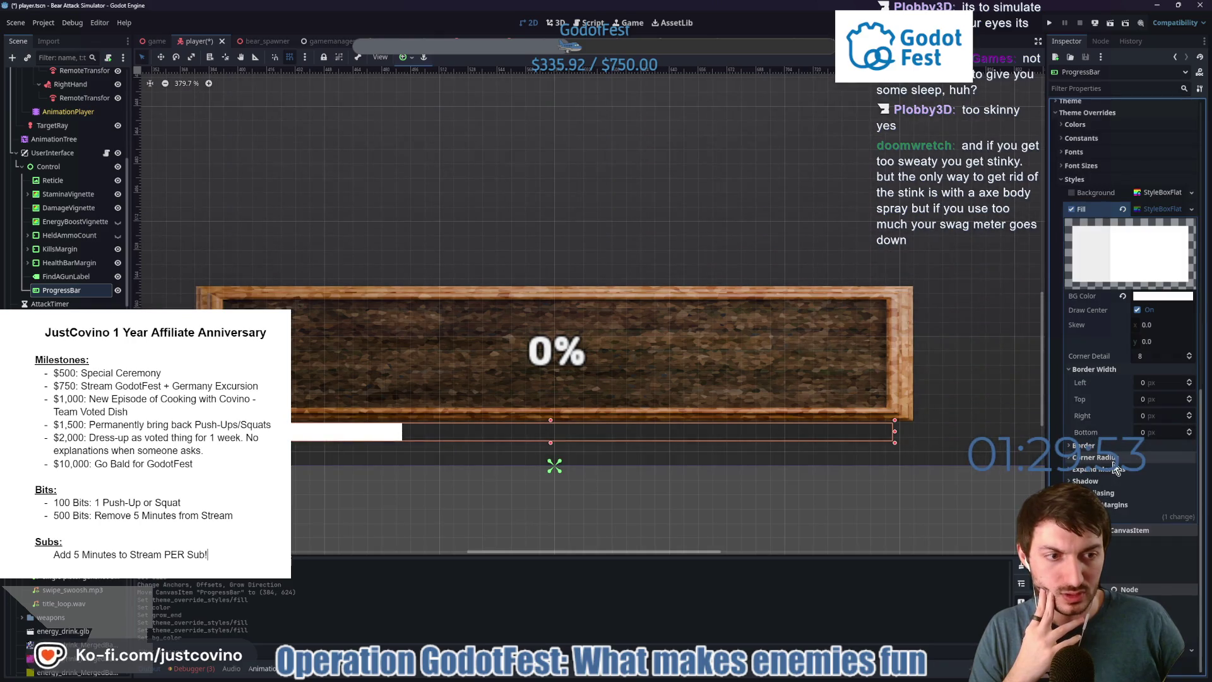
pyautogui.click(1154, 468)
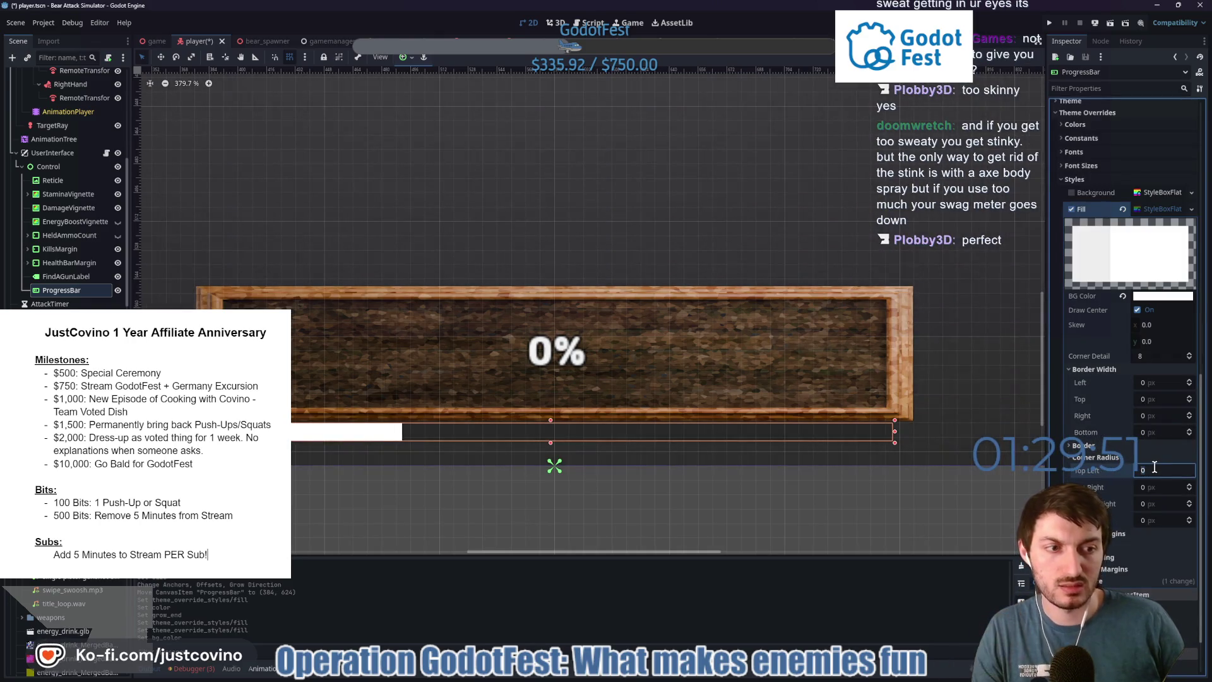
pyautogui.write('5')
pyautogui.press('Tab')
pyautogui.write('5')
pyautogui.press('Tab')
pyautogui.write('5')
pyautogui.press('Tab')
pyautogui.write('5')
pyautogui.press('Return')
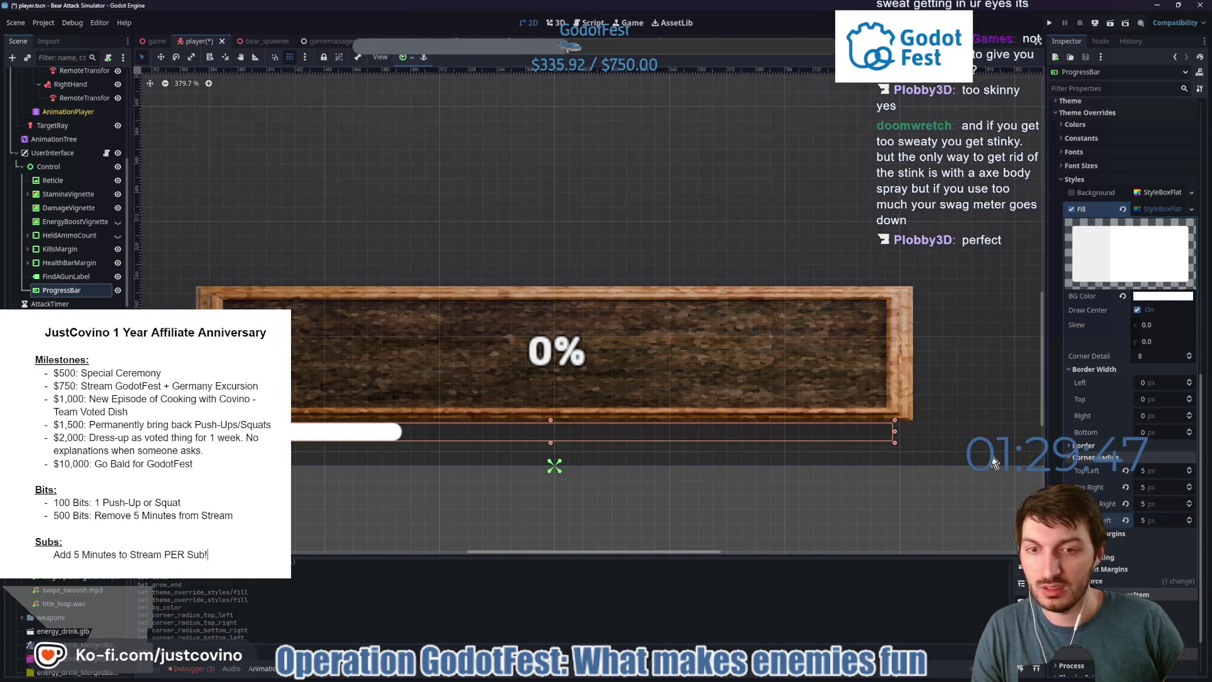
pyautogui.scroll(5, 208, 447)
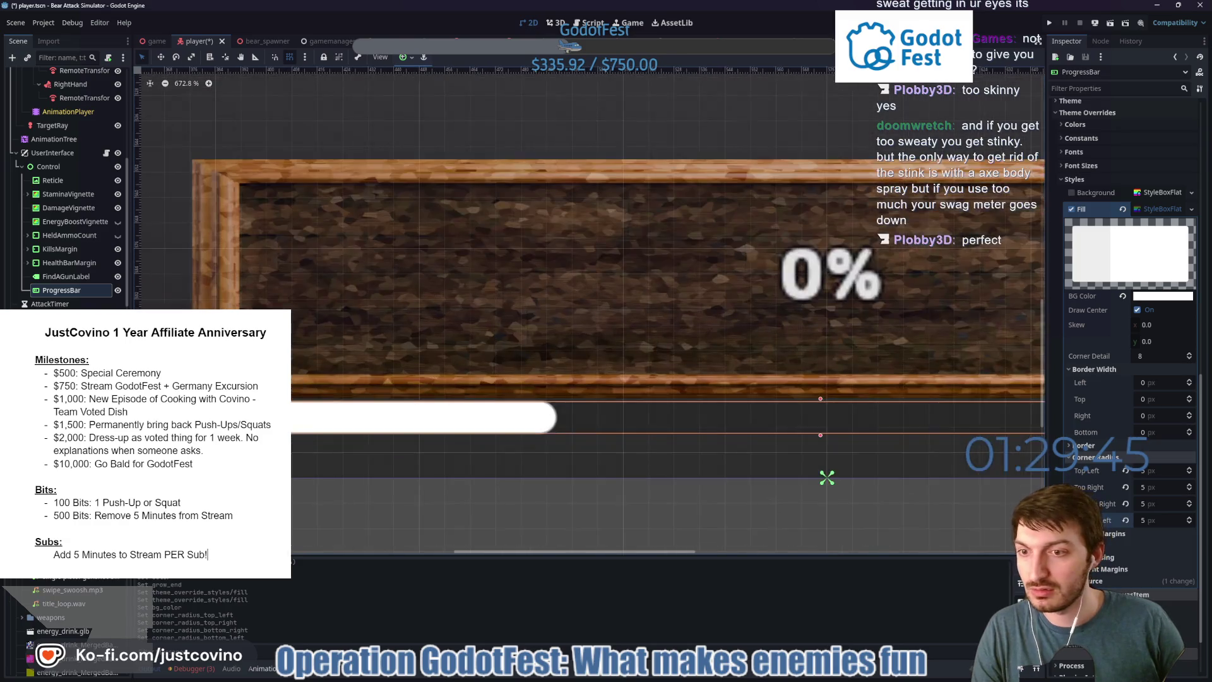
pyautogui.scroll(-5, 399, 465)
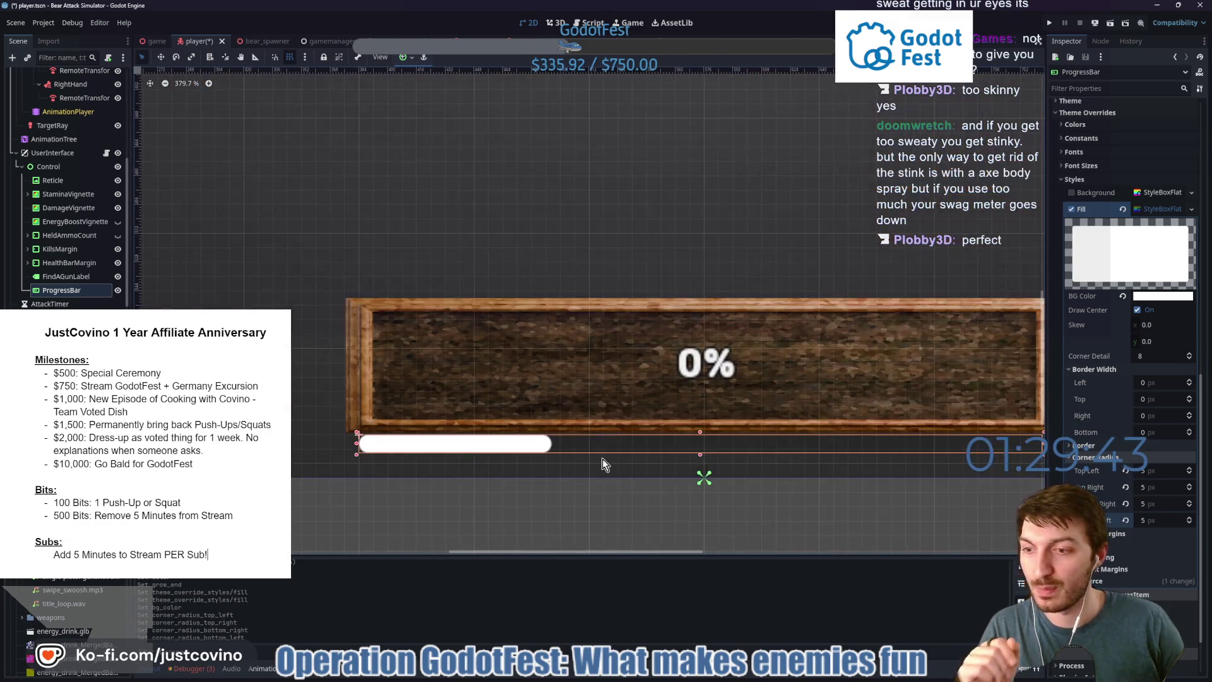
pyautogui.scroll(-1, 696, 419)
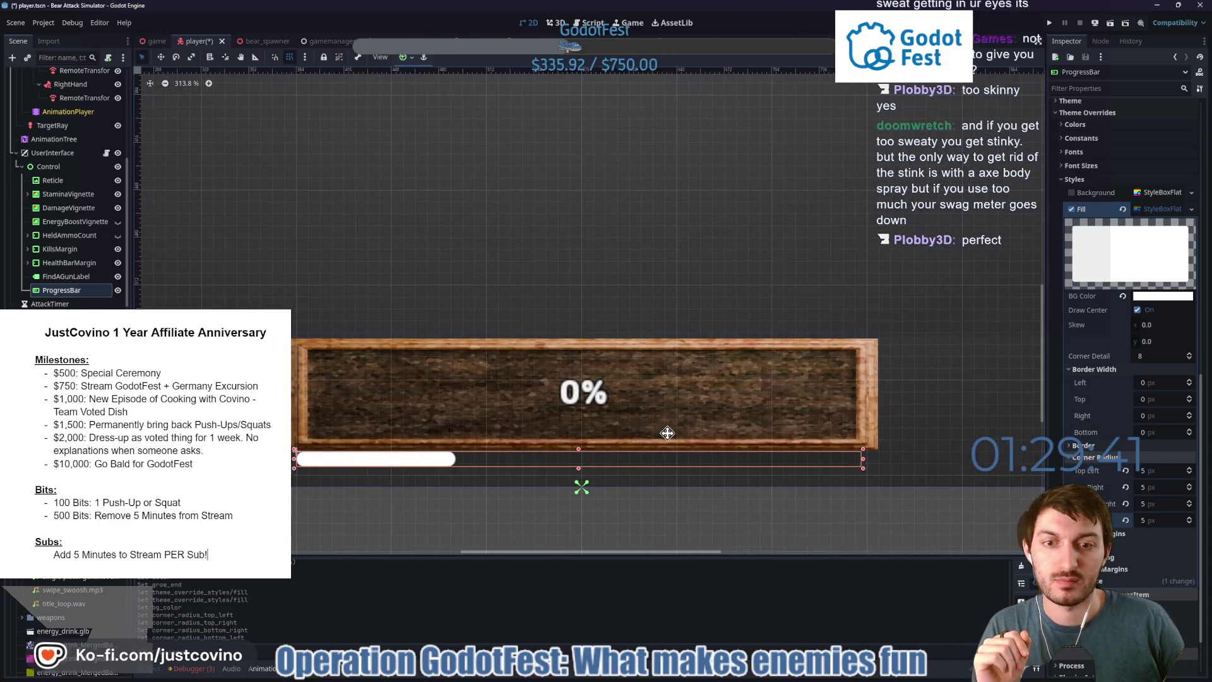
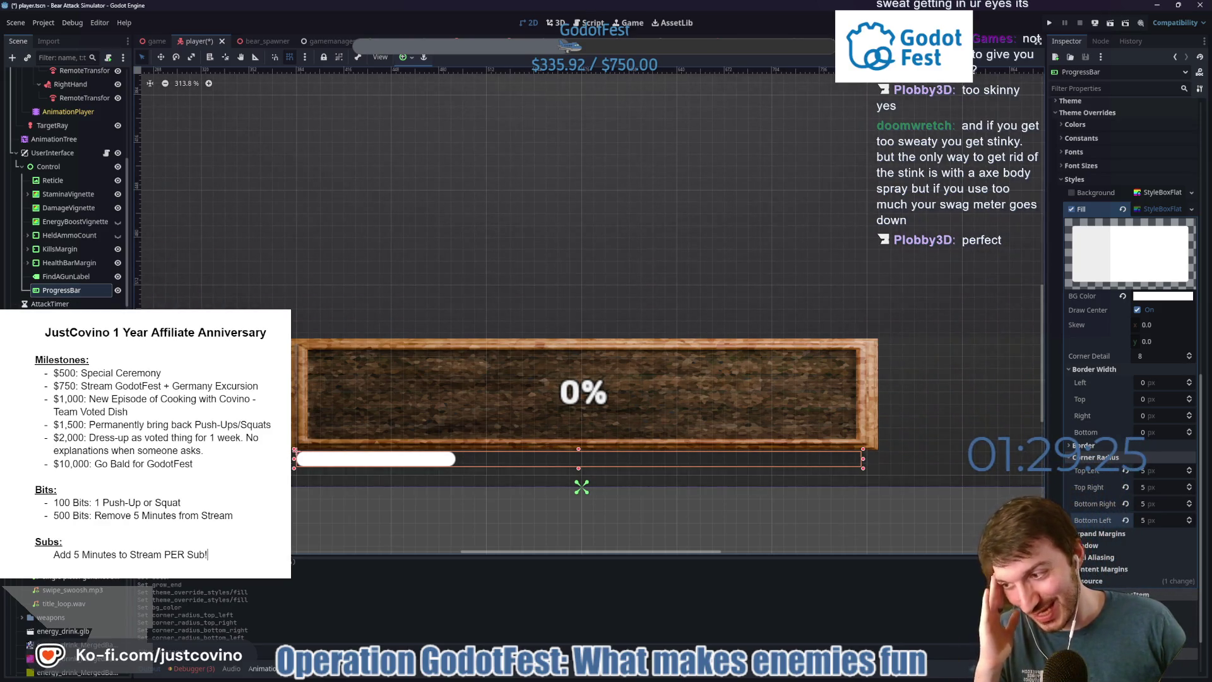
# Step: Rename the ProgressBar node to StaminaBar and open the UserInterface node's user_interface.gd script
pyautogui.doubleClick(68, 288)
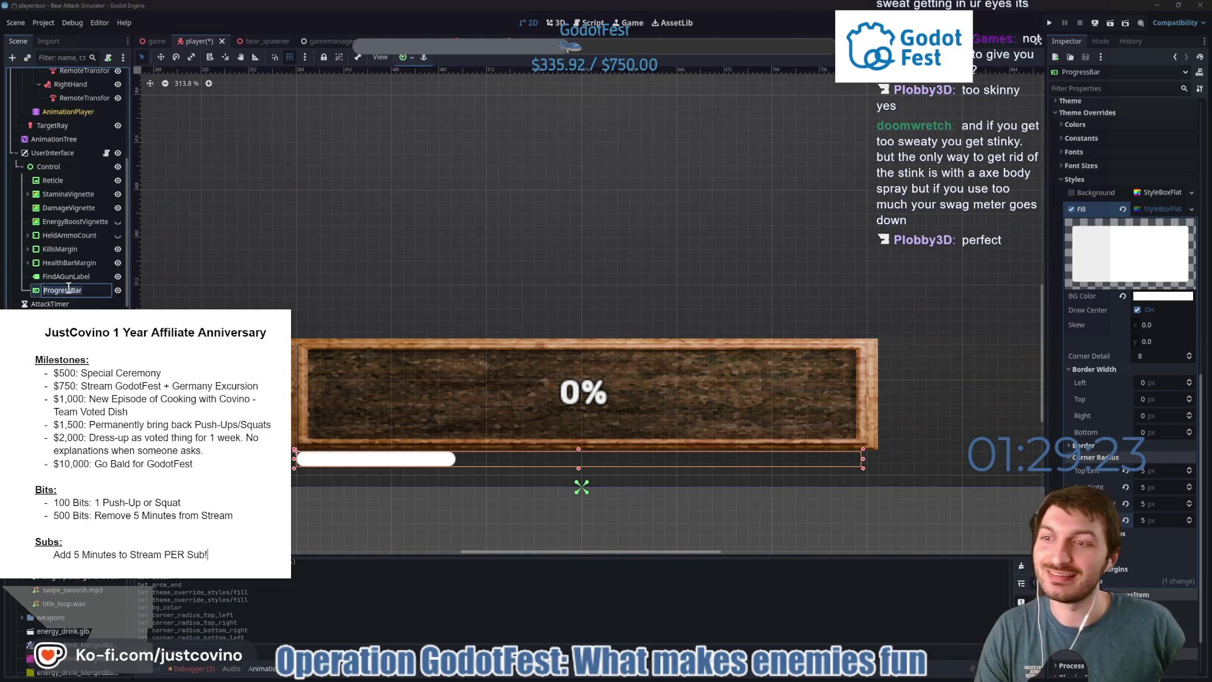
pyautogui.write('Stamina')
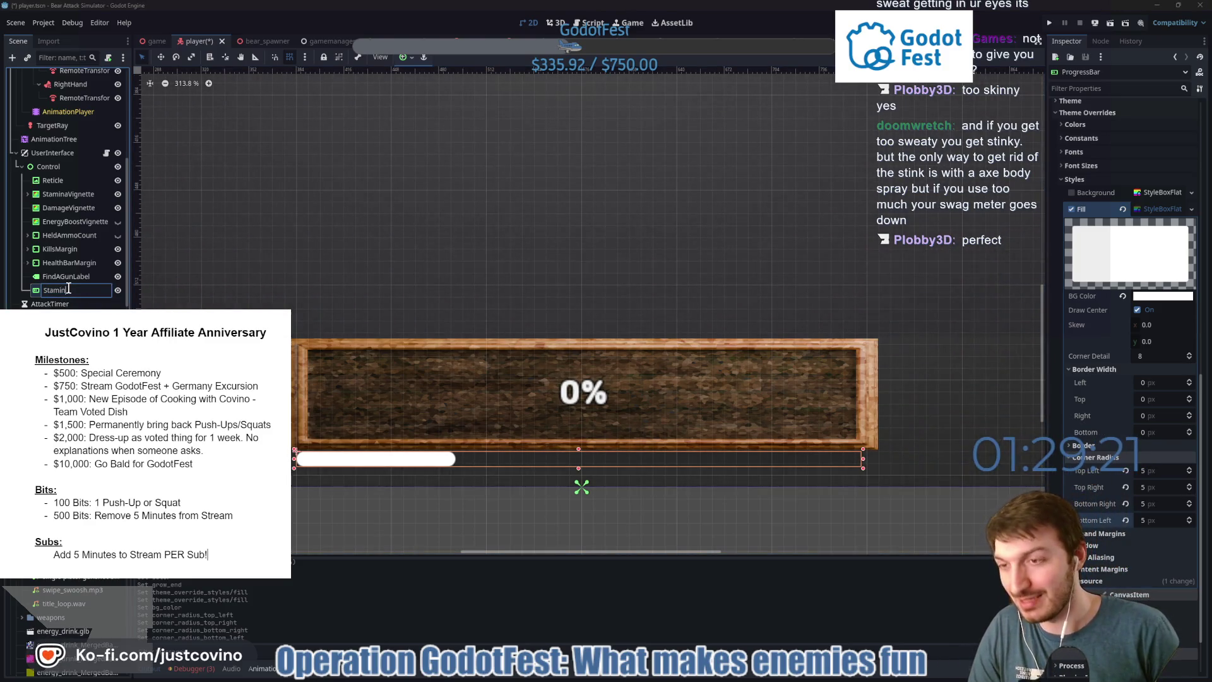
pyautogui.write('Bar')
pyautogui.press('Return')
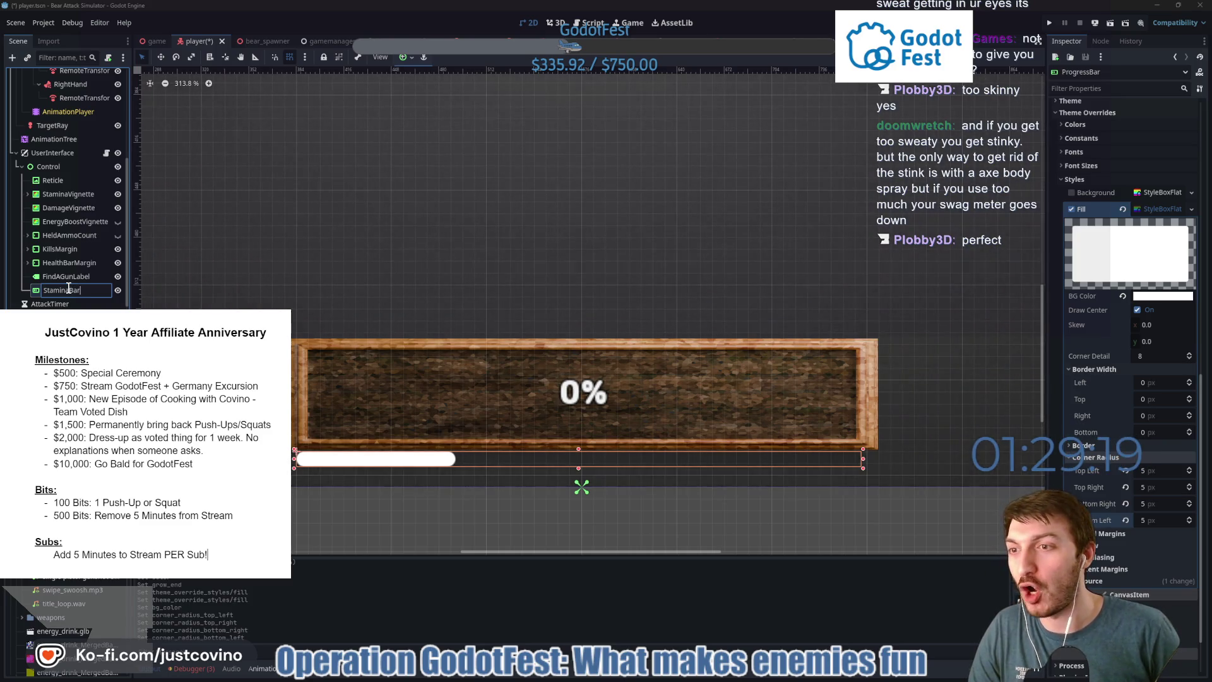
pyautogui.click(107, 153)
pyautogui.scroll(4, 512, 269)
pyautogui.click(631, 397)
pyautogui.press('Return')
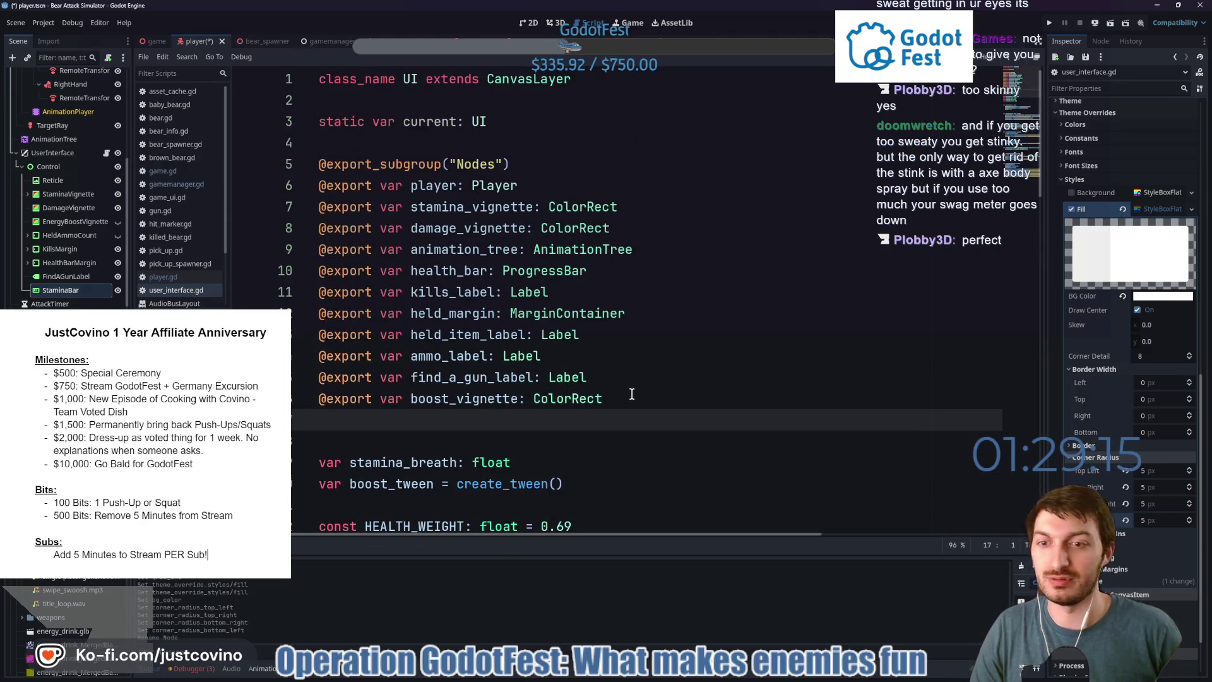
pyautogui.write('@export var st')
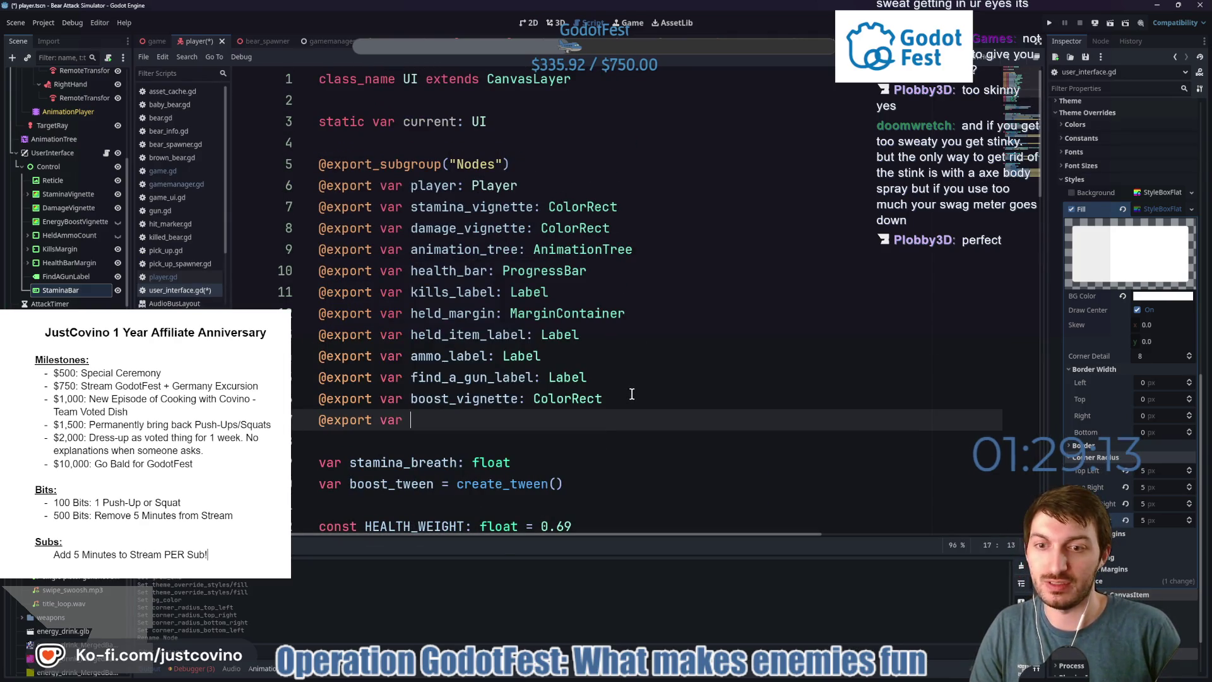
pyautogui.write('amina_a')
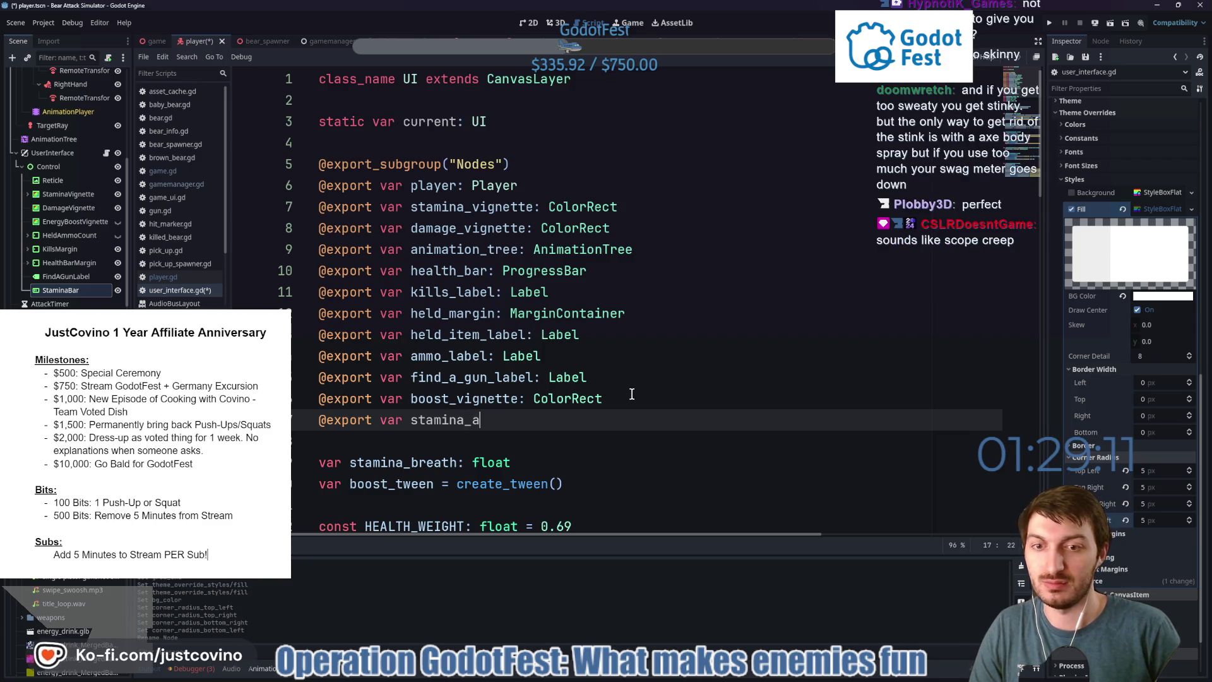
pyautogui.press('BackSpace')
pyautogui.write('va')
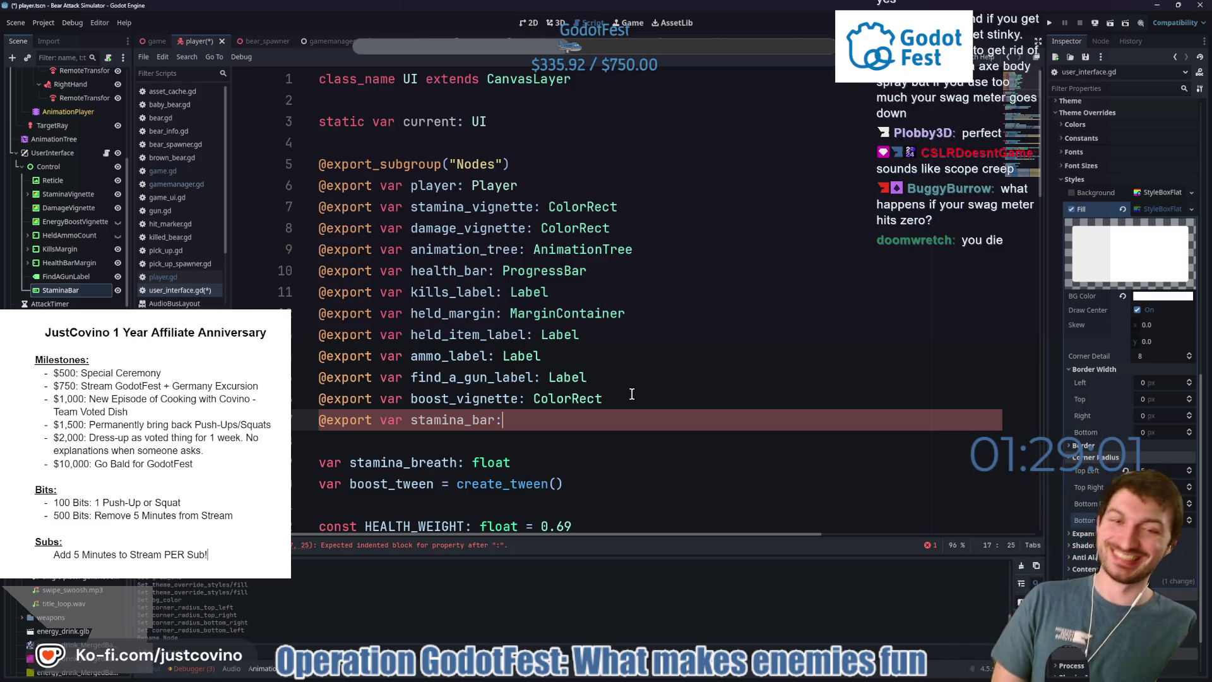
pyautogui.write('Progres')
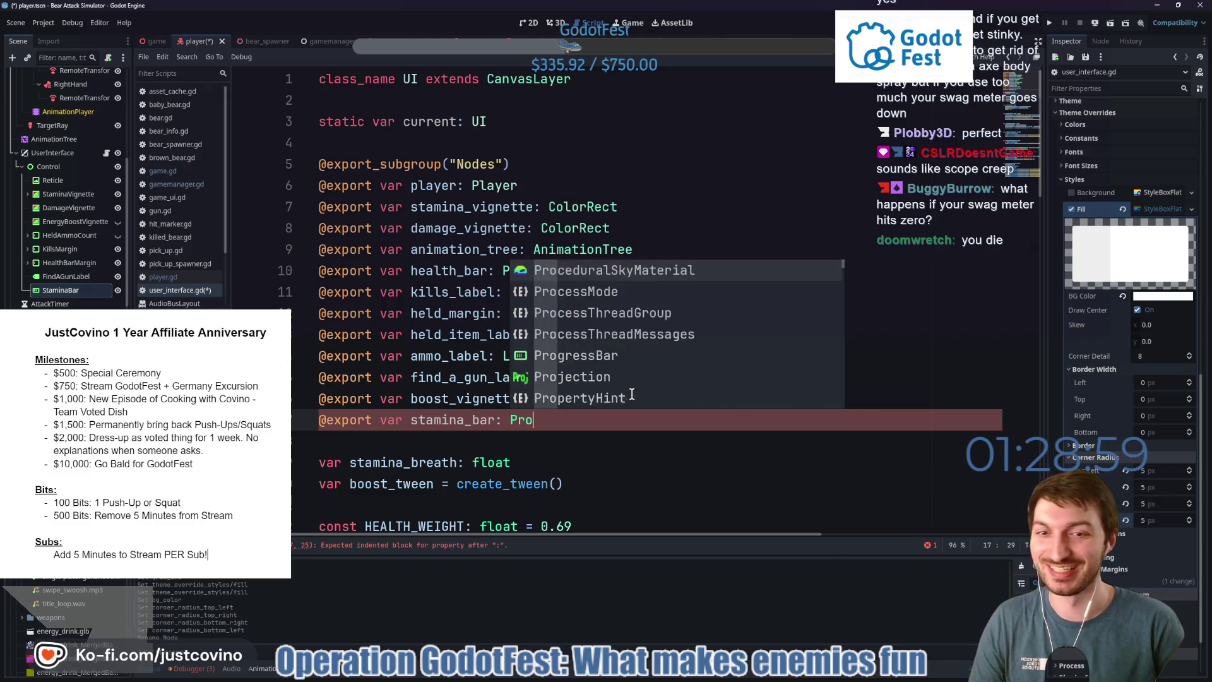
pyautogui.press('Return')
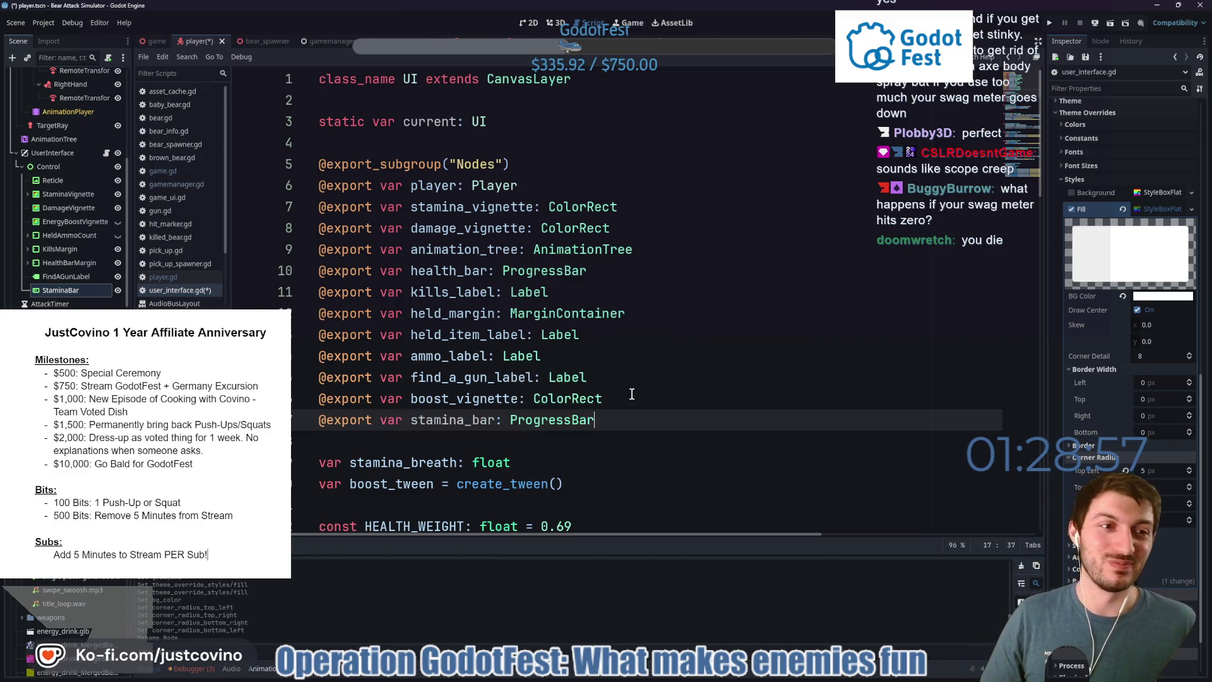
pyautogui.click(1165, 214)
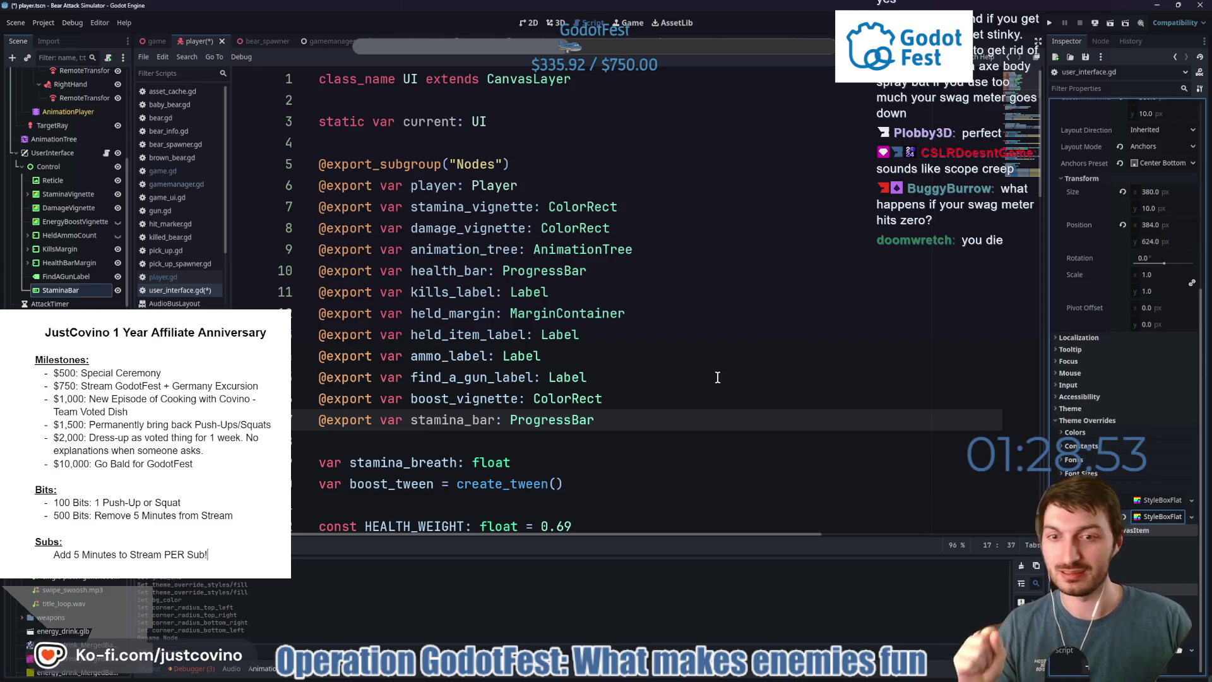
pyautogui.click(36, 157)
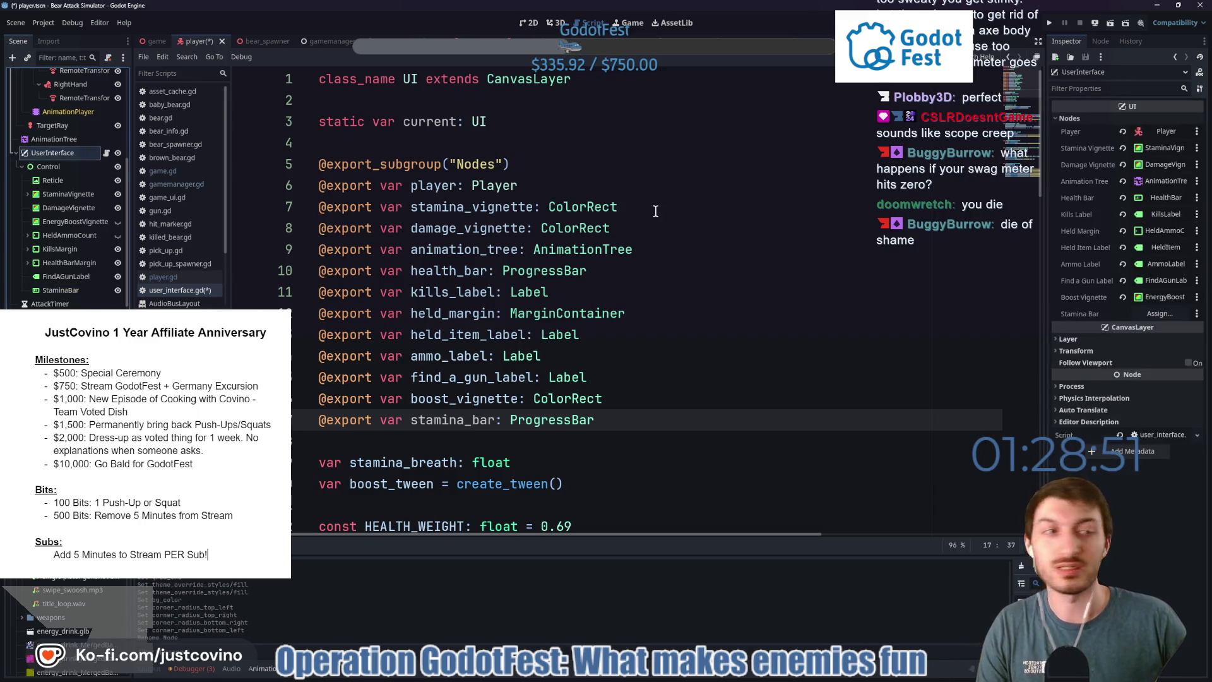
# Step: Assign the StaminaBar node to UserInterface's Stamina Bar export and scroll down to _process
pyautogui.click(1159, 313)
pyautogui.click(613, 300)
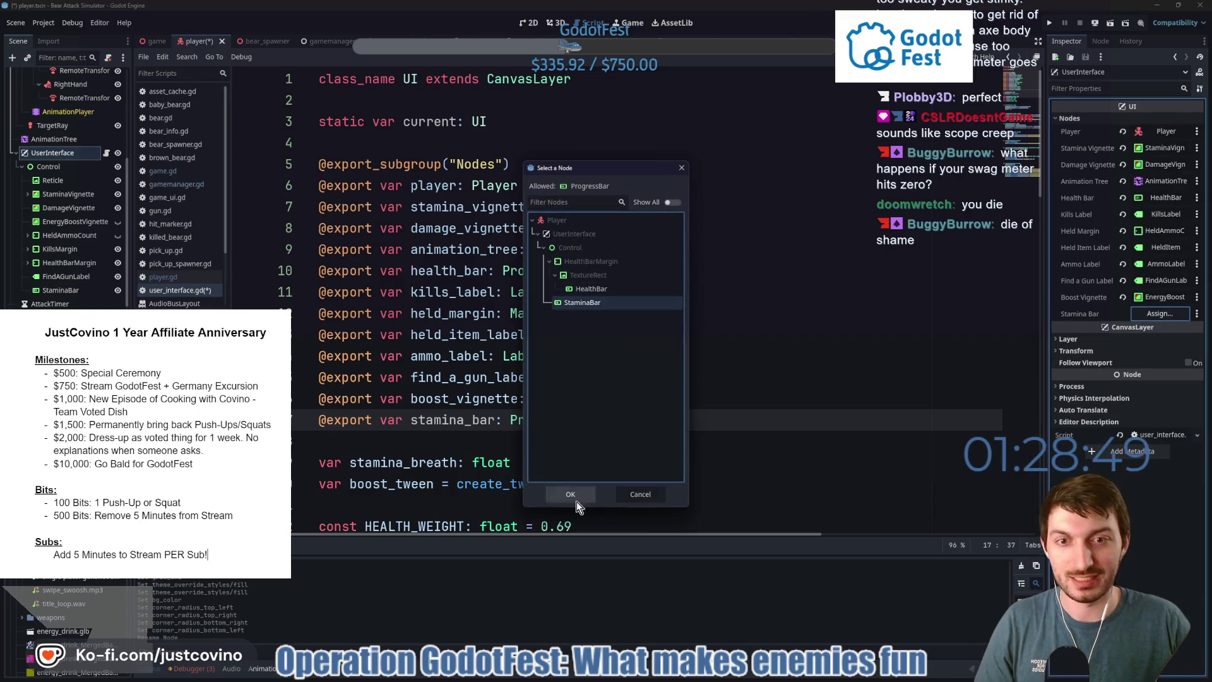
pyautogui.click(569, 495)
pyautogui.scroll(-8, 590, 349)
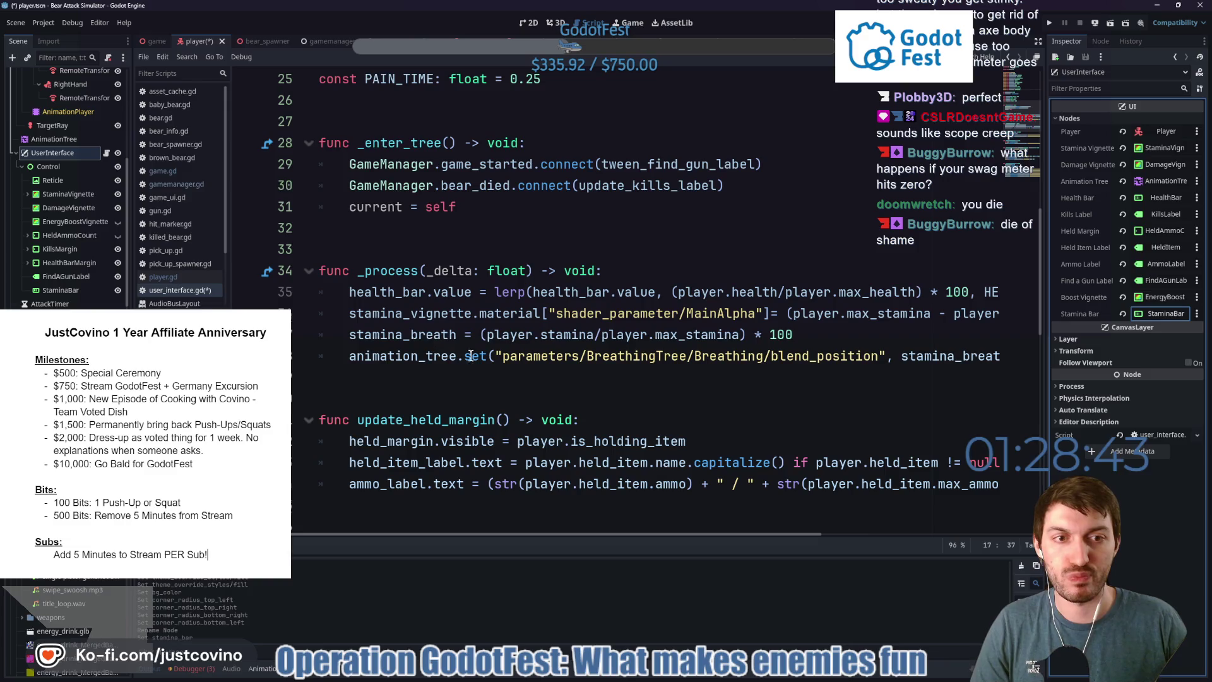
pyautogui.moveTo(493, 535)
pyautogui.mouseDown()
pyautogui.moveTo(698, 530)
pyautogui.moveTo(490, 519)
pyautogui.mouseUp()
# Step: Write 'stamina_bar.value = (player.stamina/player.max_stamina) * 100' in _process and save the script
pyautogui.click(417, 373)
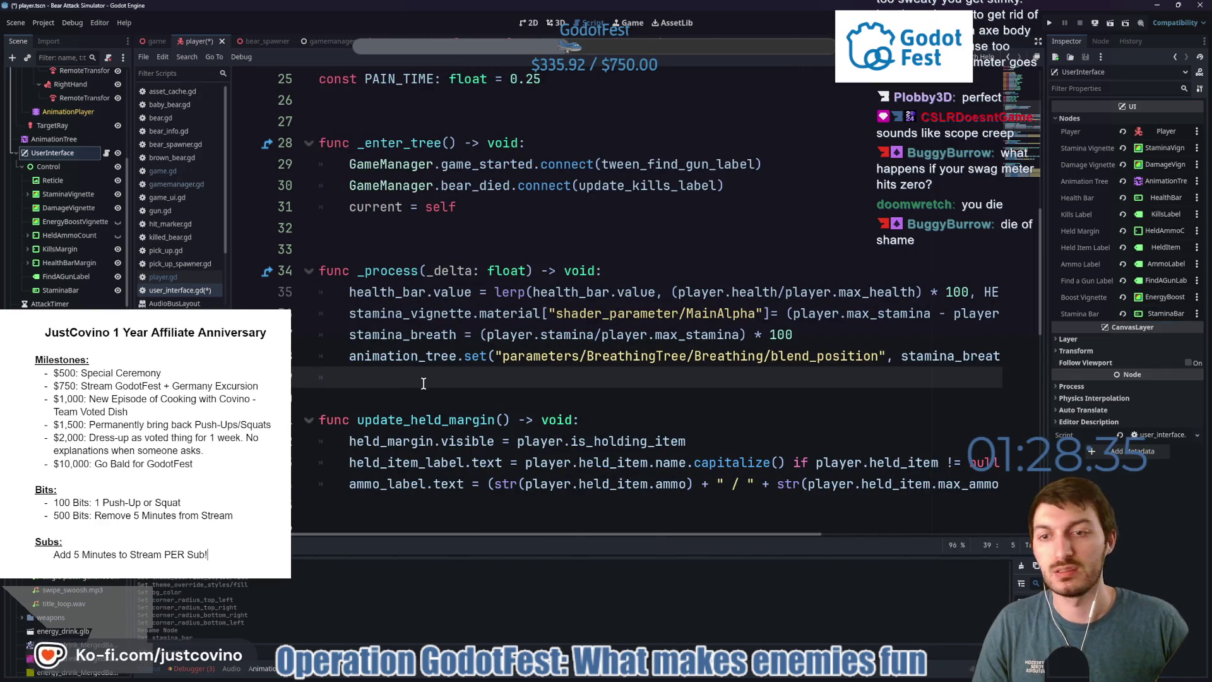
pyautogui.write('stamina_bar.')
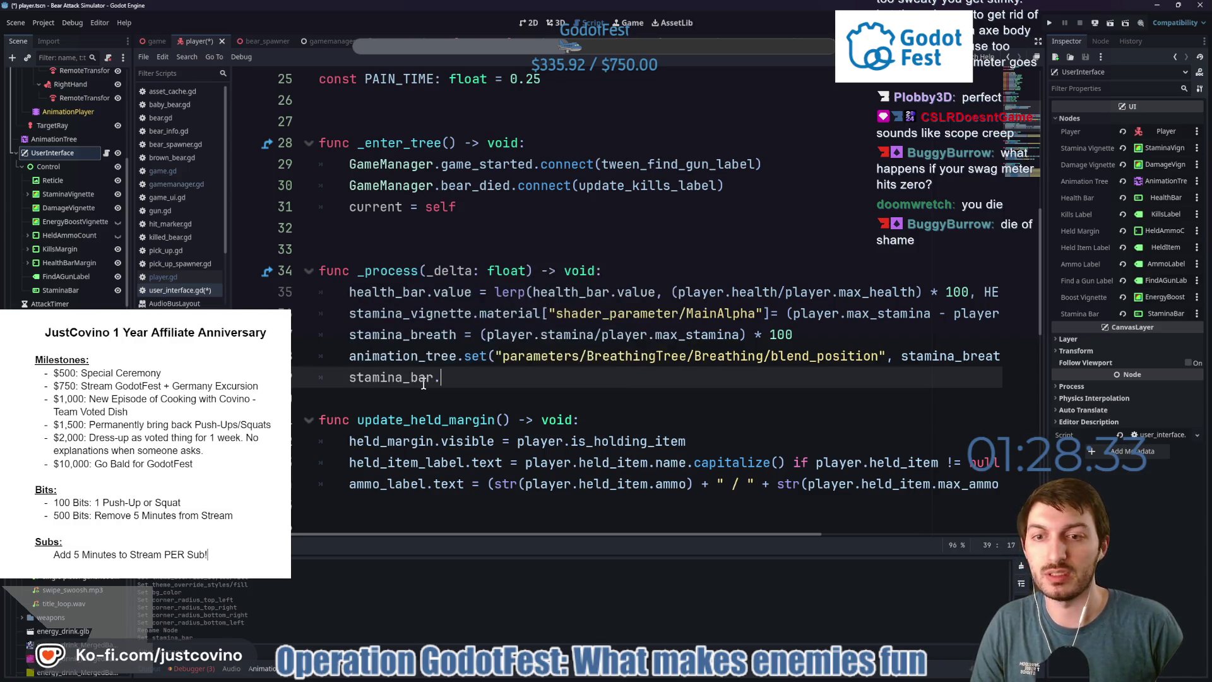
pyautogui.write('value =')
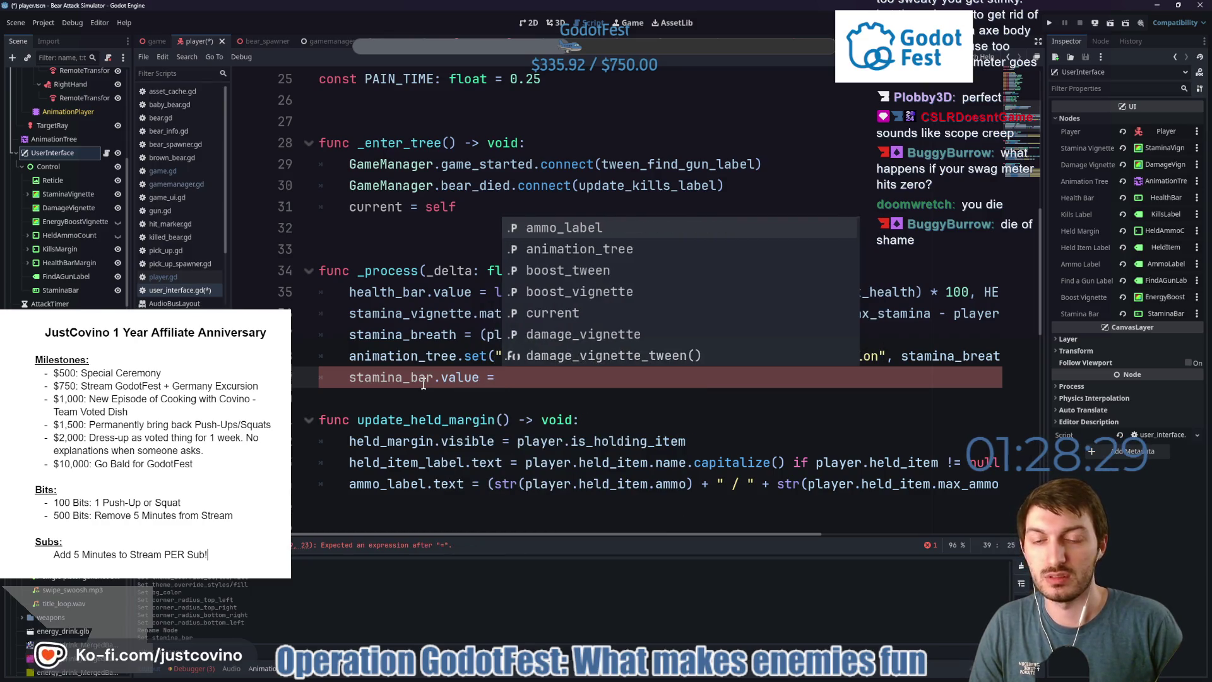
pyautogui.write(' (stamina')
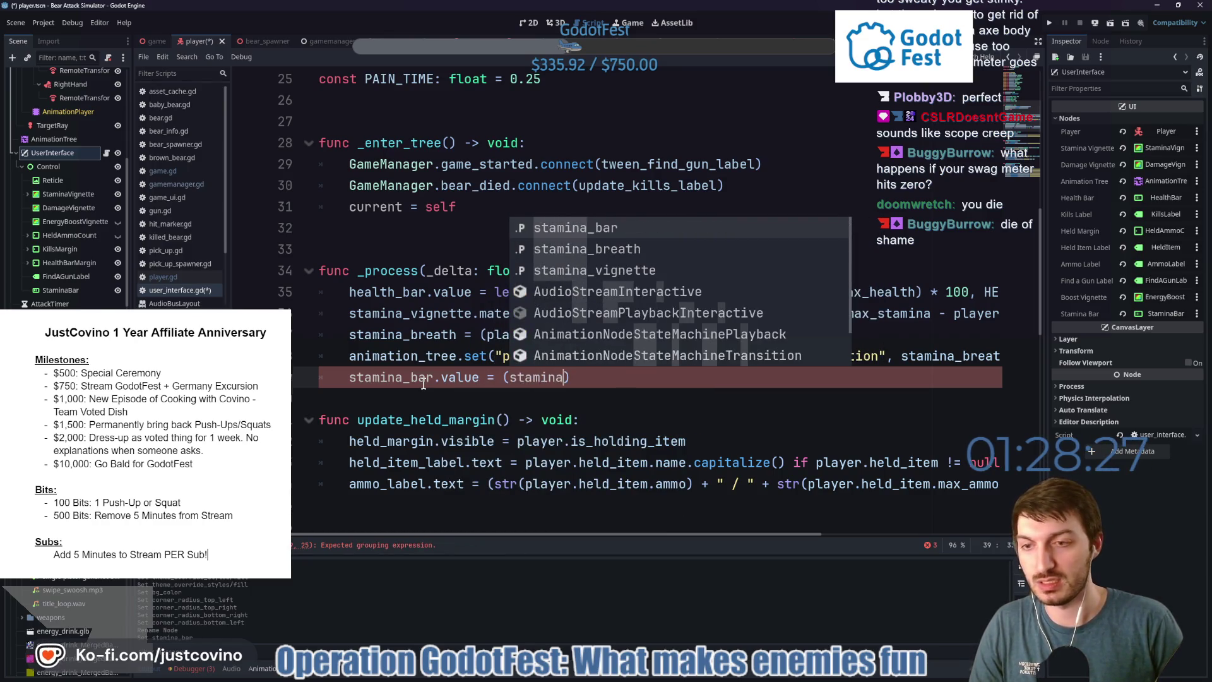
pyautogui.write('/')
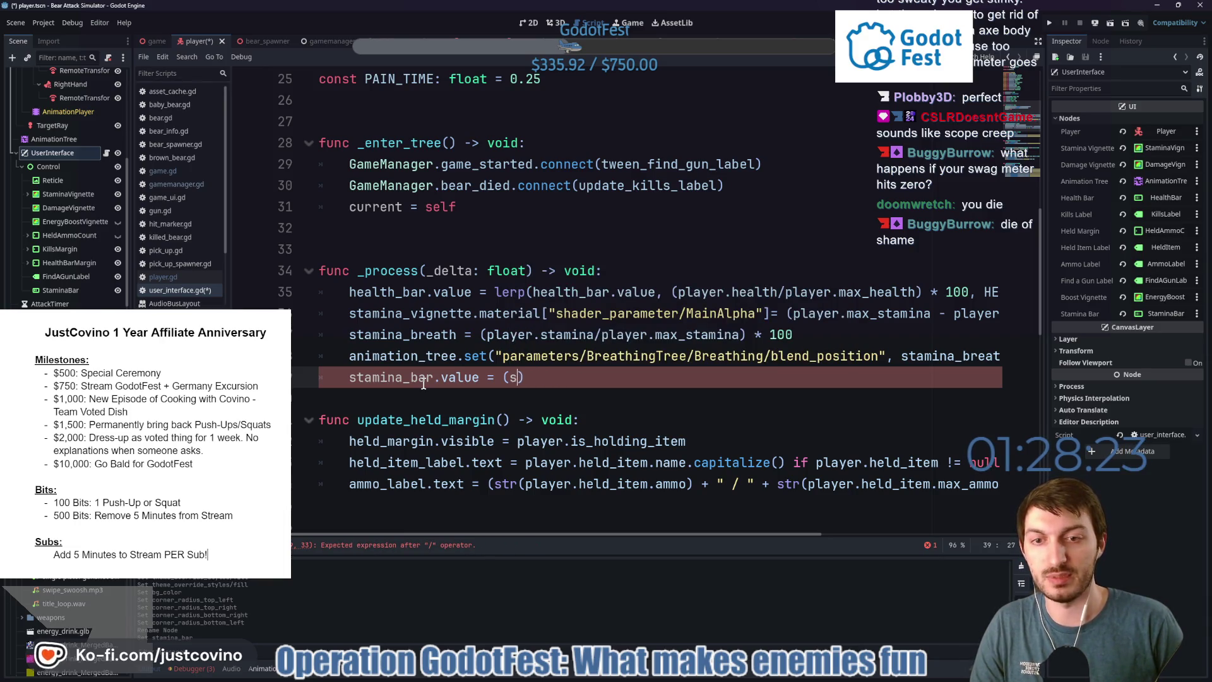
pyautogui.write('ayer.stamina/')
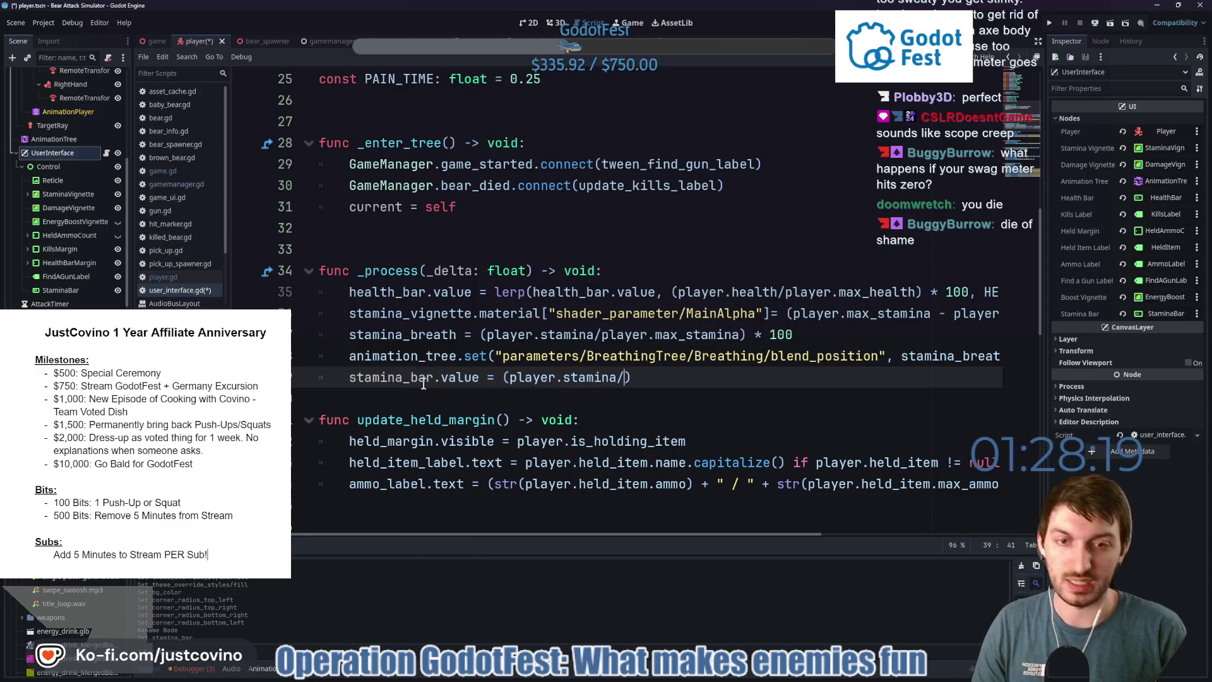
pyautogui.write('p')
pyautogui.write('.max_stamina')
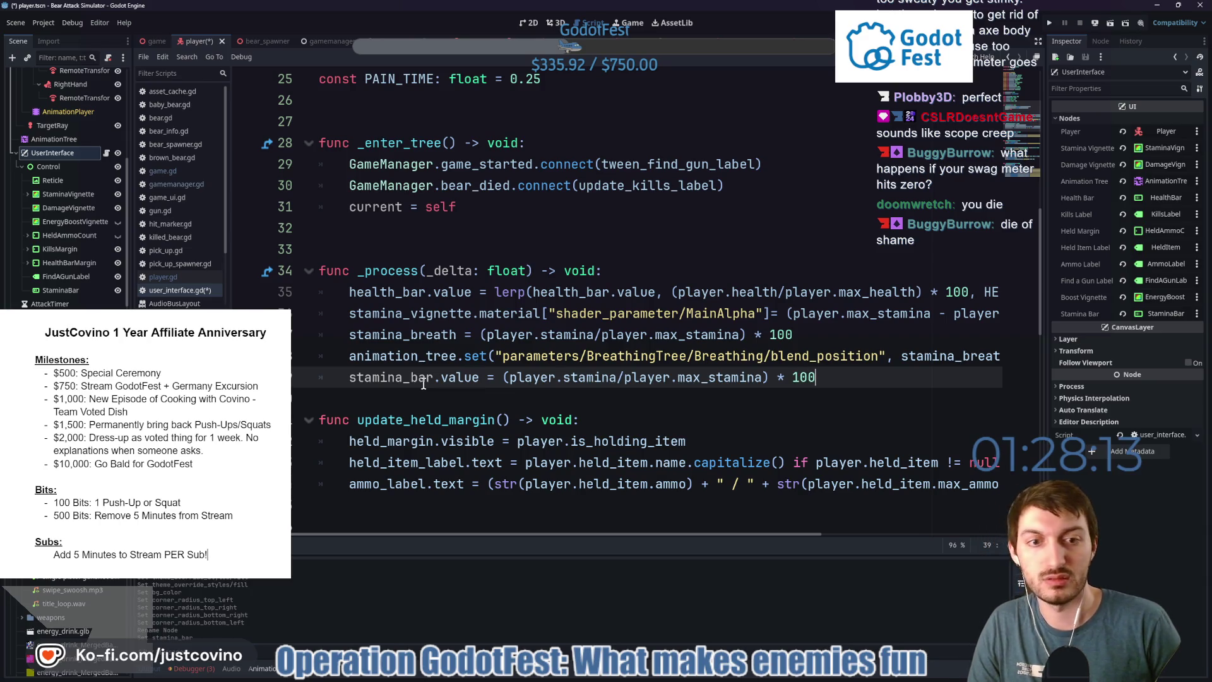
pyautogui.hotkey('ctrl', 's')
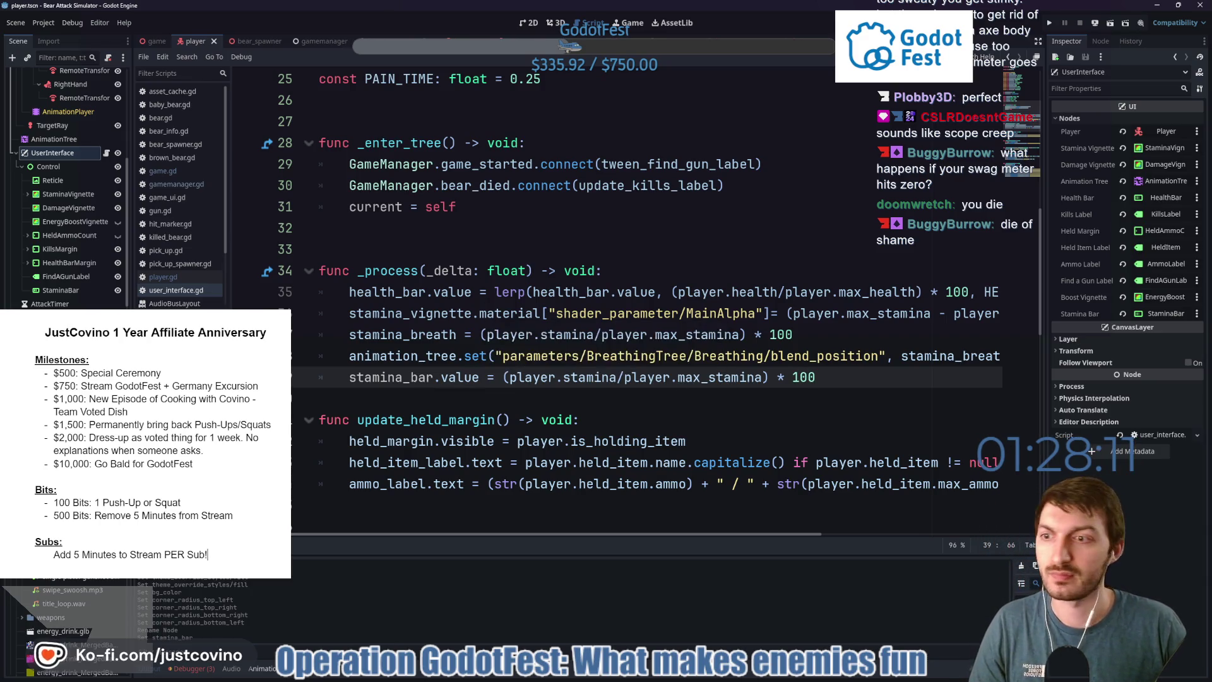
# Step: Revert the StaminaBar's Range Value from 28.08 to 0, then switch to the game scene
pyautogui.click(61, 291)
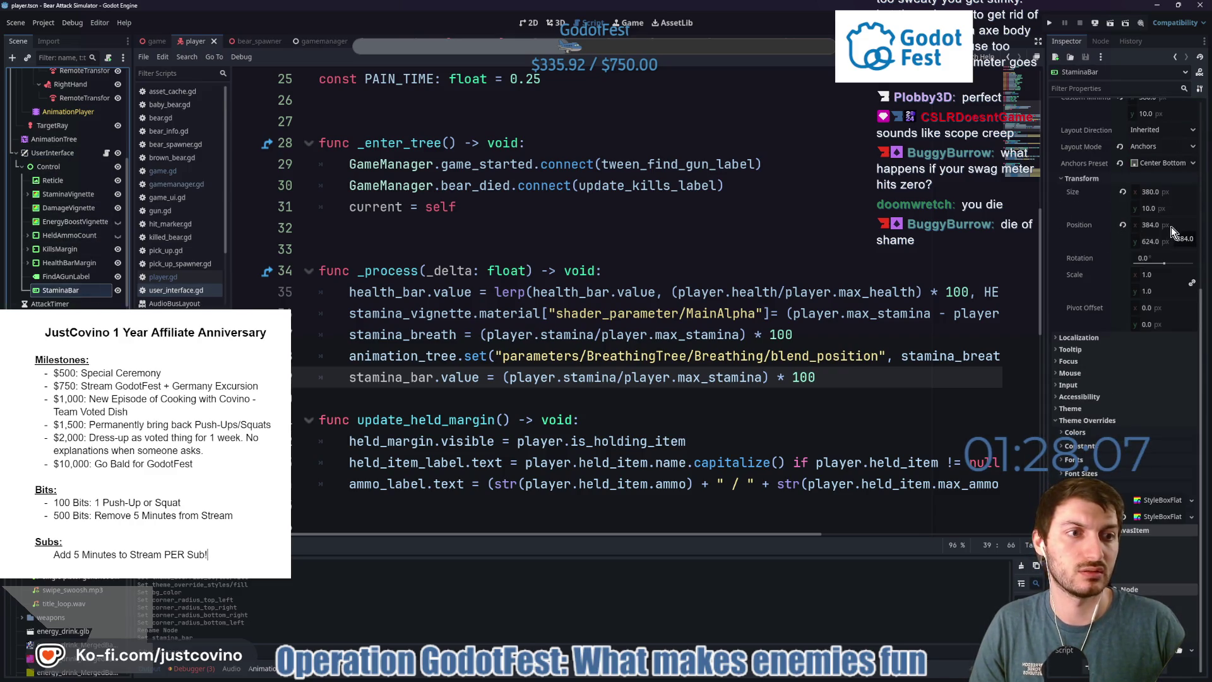
pyautogui.scroll(5, 1093, 289)
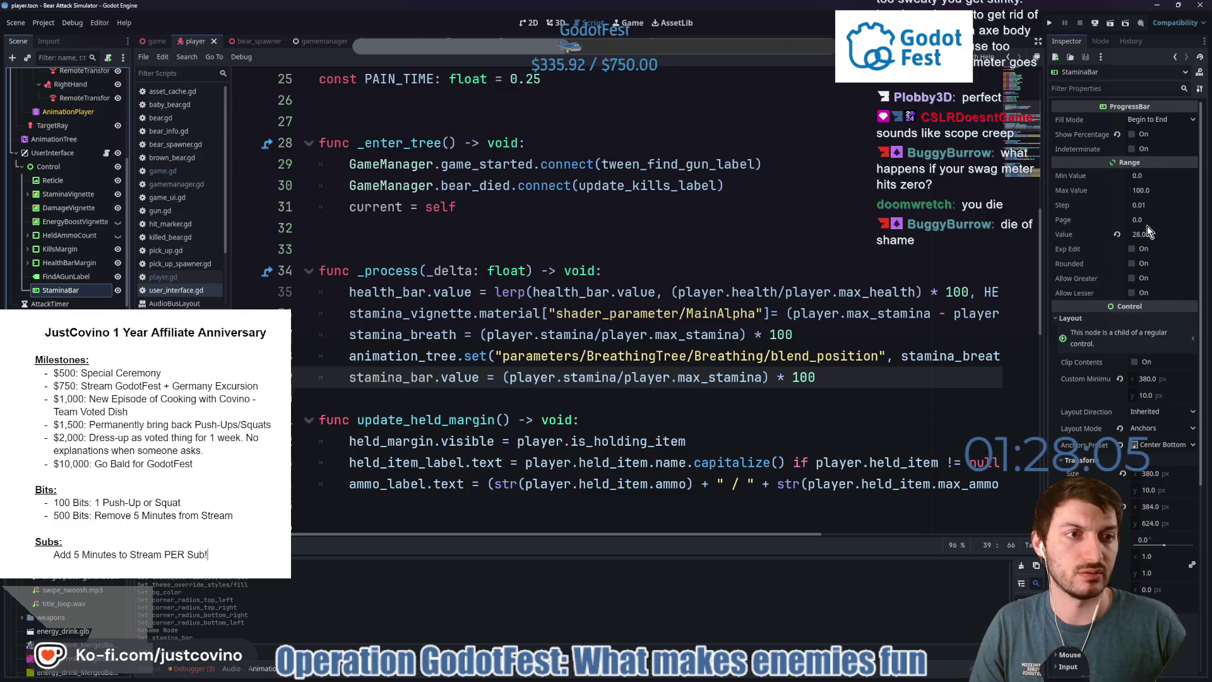
pyautogui.click(1117, 235)
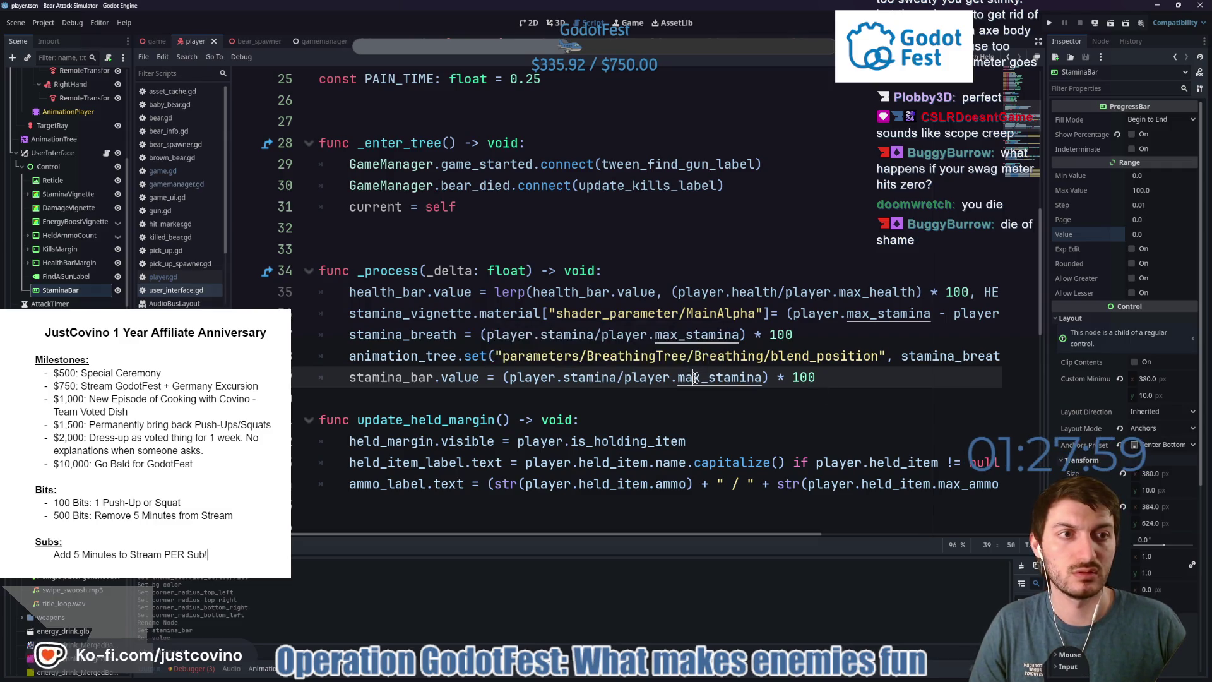
pyautogui.click(152, 42)
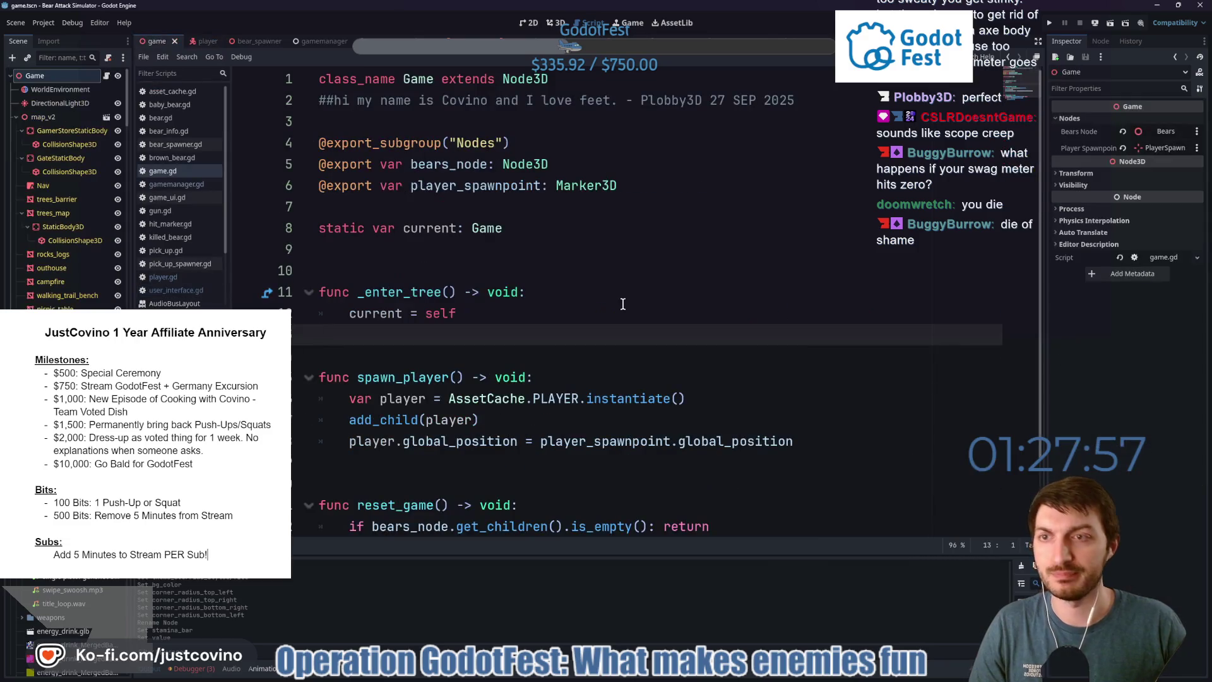
# Step: Run the game, sprint to the camp store and grab the energy drink to test the stamina bar
pyautogui.press('F5')
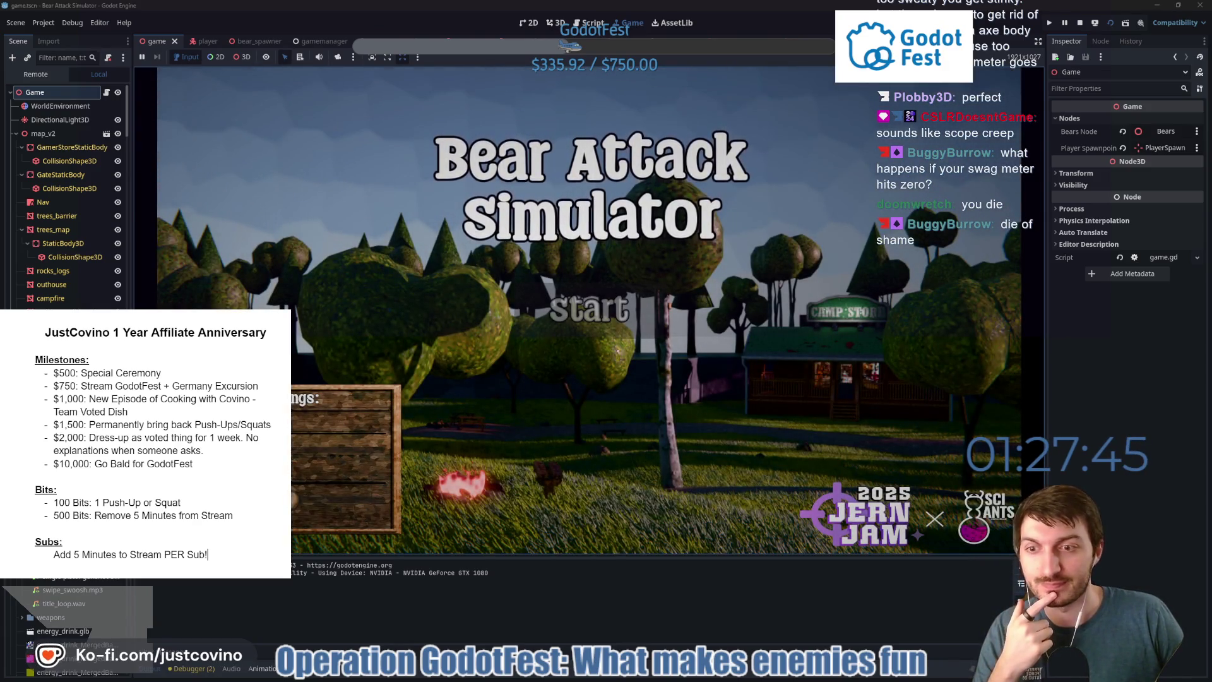
pyautogui.click(601, 316)
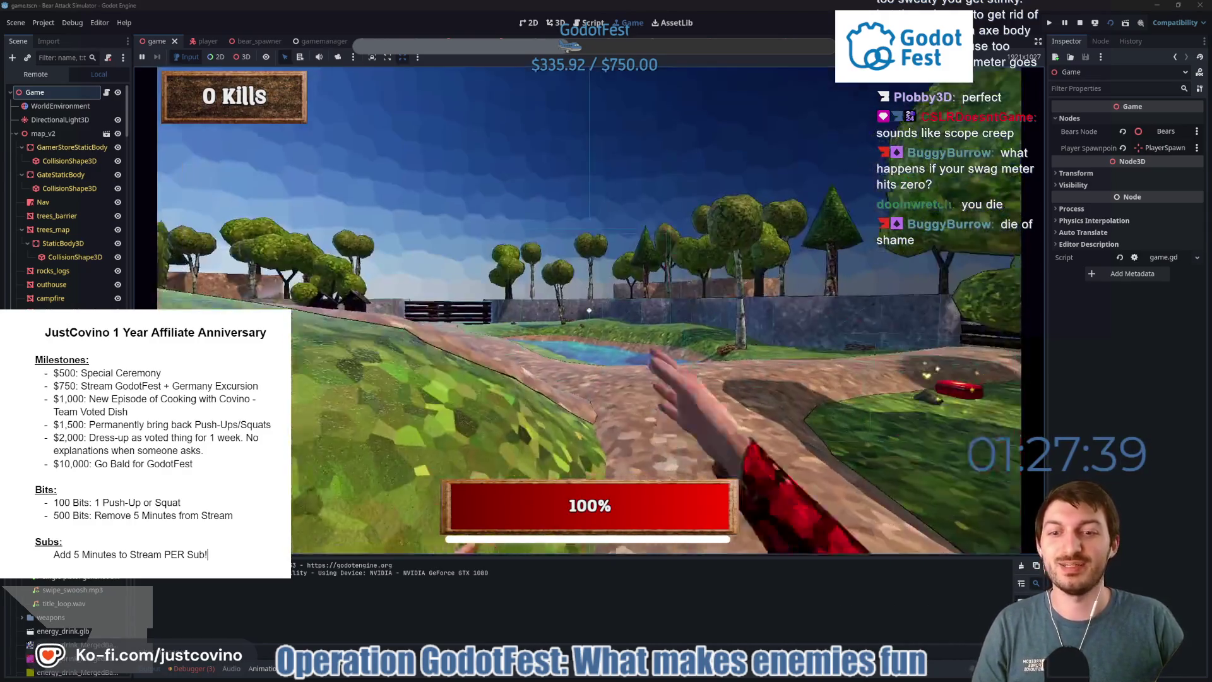
pyautogui.click(588, 310)
pyautogui.hotkey('shift', 'w')
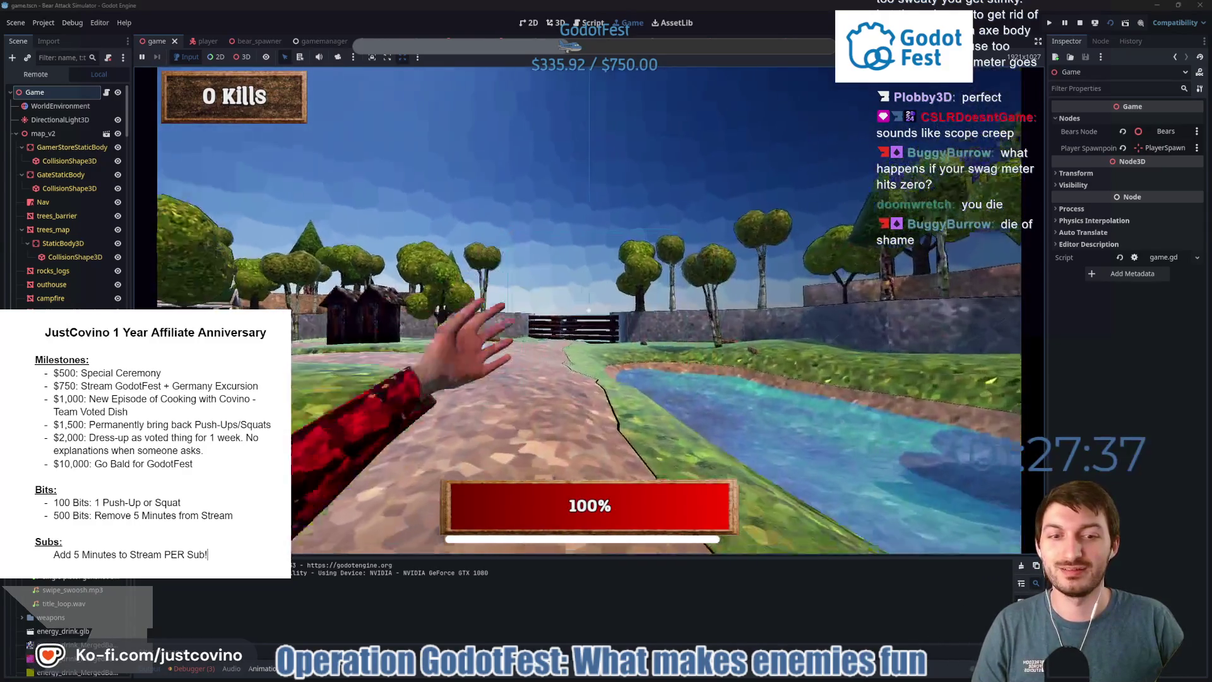
pyautogui.hotkey('shift', 'w')
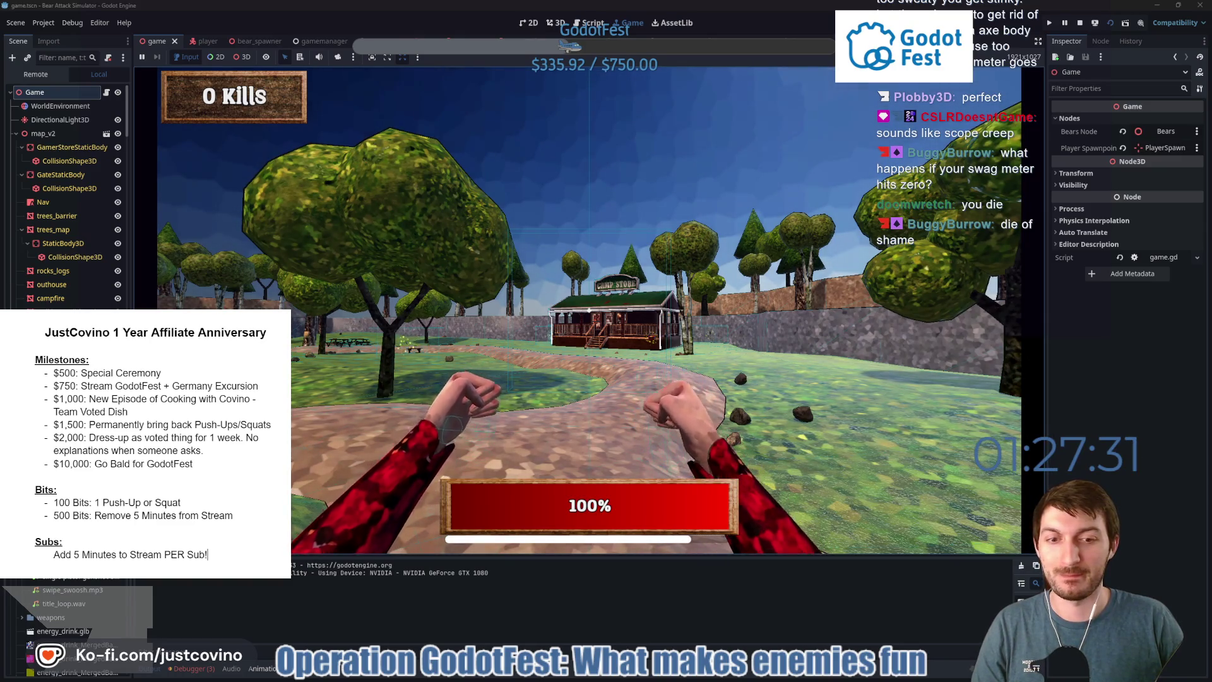
pyautogui.press('w')
pyautogui.hotkey('shift', 'w')
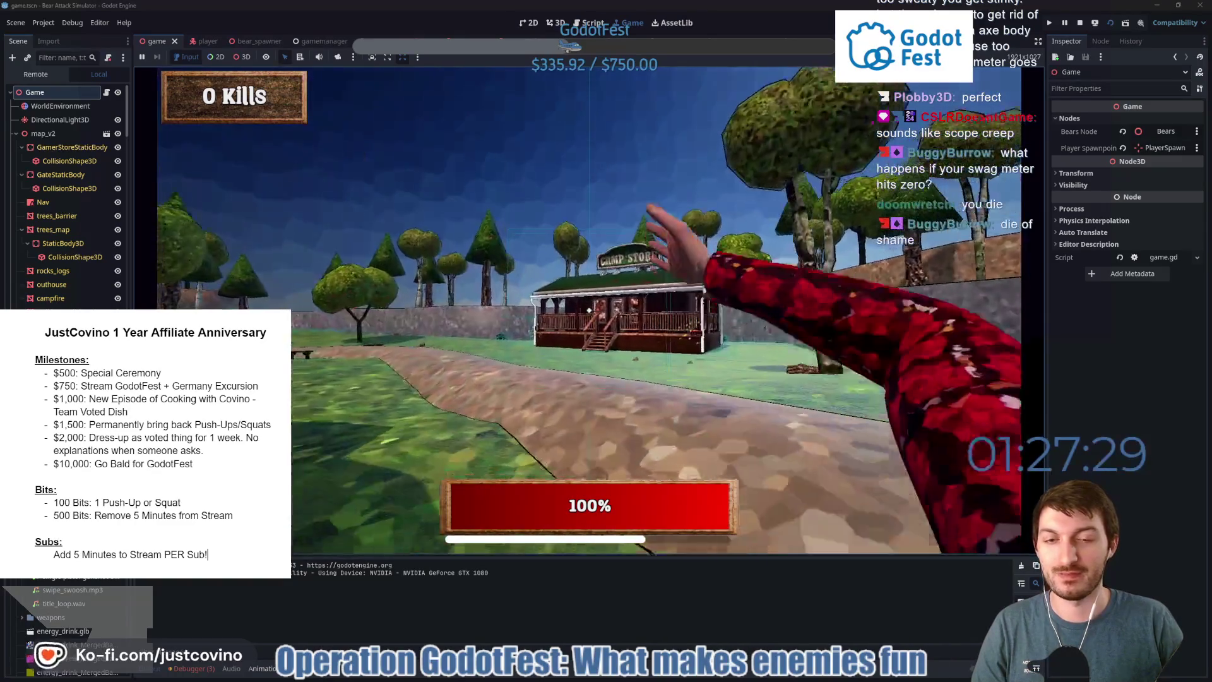
pyautogui.hotkey('shift', 'w')
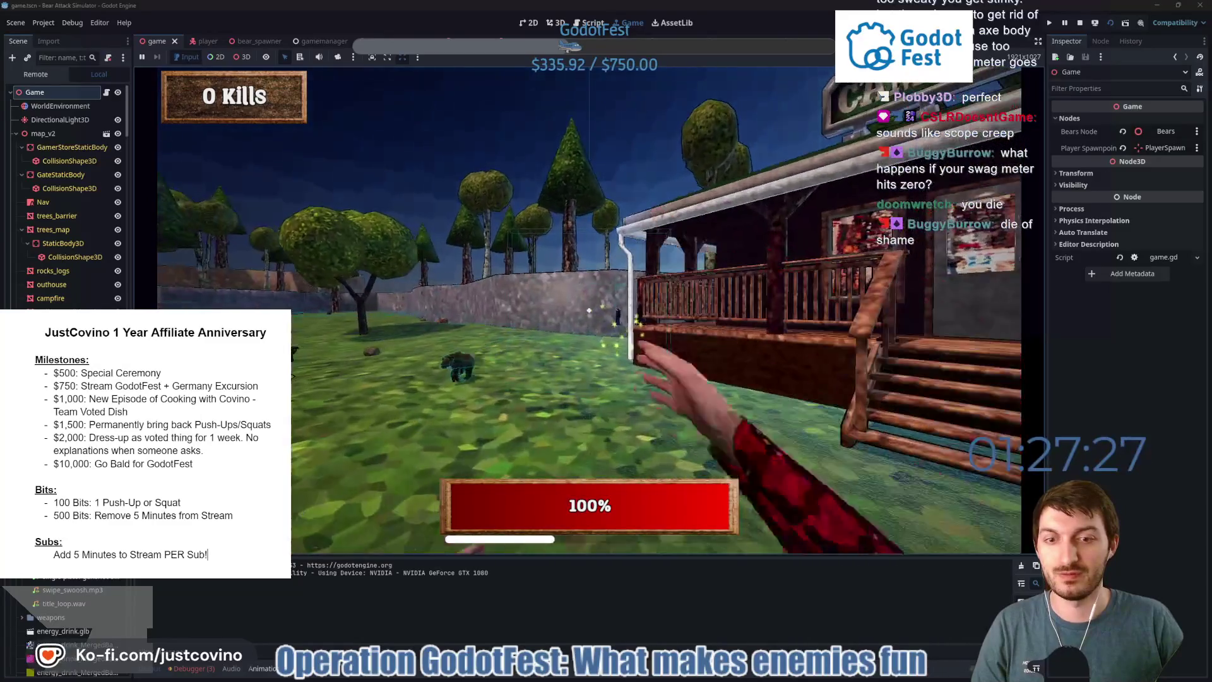
pyautogui.press('w')
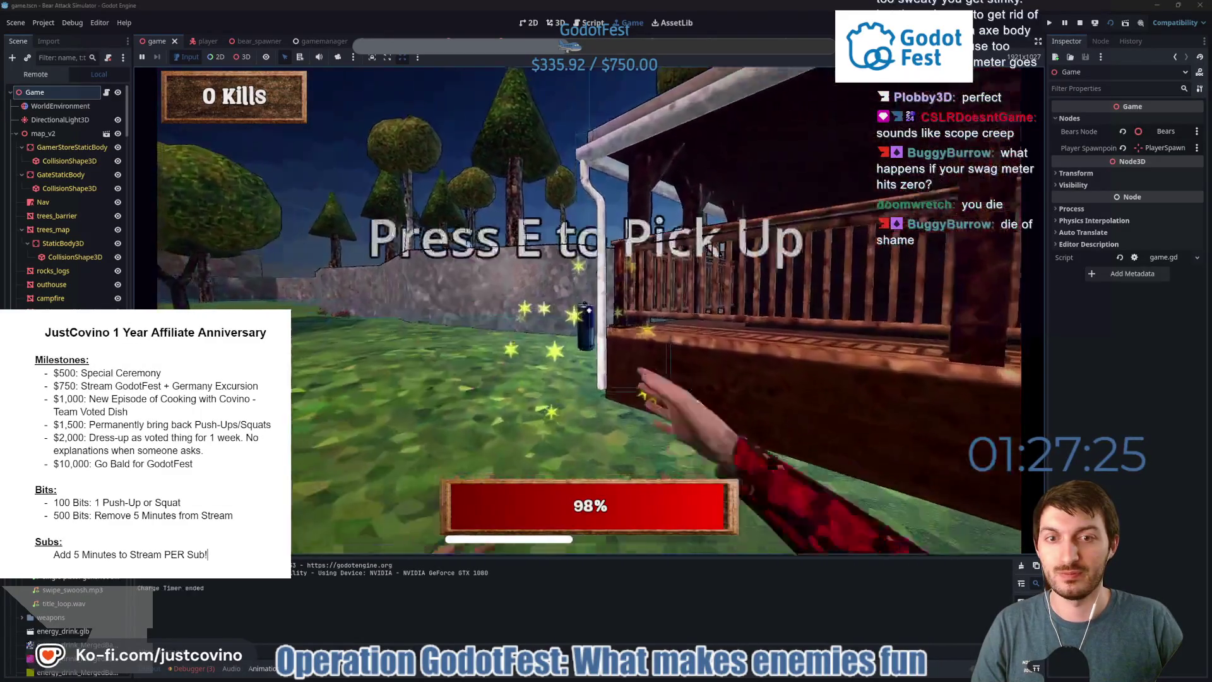
pyautogui.press('w')
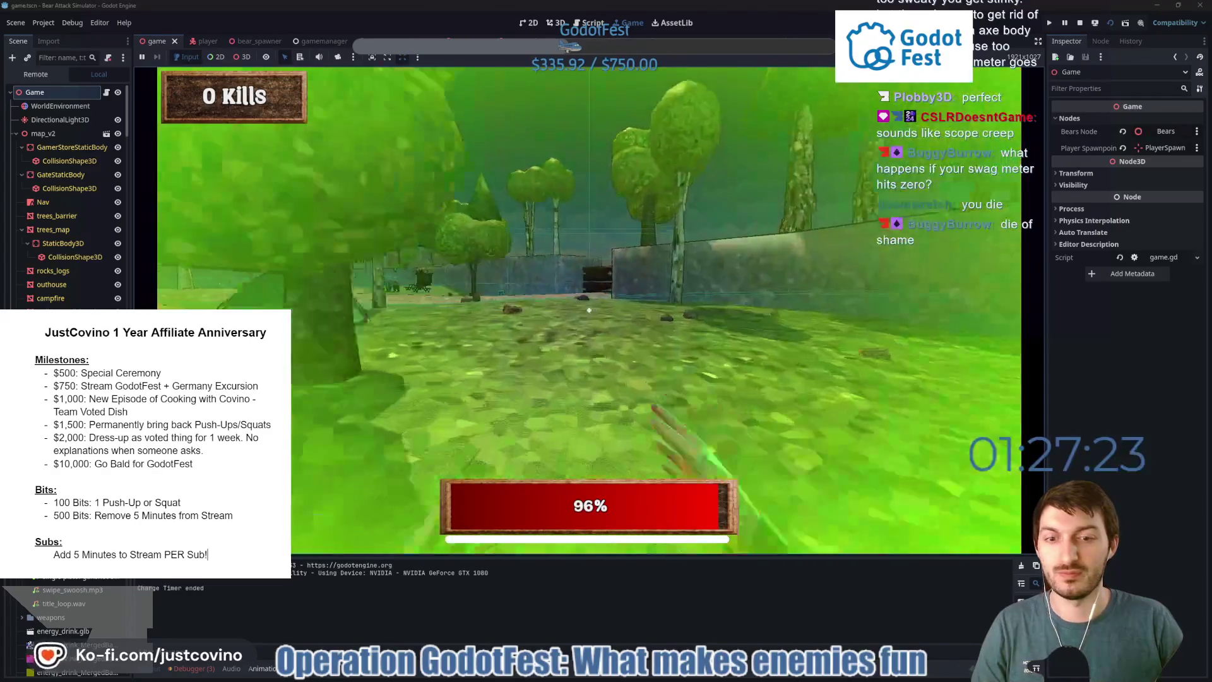
pyautogui.press('w')
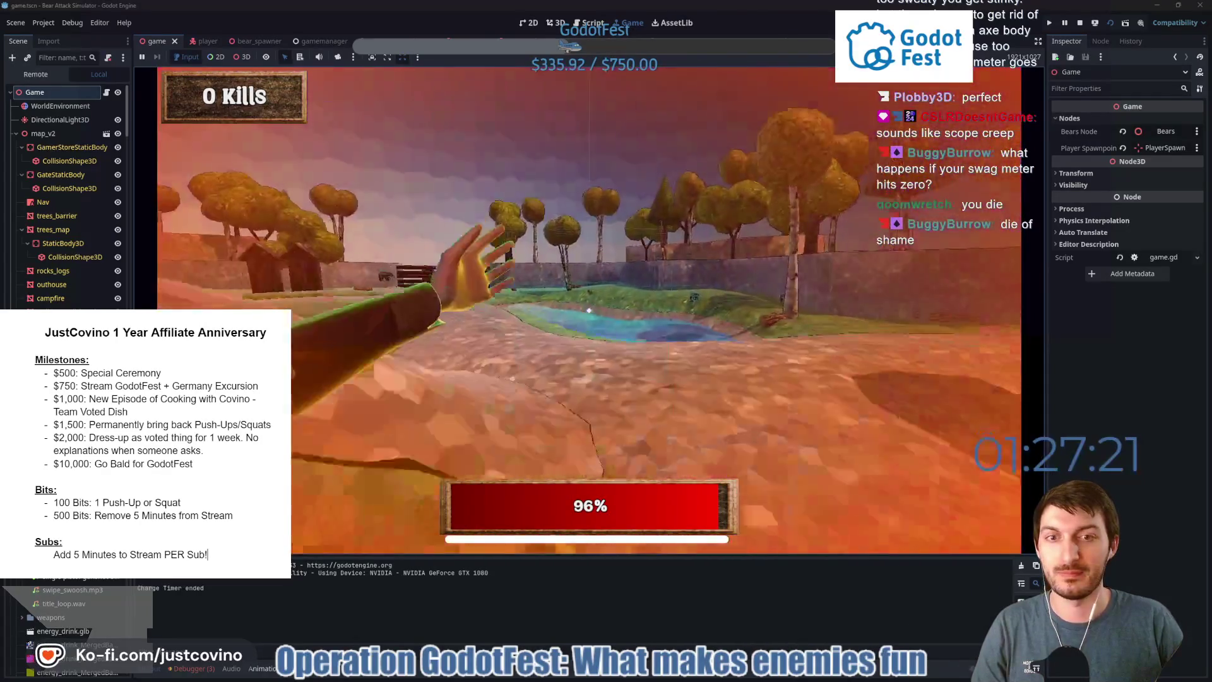
pyautogui.press('w')
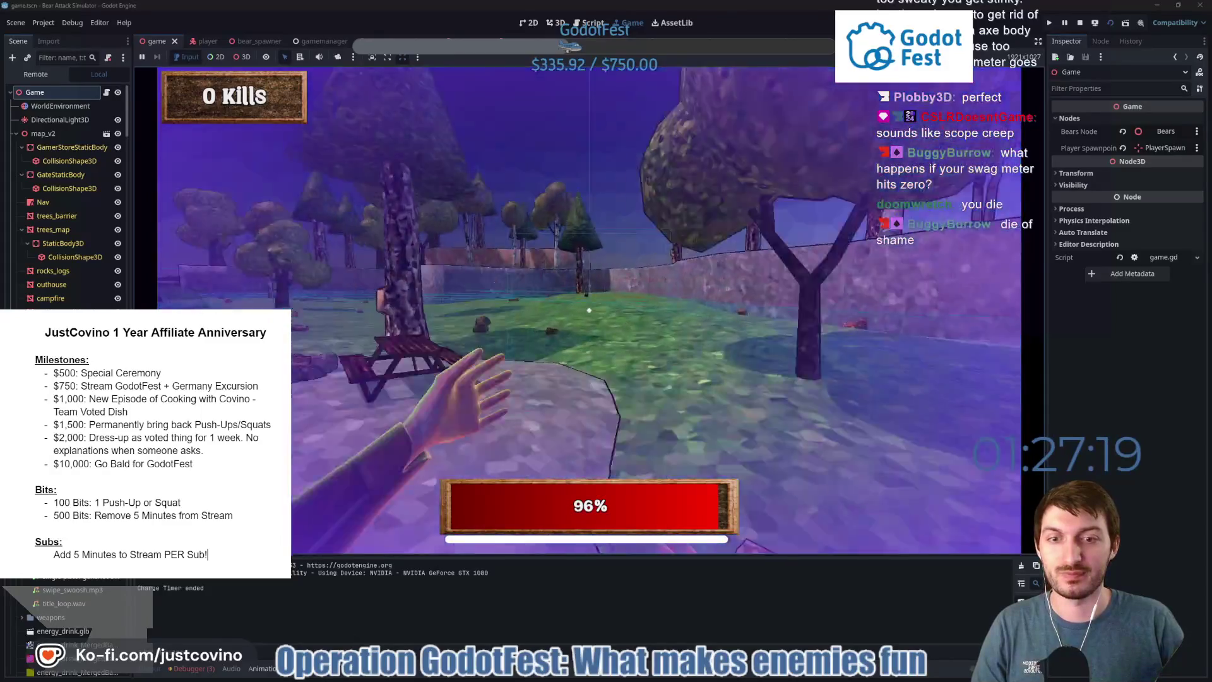
pyautogui.press('w')
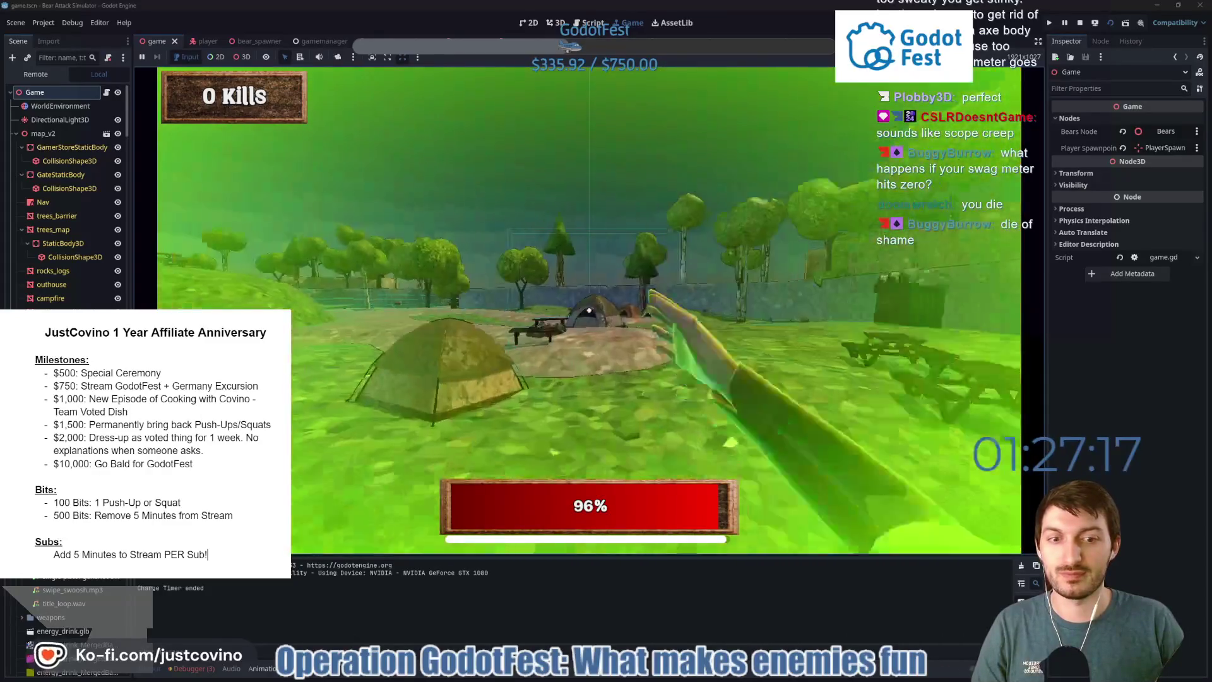
pyautogui.press('w')
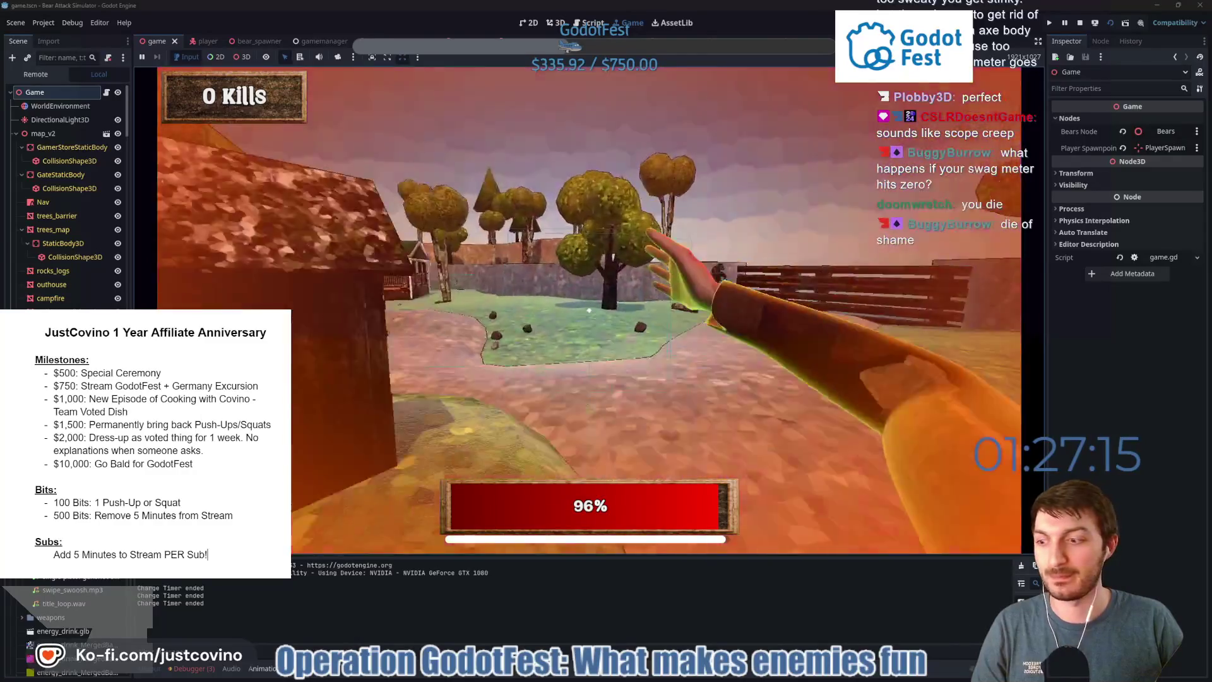
pyautogui.press('w')
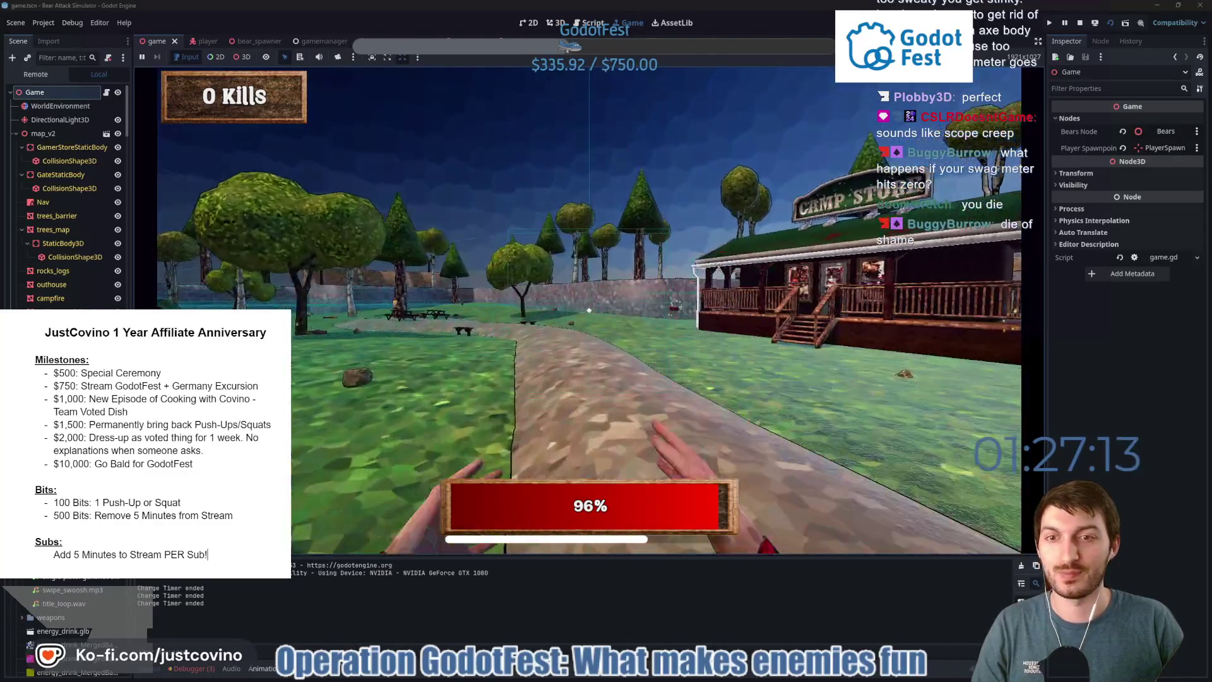
pyautogui.press('w')
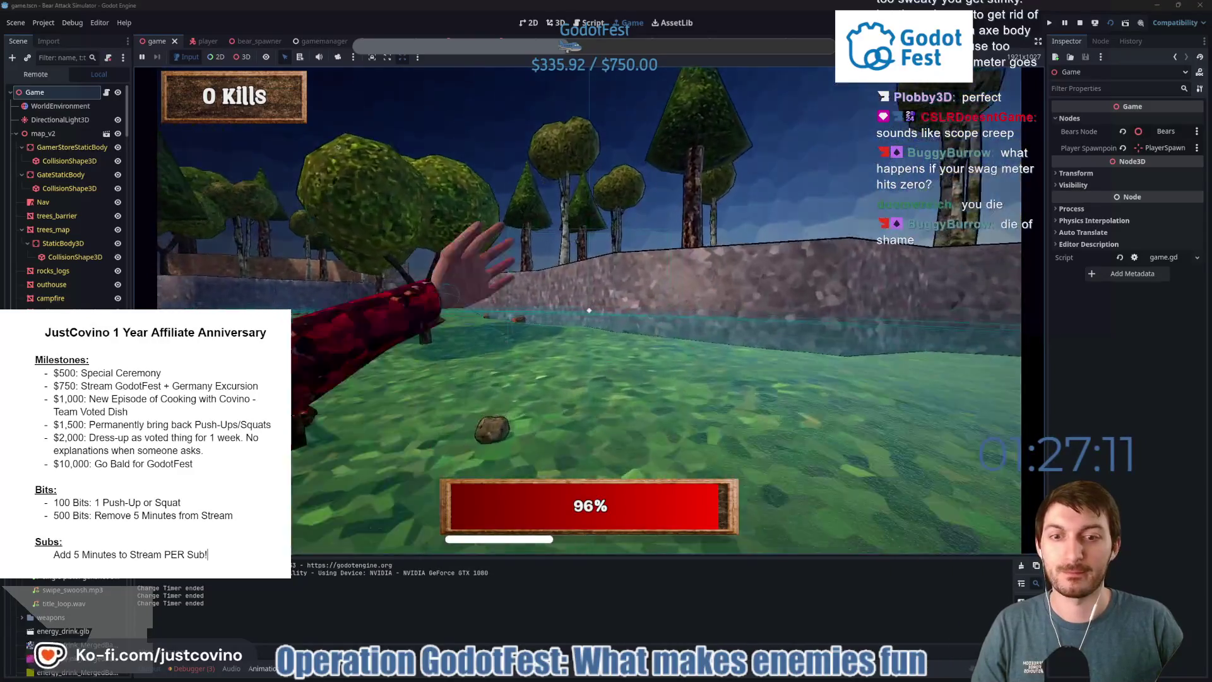
# Step: Stop the game and view the player scene's StaminaBar on the 2D canvas
pyautogui.press('F8')
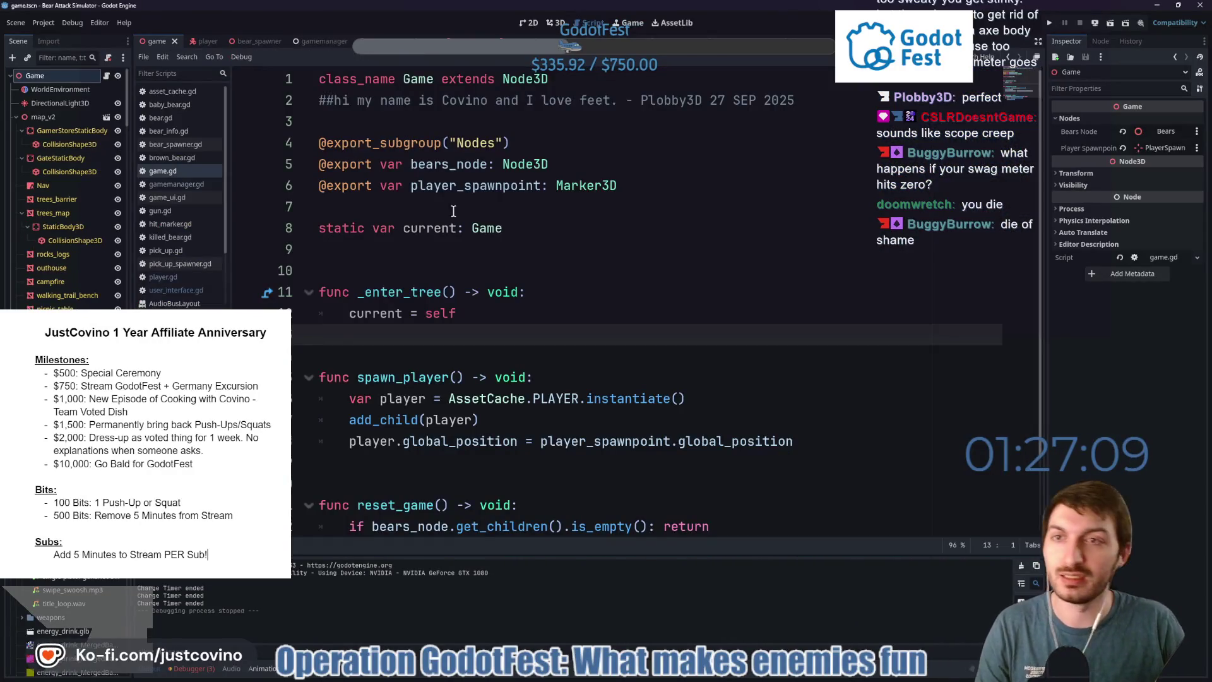
pyautogui.click(195, 41)
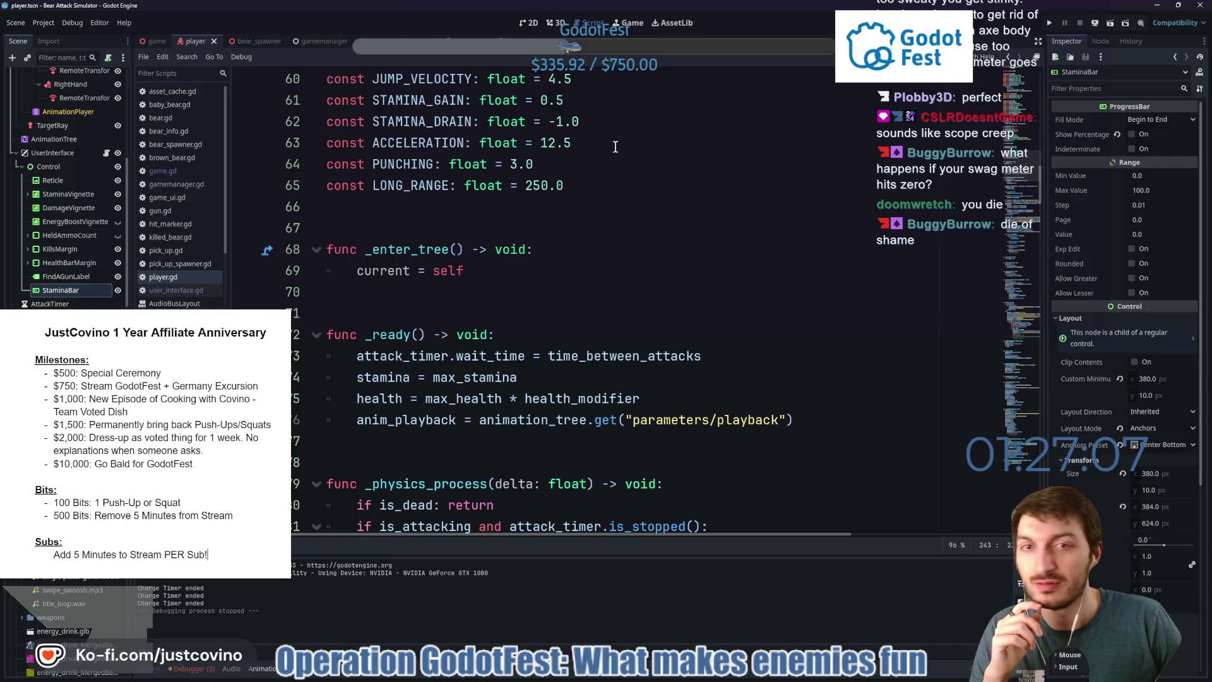
pyautogui.click(529, 22)
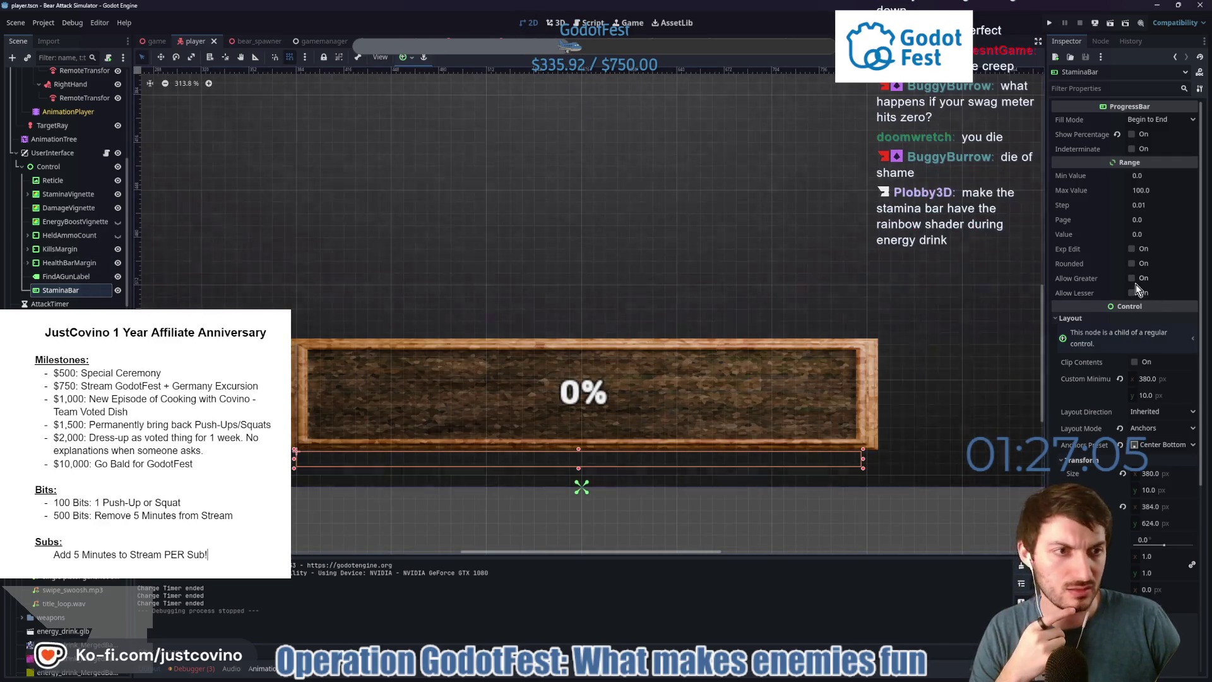
# Step: Set the StaminaBar's Value to about 7 and expand its Theme Overrides Fill style
pyautogui.moveTo(1134, 235); pyautogui.dragTo(1144, 235)
pyautogui.scroll(-5, 1097, 374)
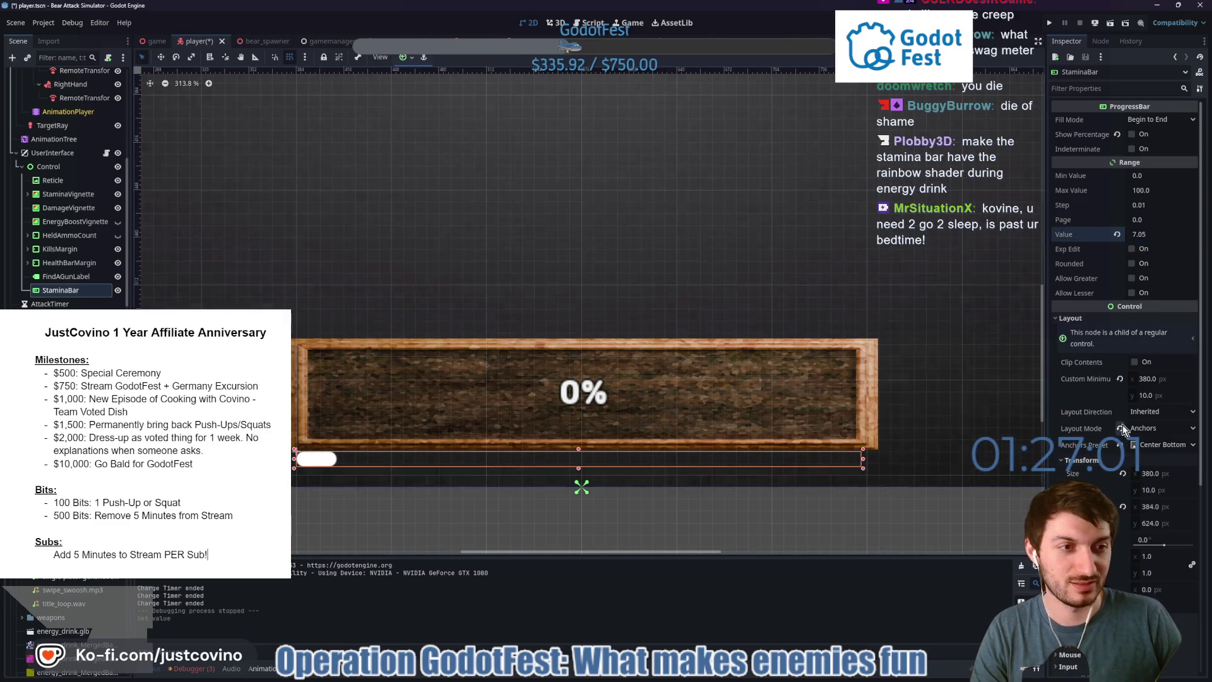
pyautogui.click(1096, 421)
pyautogui.click(1160, 516)
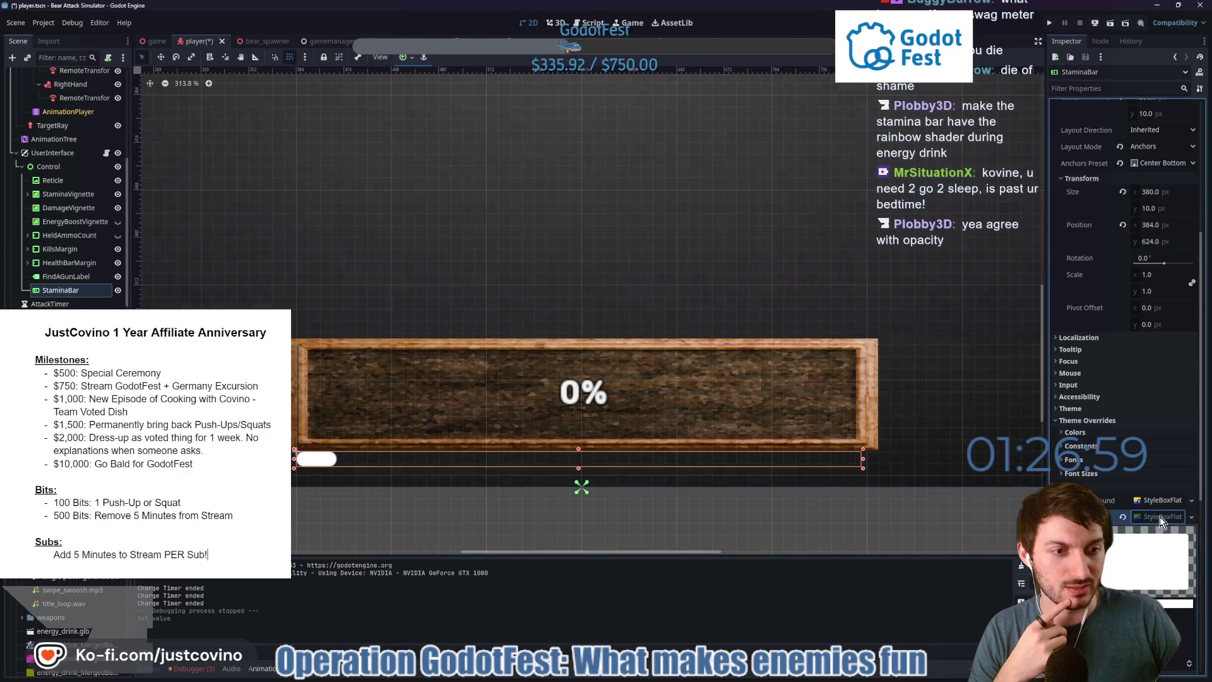
pyautogui.scroll(-4, 1158, 492)
# Step: Set the fill BG Color to translucent light grey e6e6e6b4 and save the player scene
pyautogui.click(1160, 465)
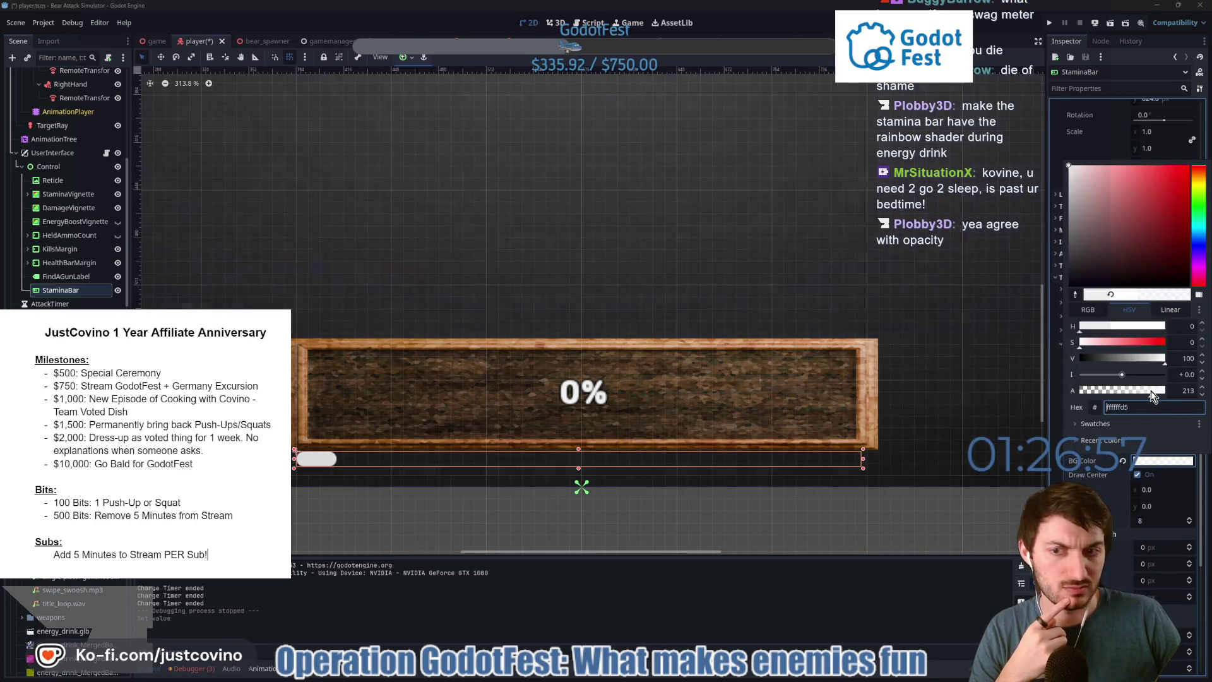
pyautogui.click(1138, 390)
pyautogui.click(1149, 391)
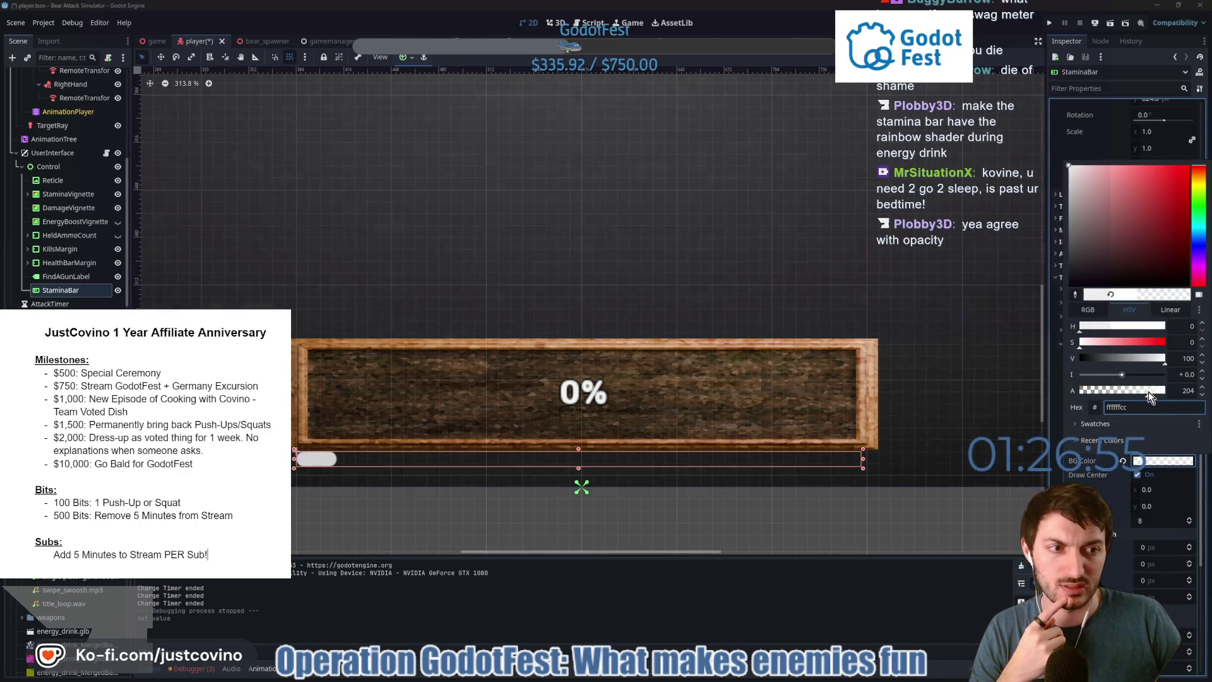
pyautogui.click(1157, 359)
pyautogui.click(1156, 358)
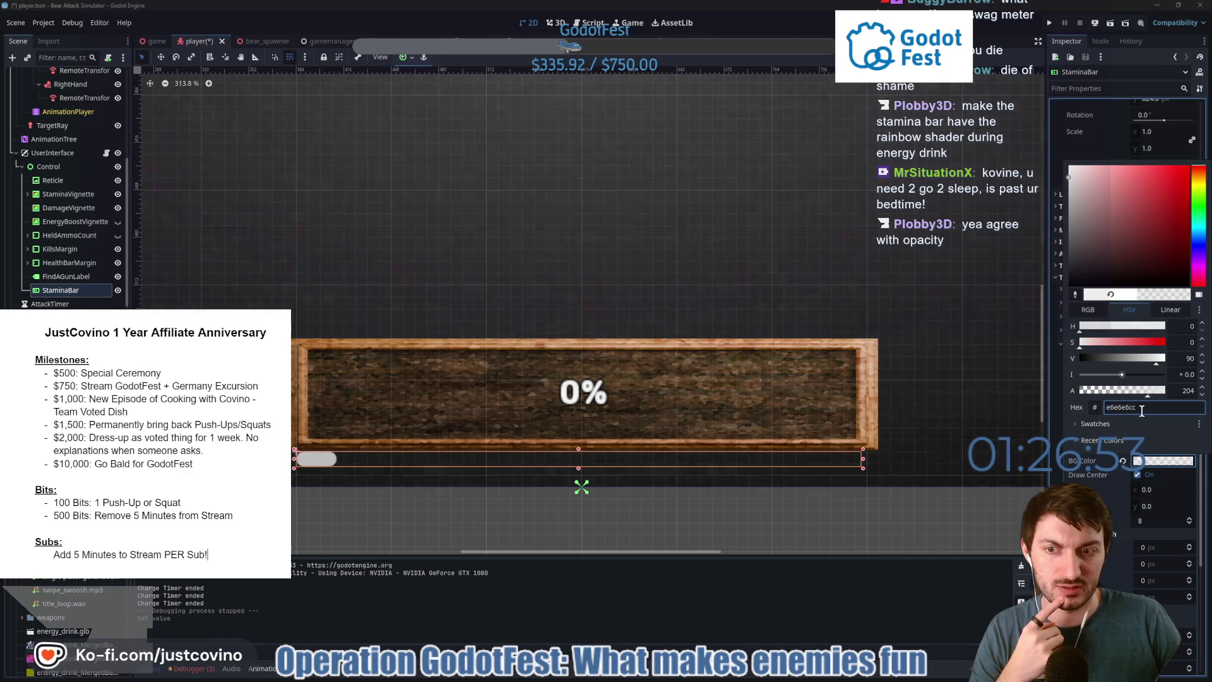
pyautogui.click(1142, 391)
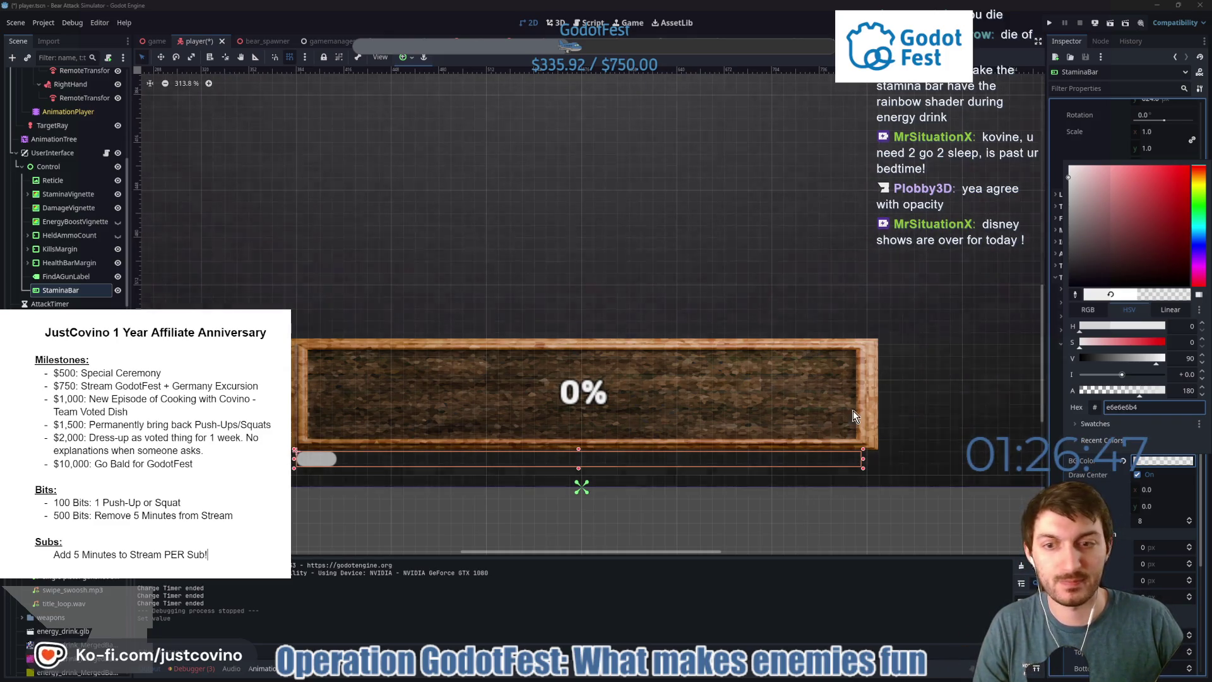
pyautogui.click(532, 267)
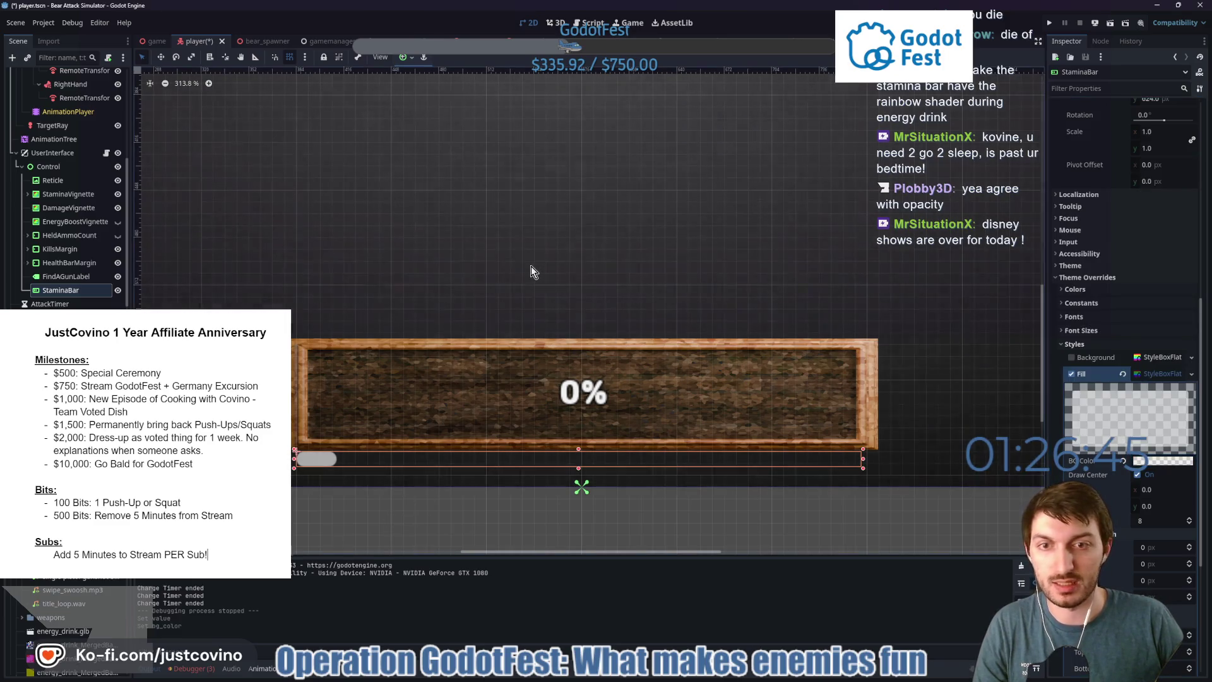
pyautogui.hotkey('ctrl', 's')
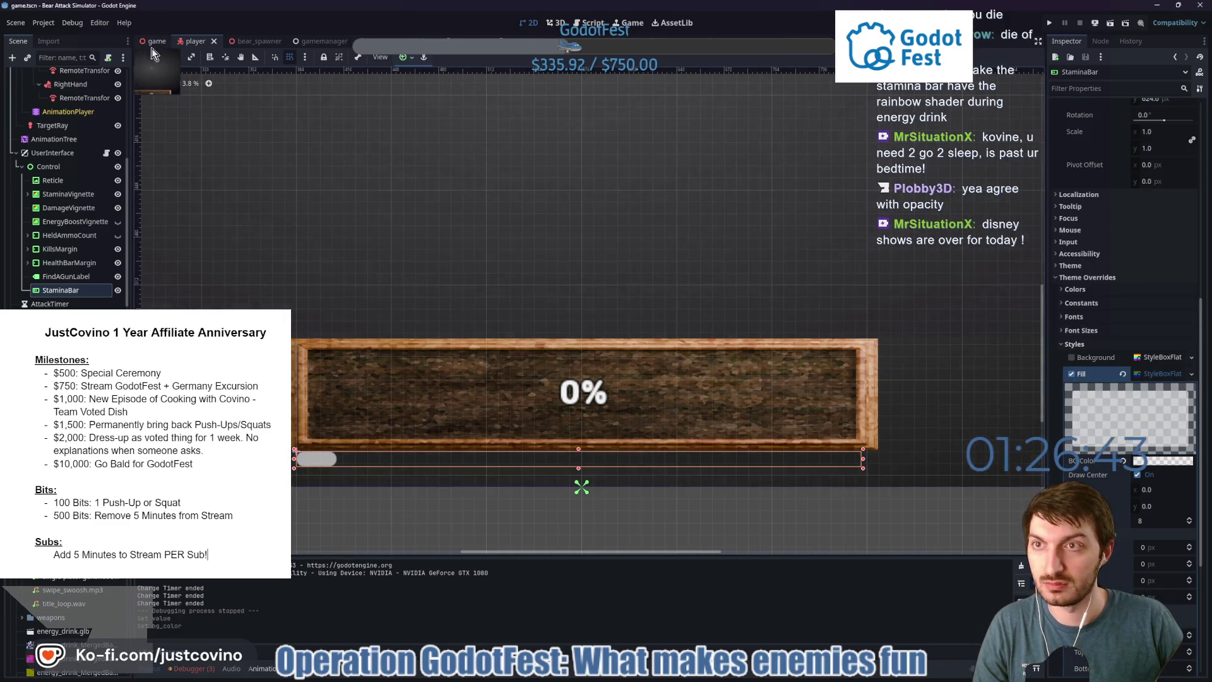
# Step: Run the game, start a new round and walk and sprint across the park past the bears
pyautogui.press('F5')
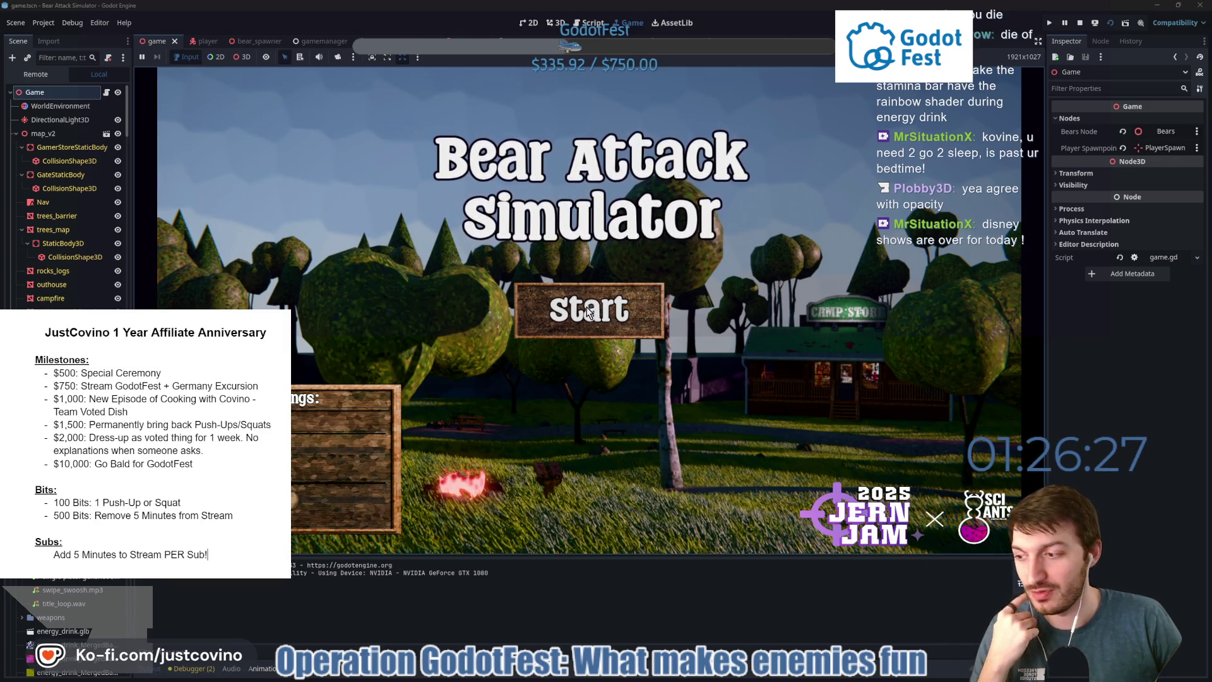
pyautogui.click(579, 313)
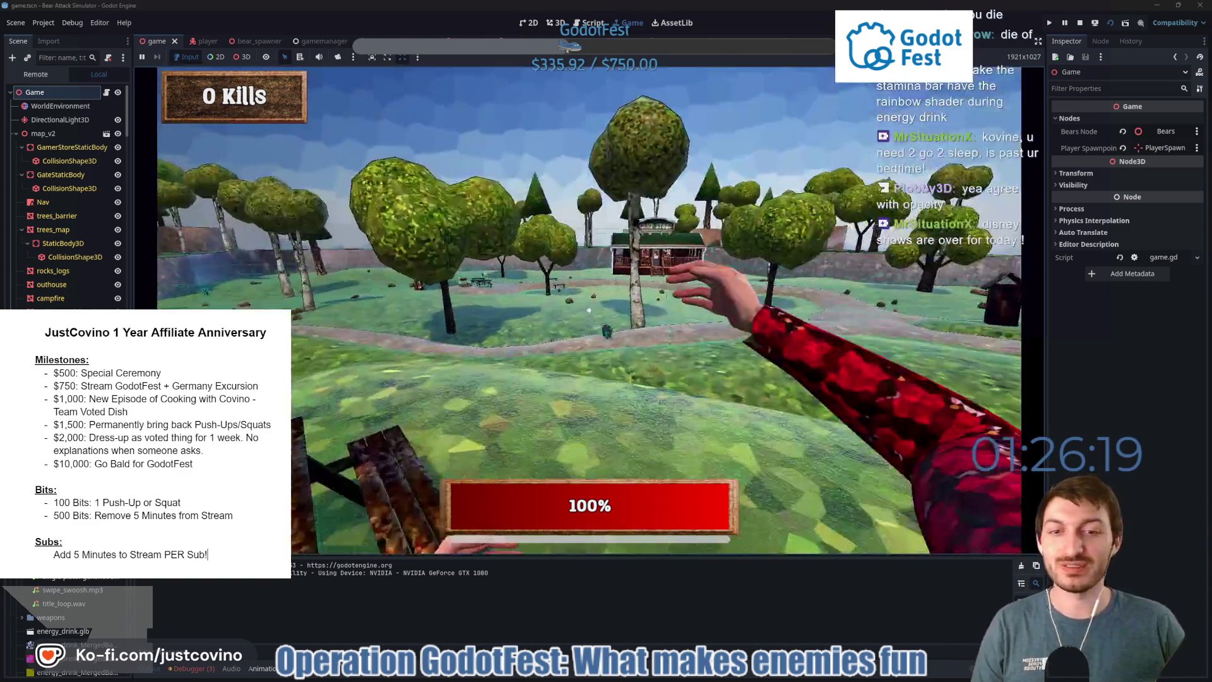
pyautogui.press('w')
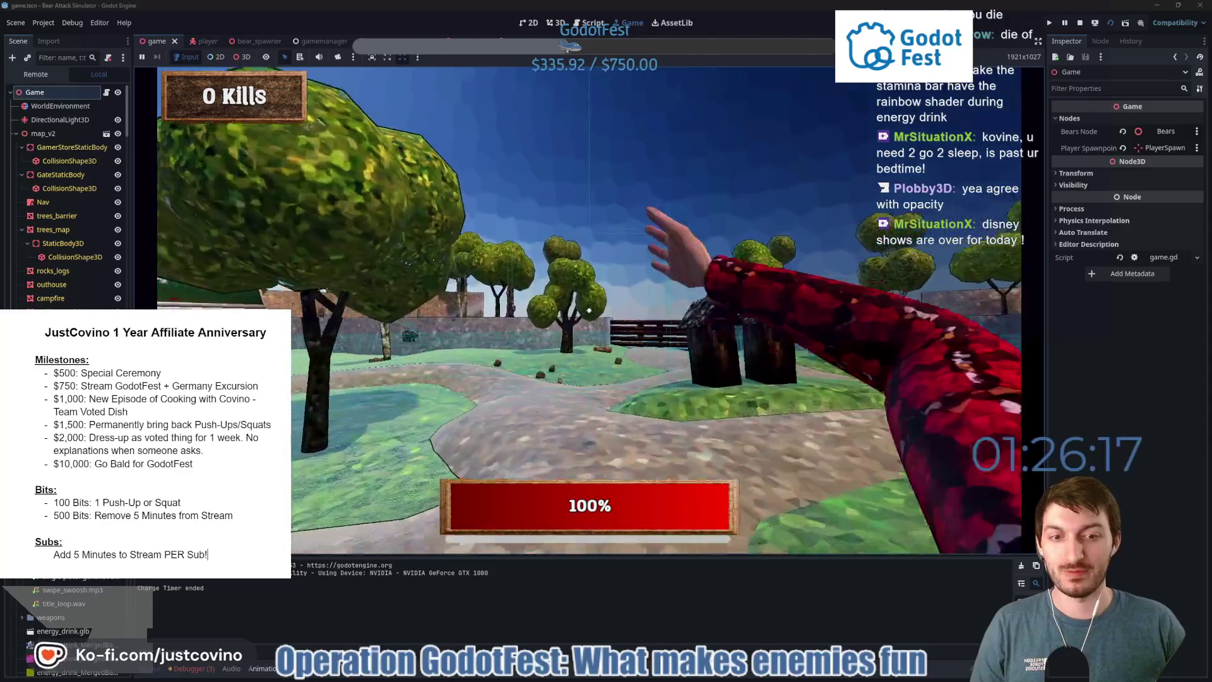
pyautogui.press('shift')
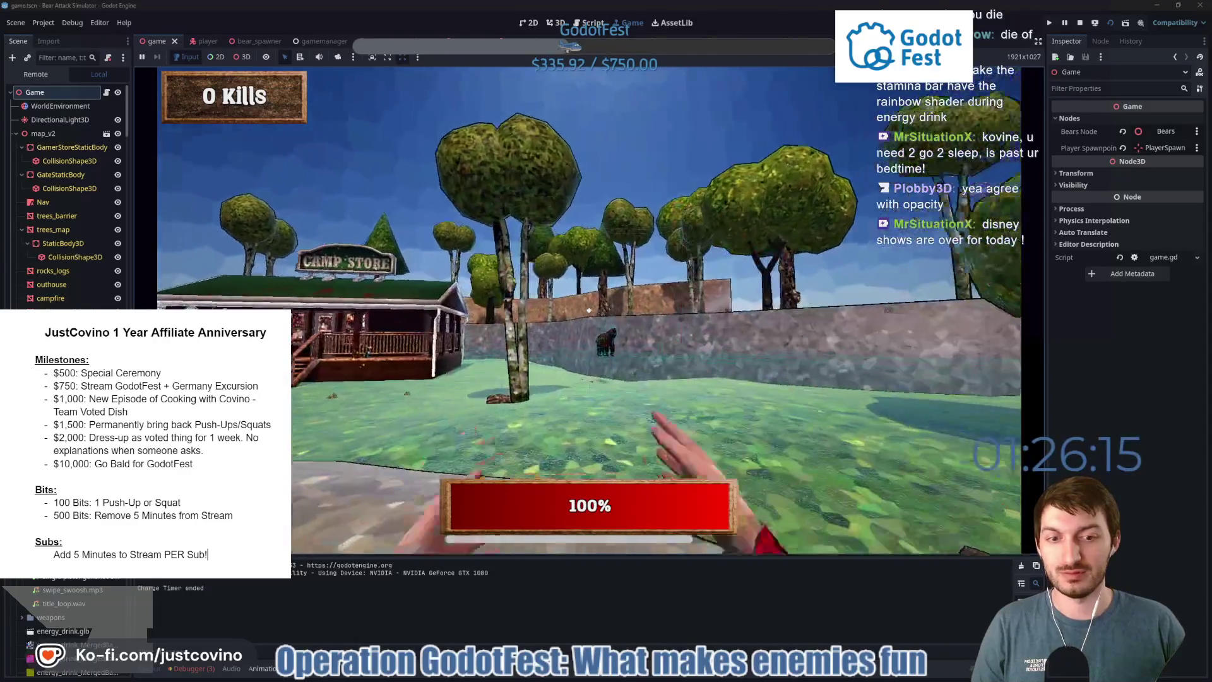
pyautogui.press('w')
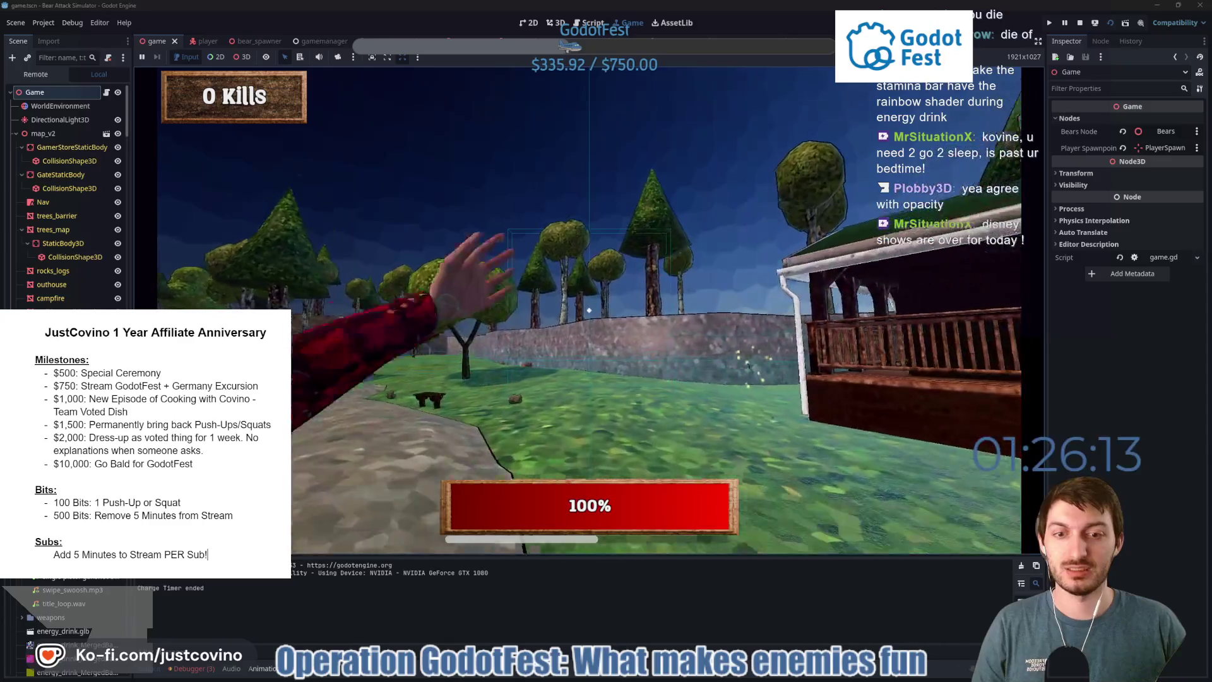
pyautogui.press('w')
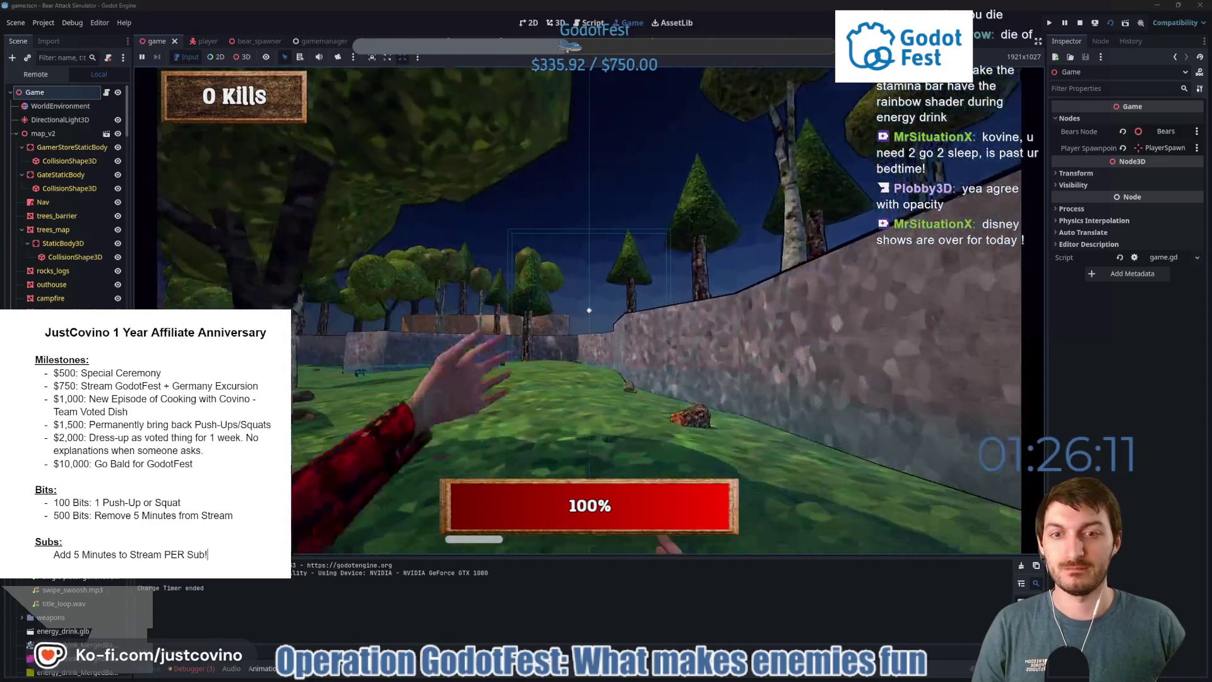
pyautogui.press('w')
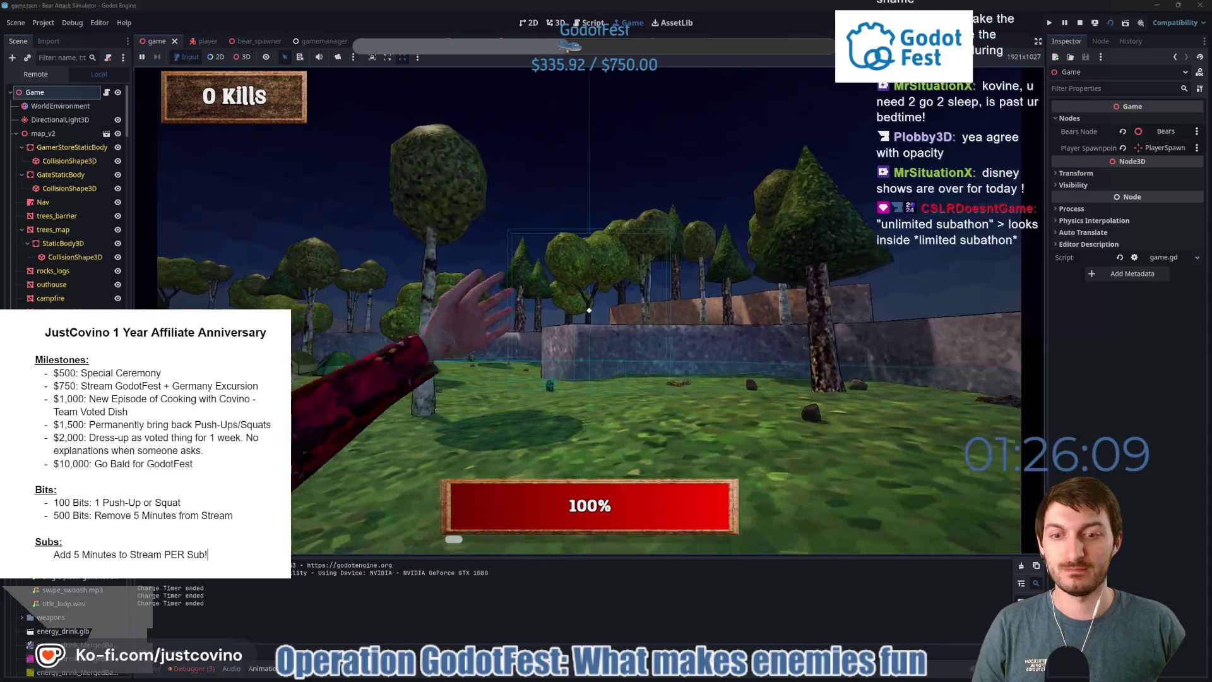
pyautogui.press('w')
pyautogui.press('w')
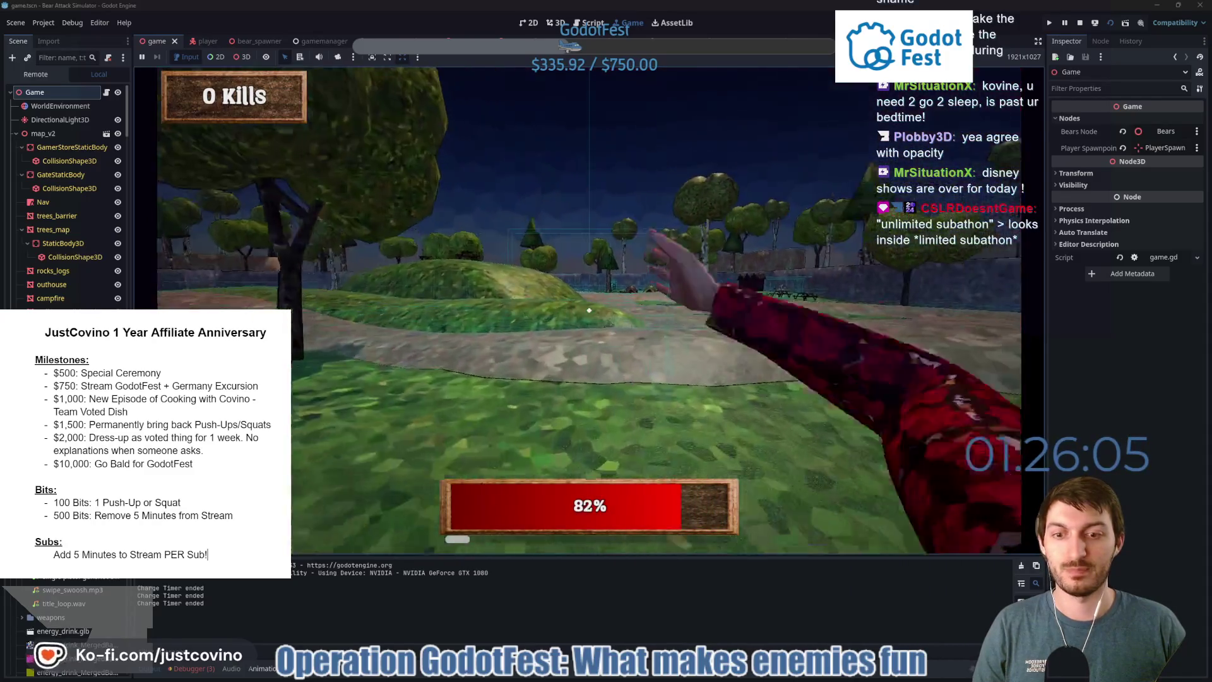
pyautogui.press('w')
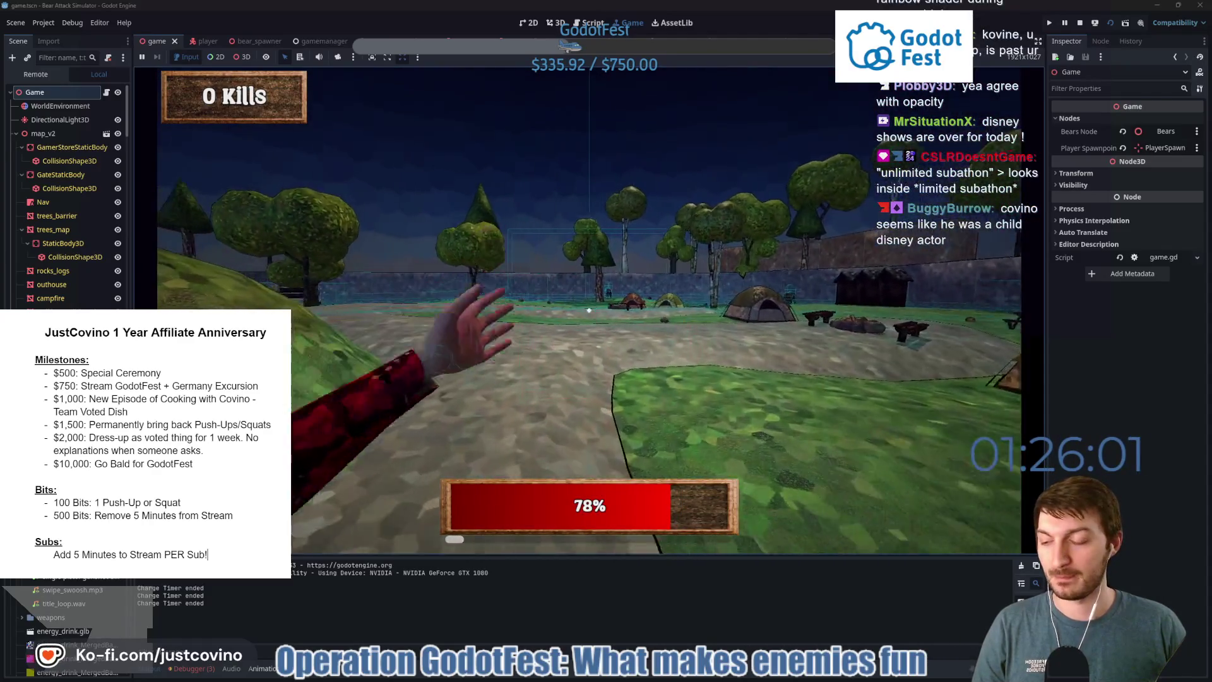
pyautogui.press('w')
pyautogui.press('w')
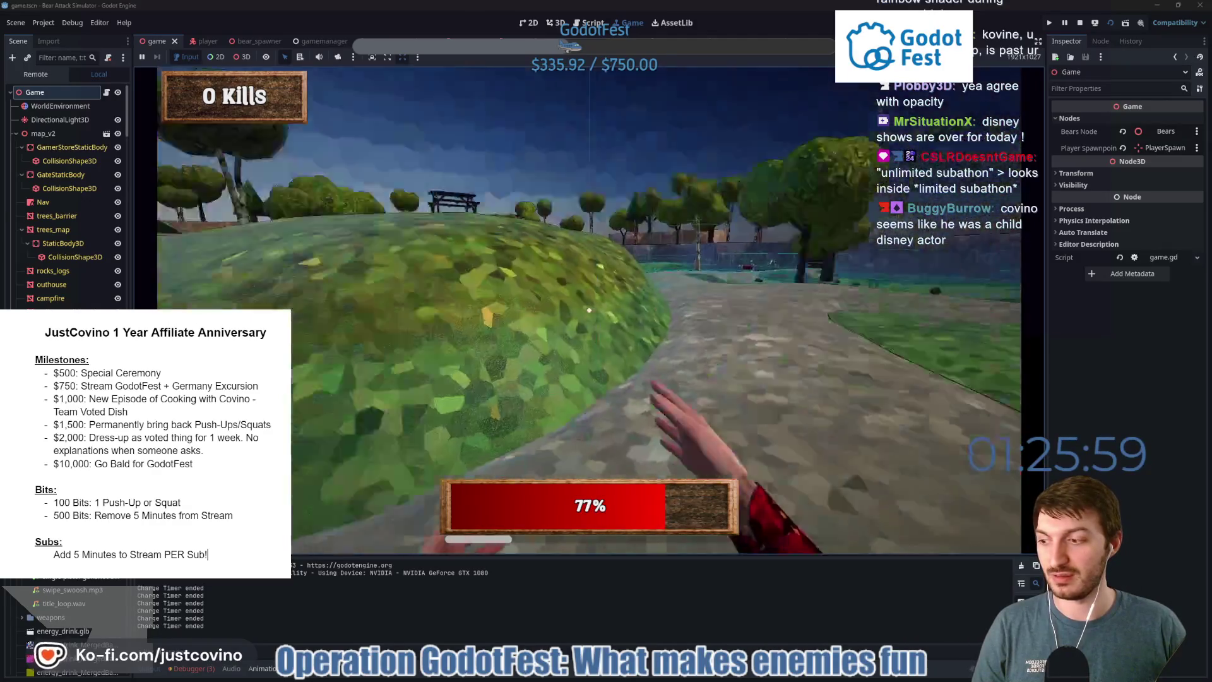
pyautogui.press('w')
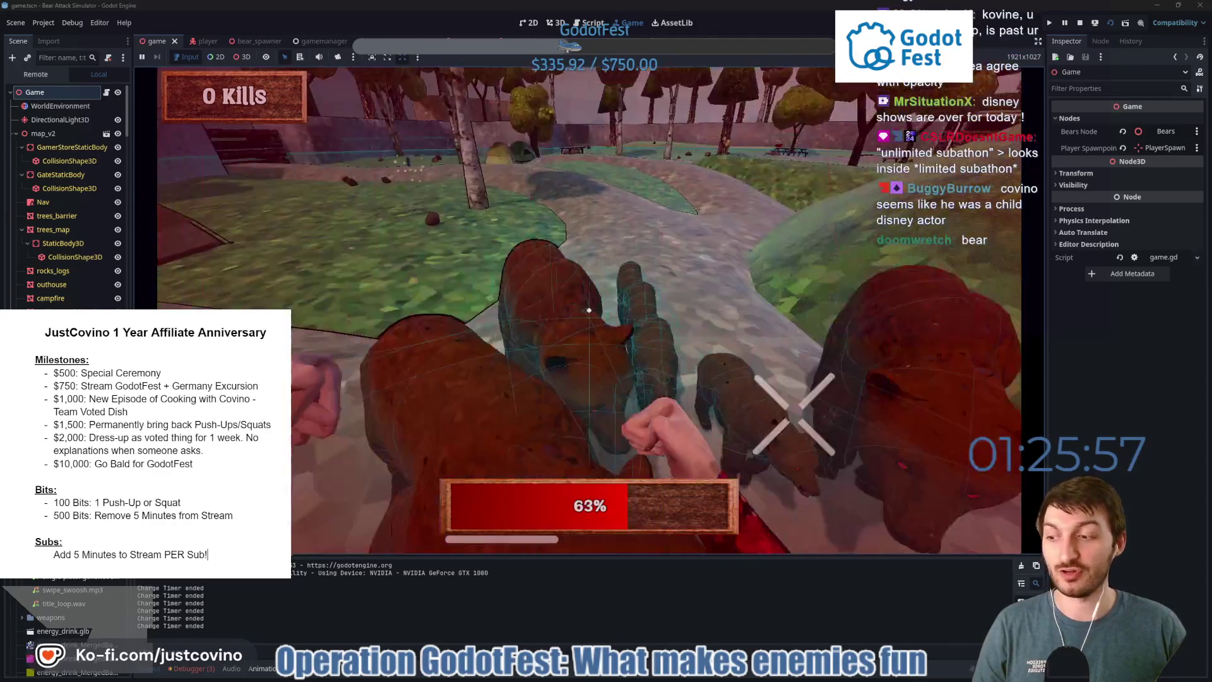
pyautogui.press('w')
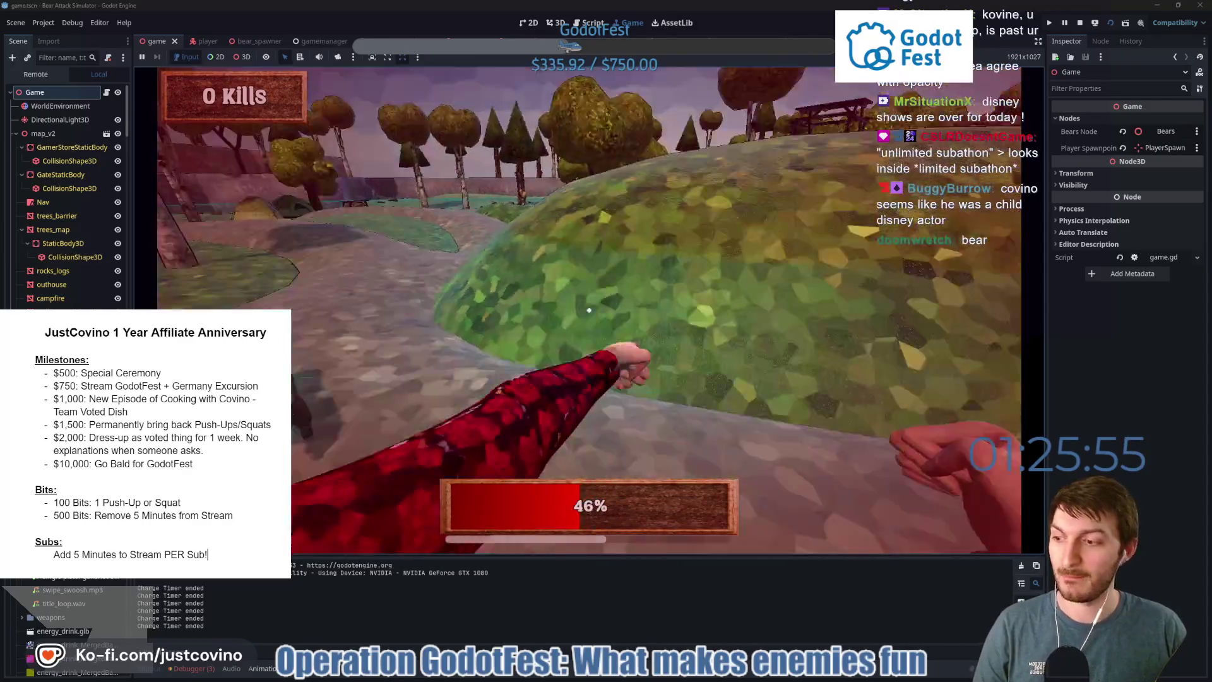
pyautogui.press('w')
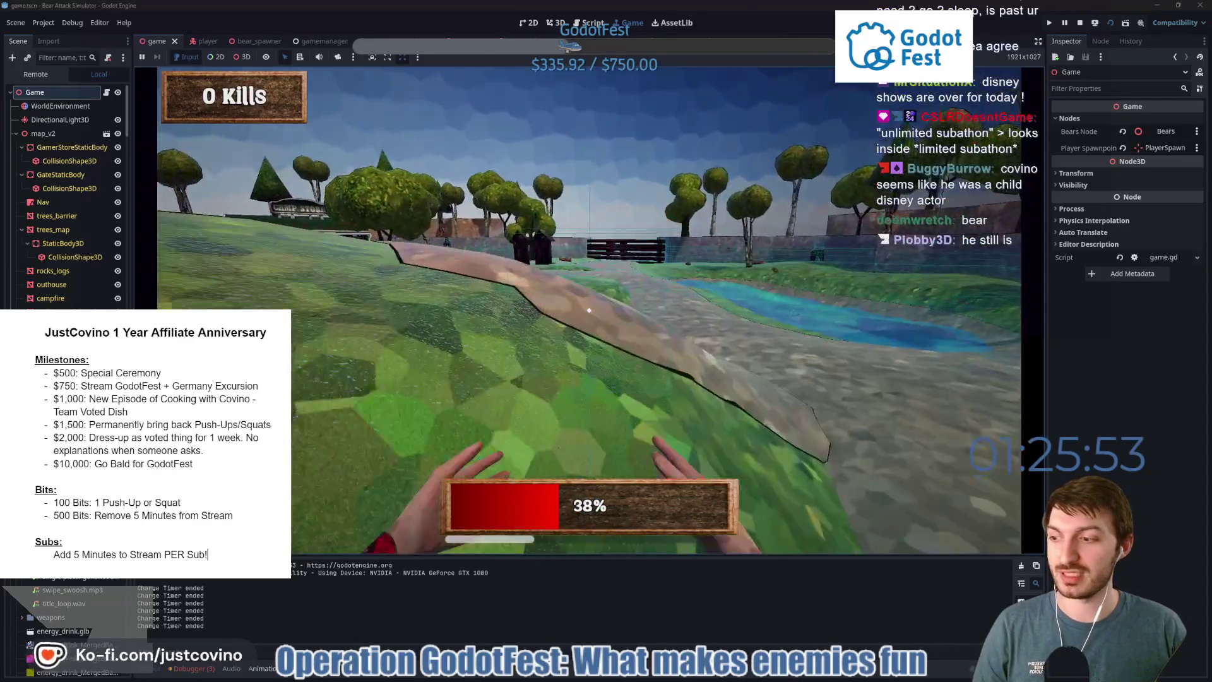
# Step: Keep moving until the Kill Report appears, return to the main menu, and stop the game
pyautogui.press('w')
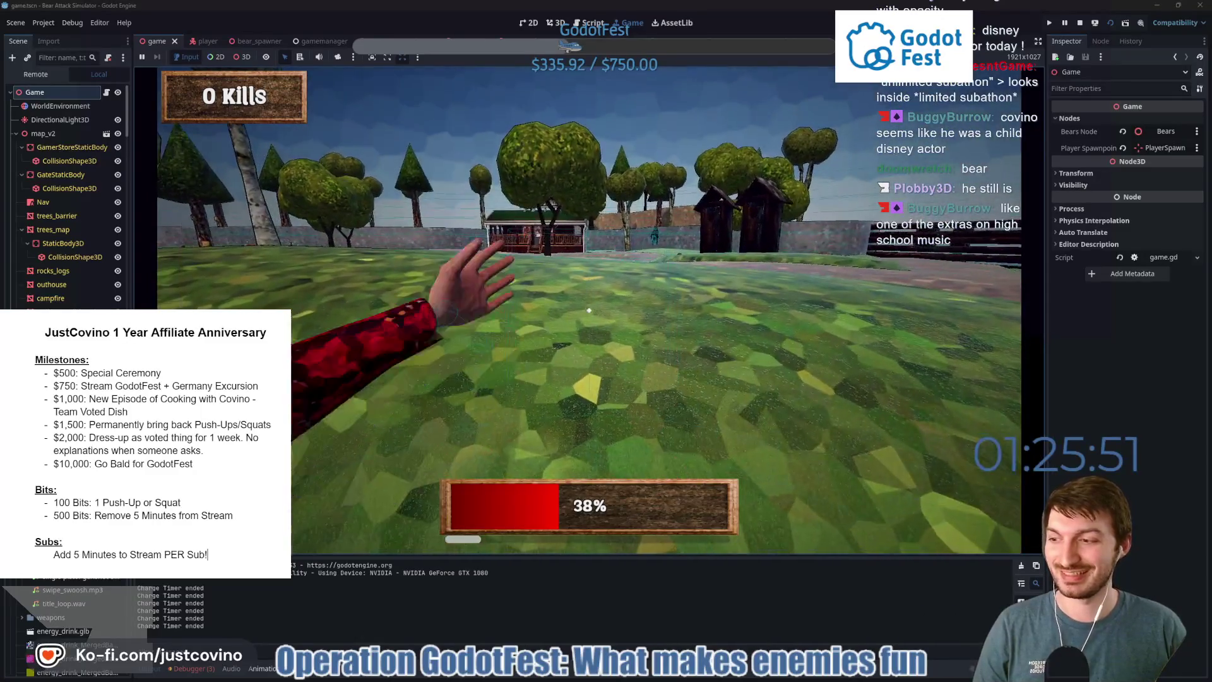
pyautogui.press('w')
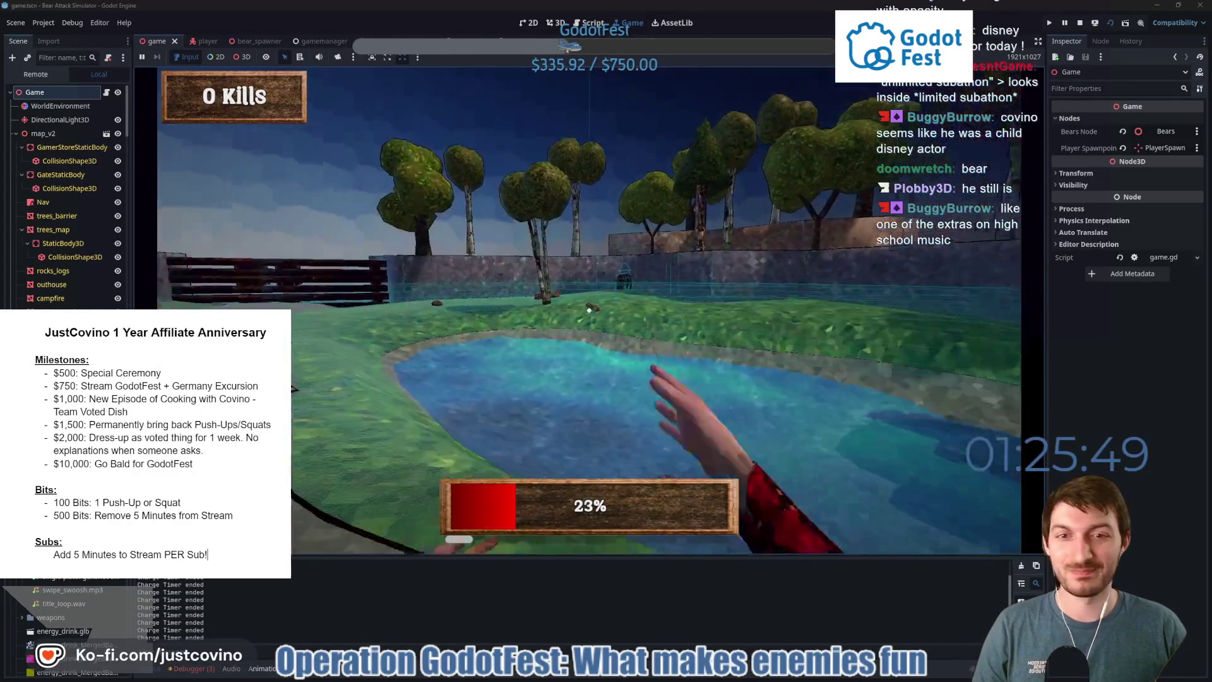
pyautogui.press('w')
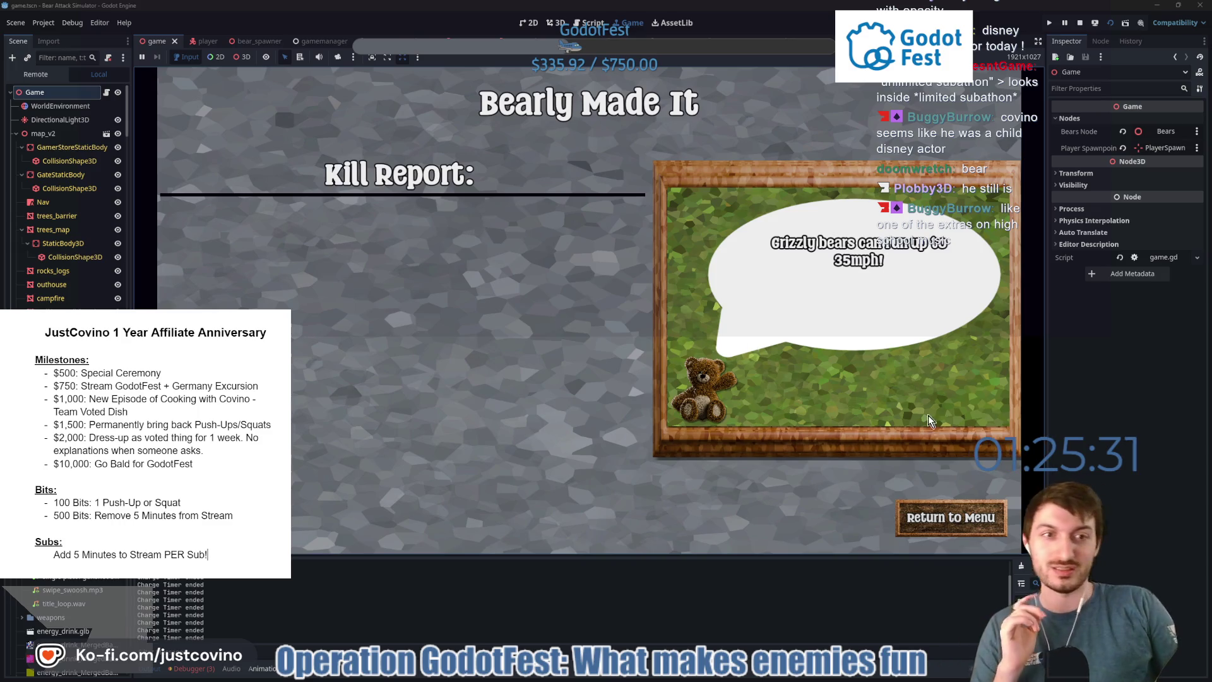
pyautogui.click(950, 518)
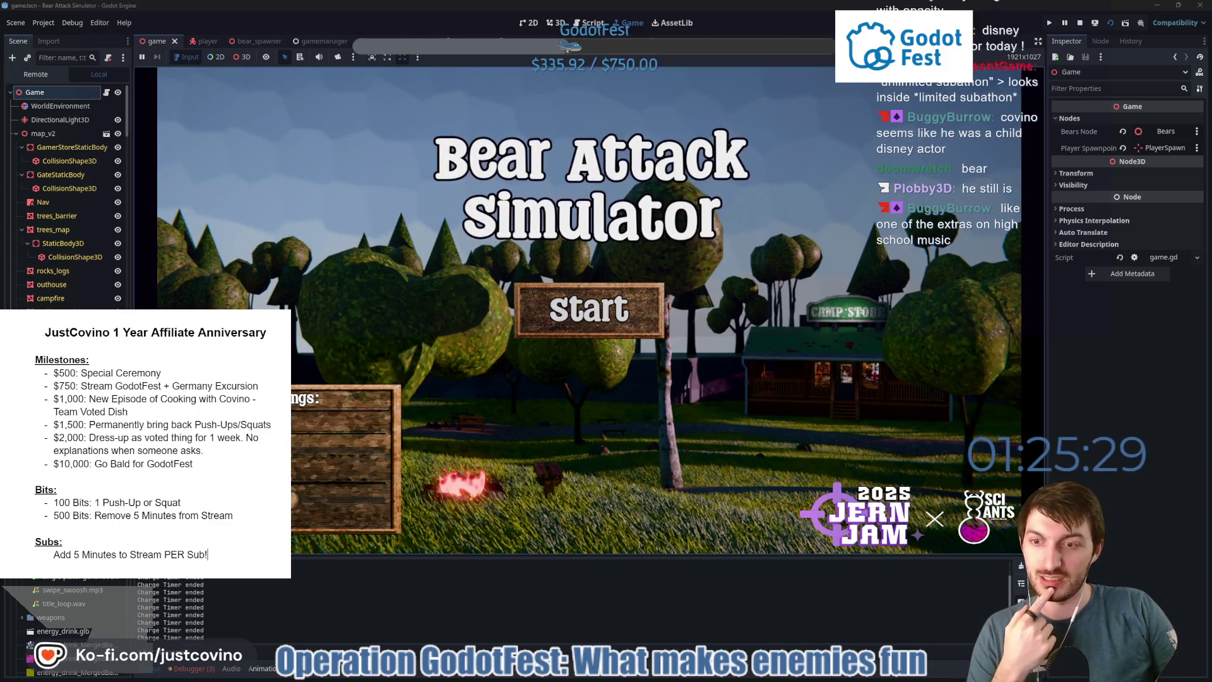
pyautogui.press('F8')
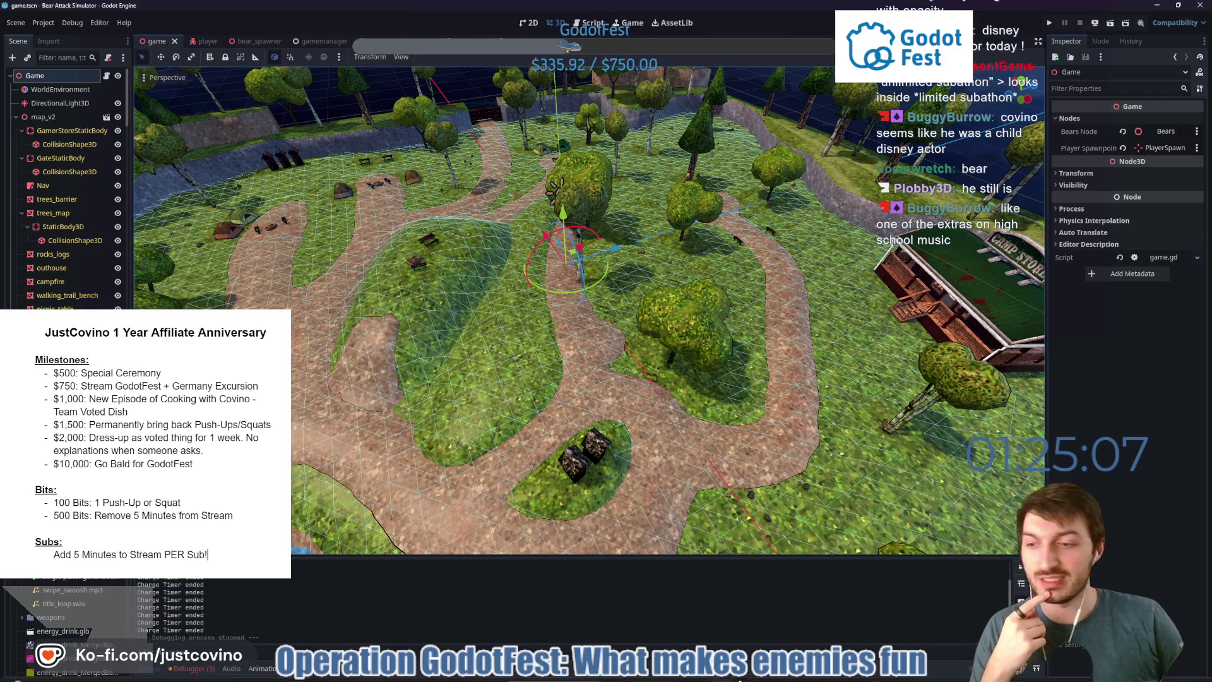
# Step: In GitHub Desktop, commit the 3 changed files to main with a summary and push to origin
pyautogui.moveTo(728, 676)
pyautogui.click(687, 677)
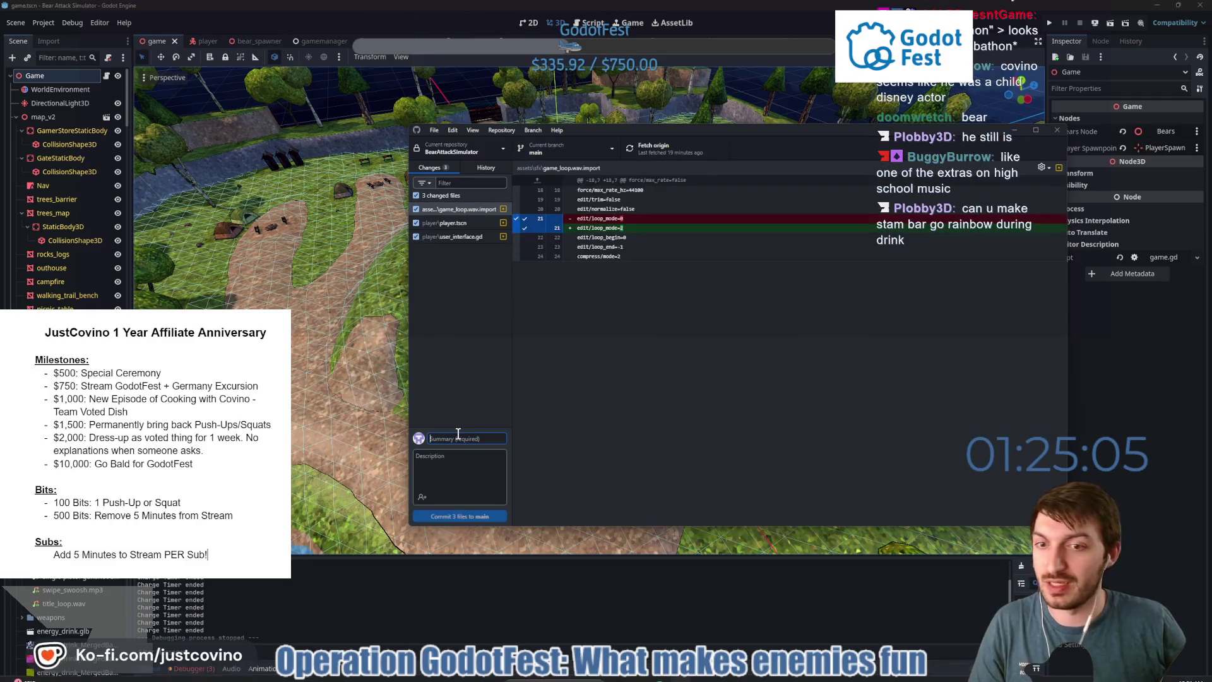
pyautogui.write('Me')
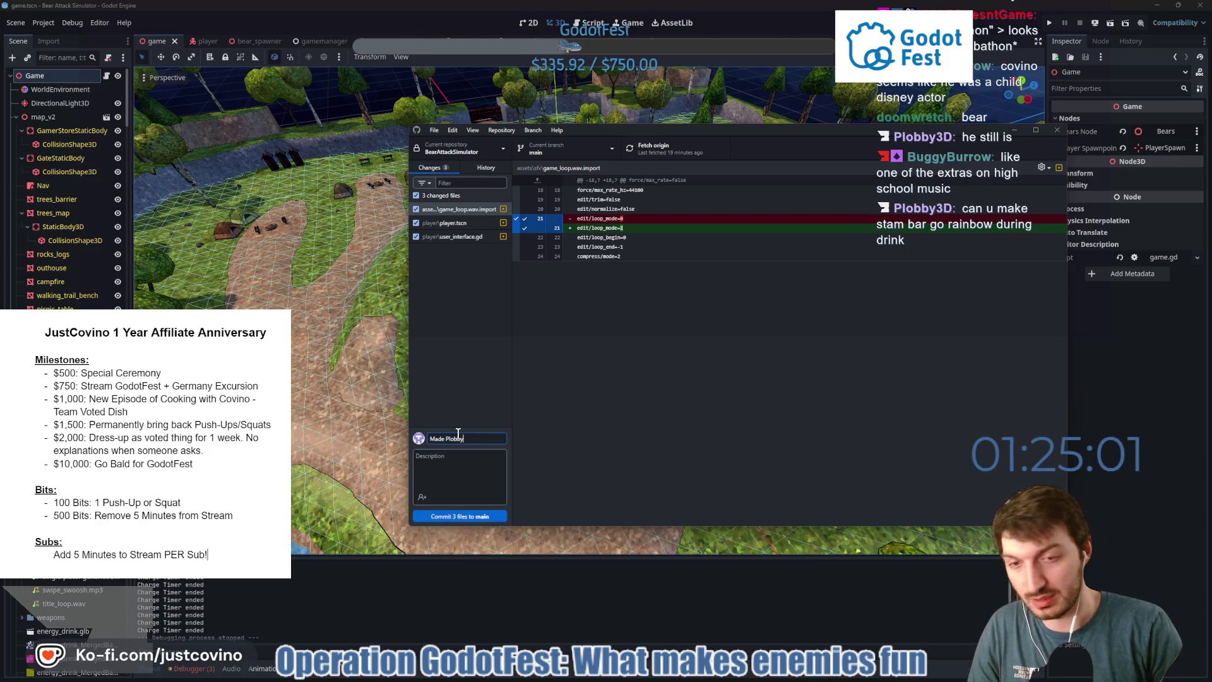
pyautogui.write('ppy withSta')
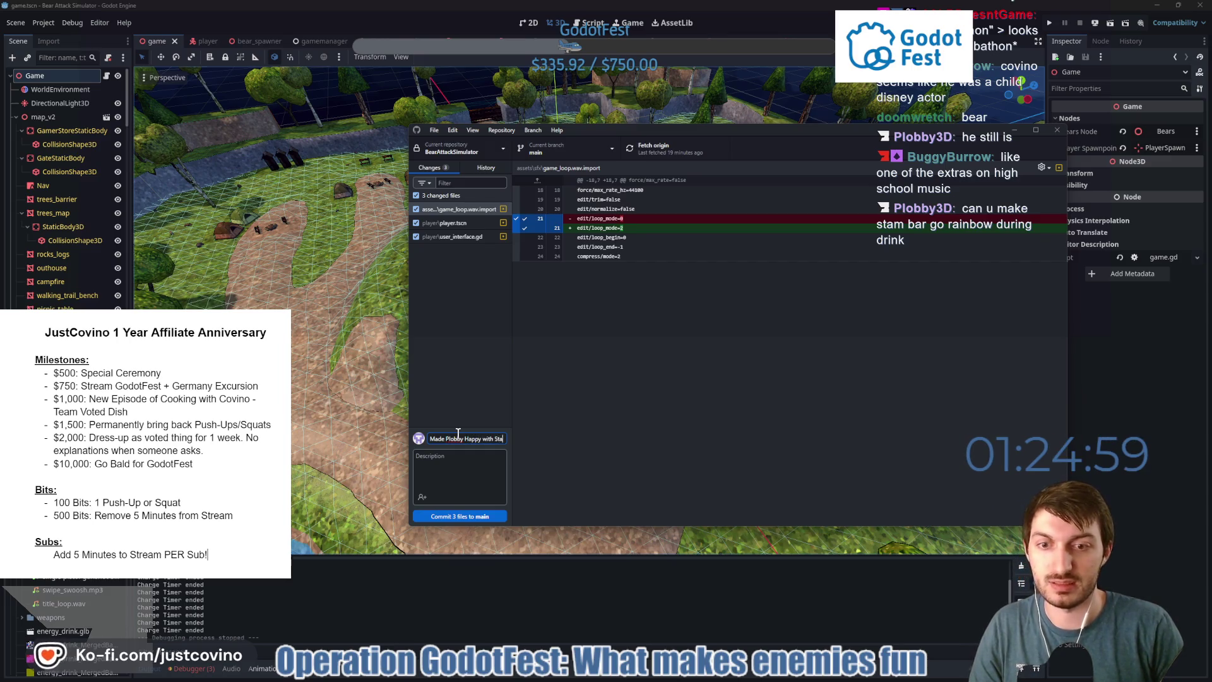
pyautogui.write('r')
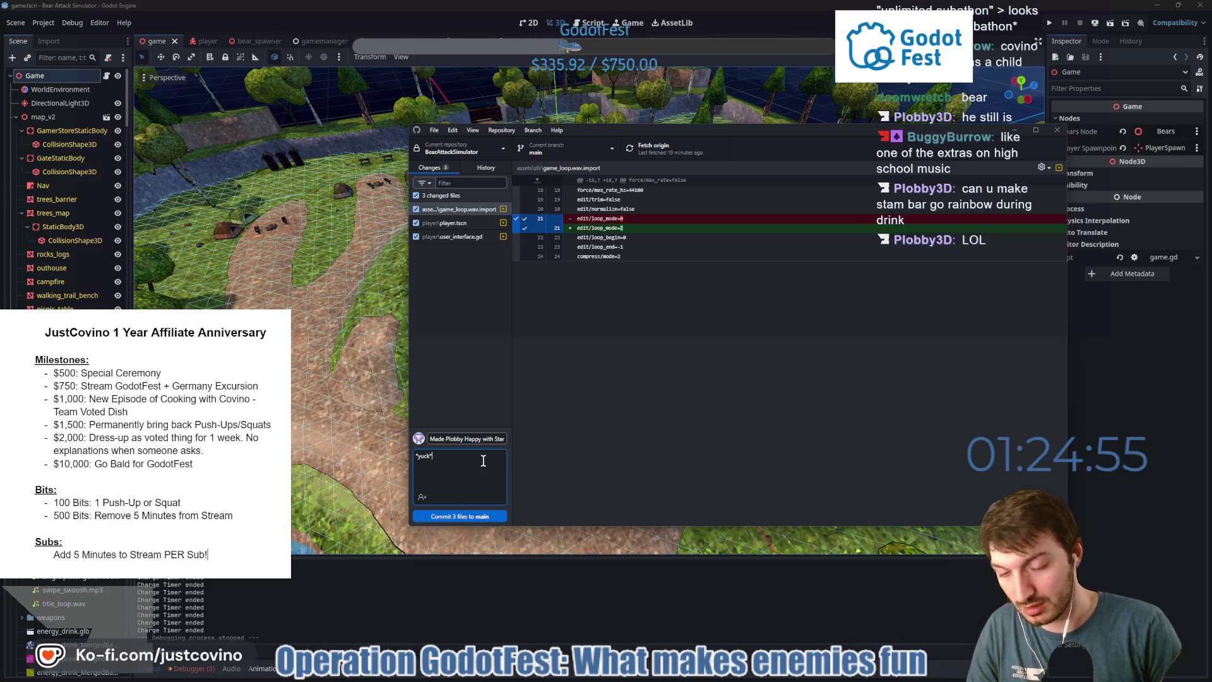
pyautogui.click(478, 512)
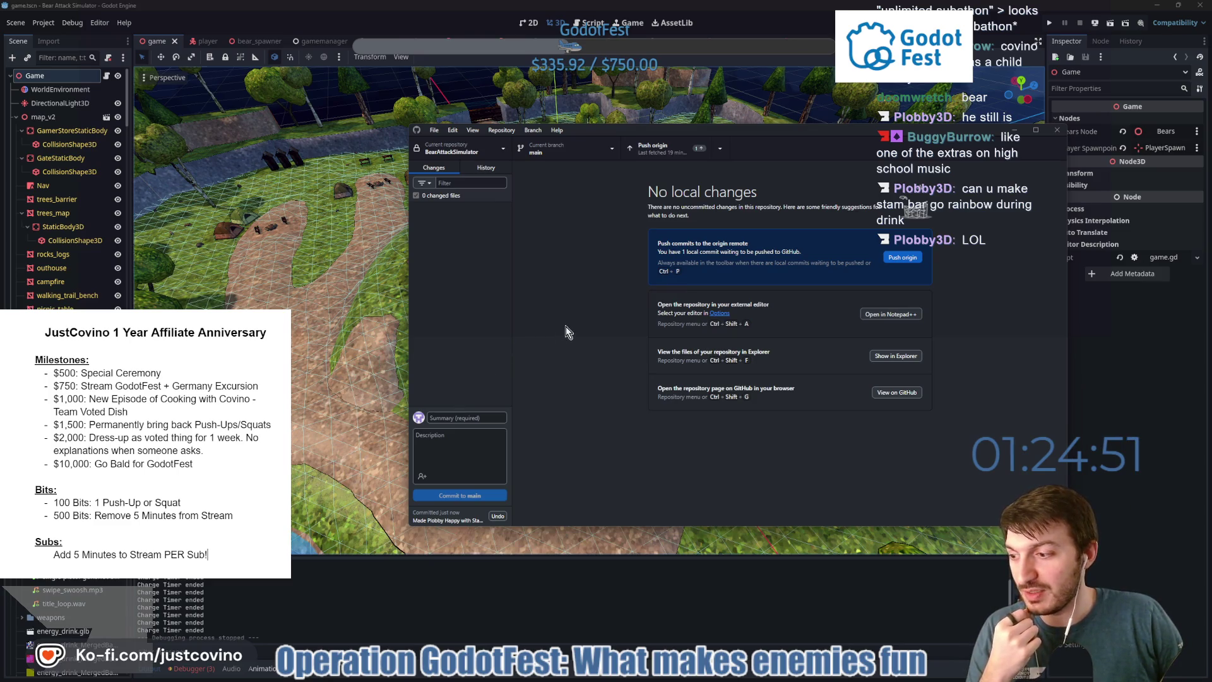
pyautogui.click(905, 258)
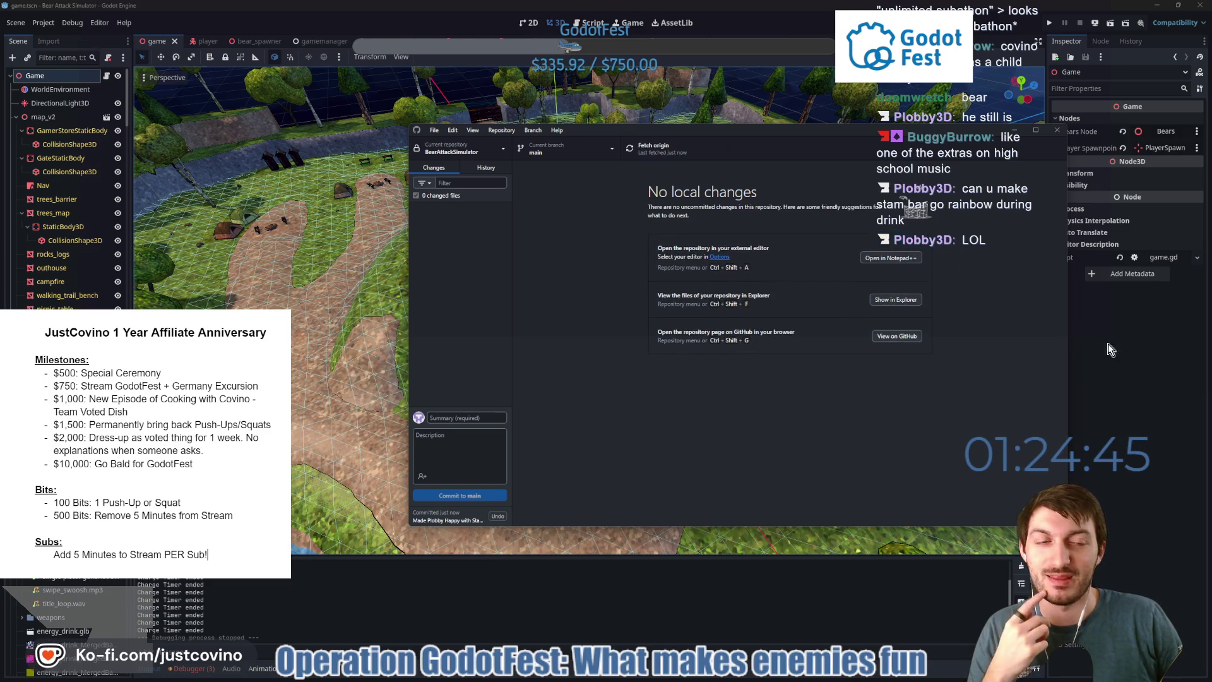
pyautogui.click(1141, 382)
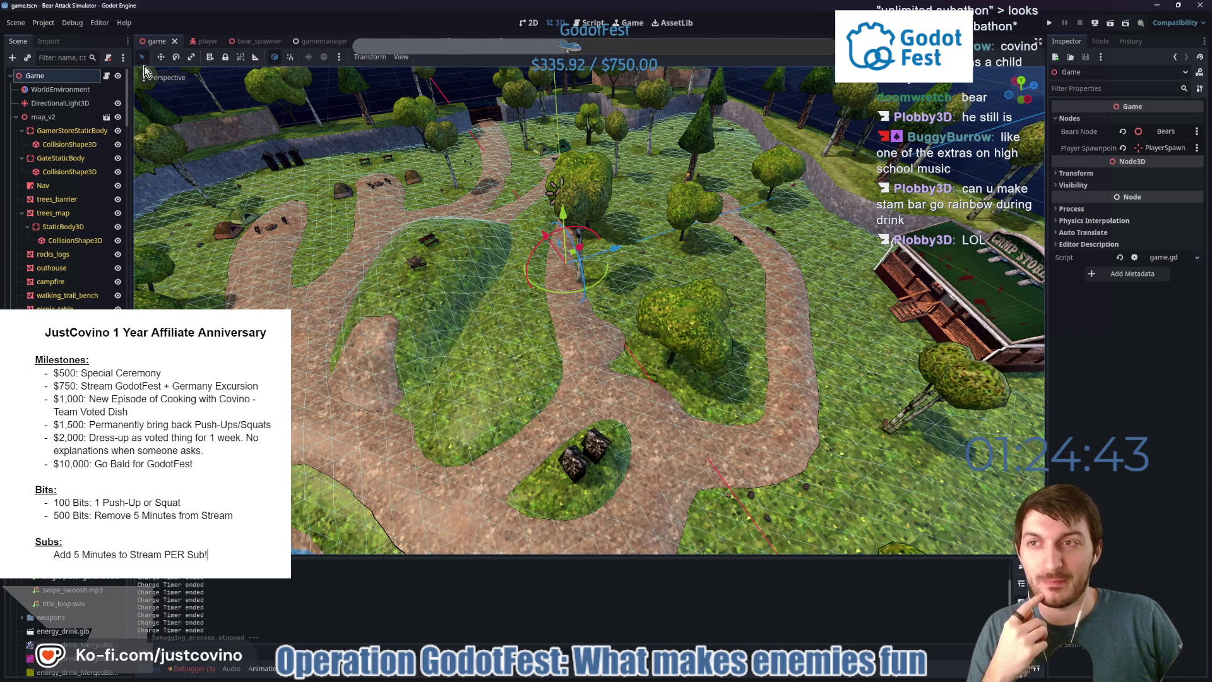
# Step: In the player scene, check StaminaBar's fill BG Color, then select EnergyBoostVignette to view its shader
pyautogui.click(205, 42)
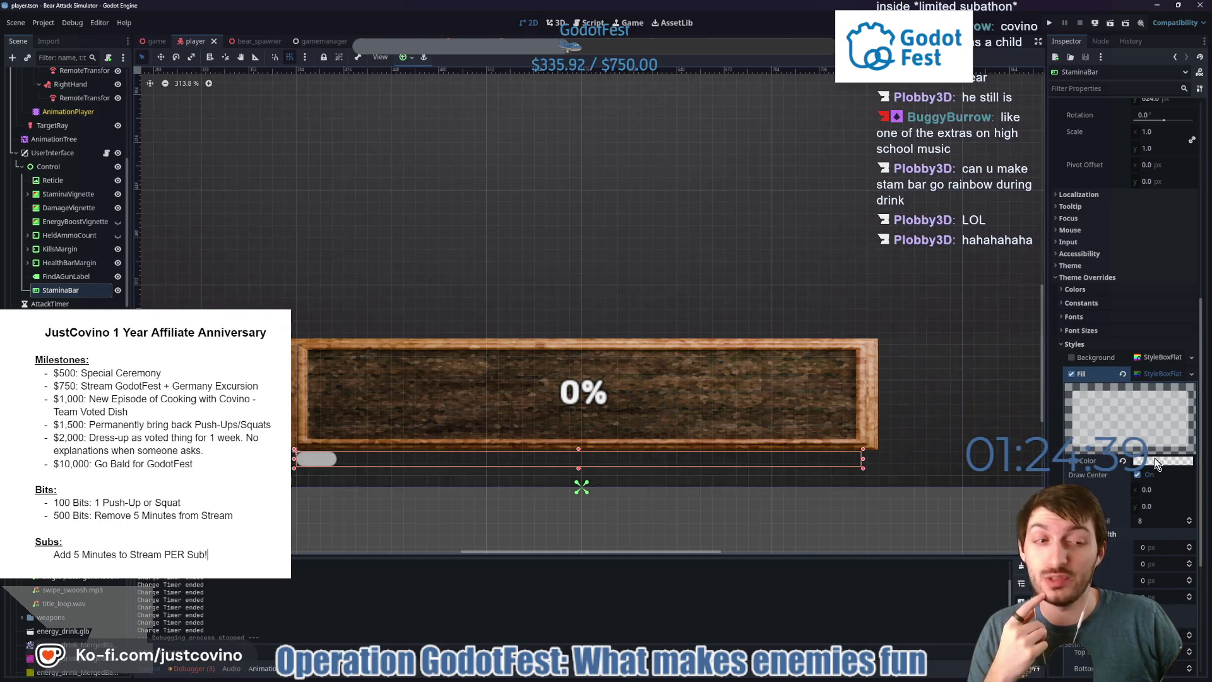
pyautogui.scroll(-3, 1115, 412)
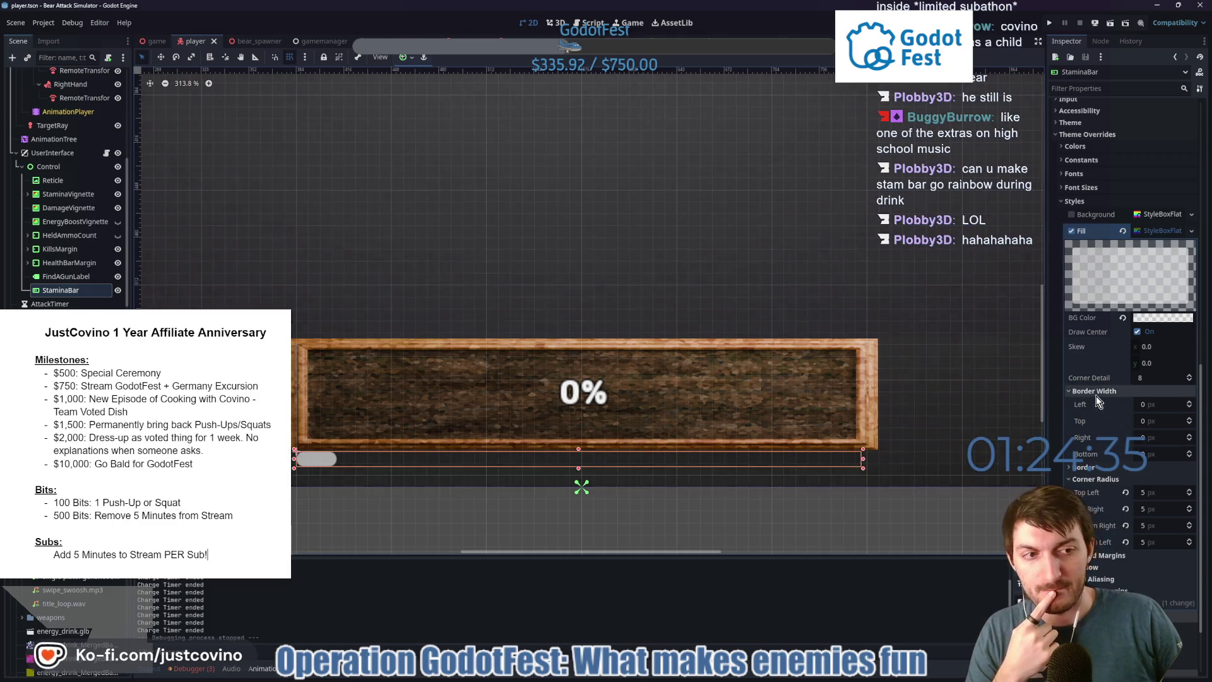
pyautogui.click(1098, 391)
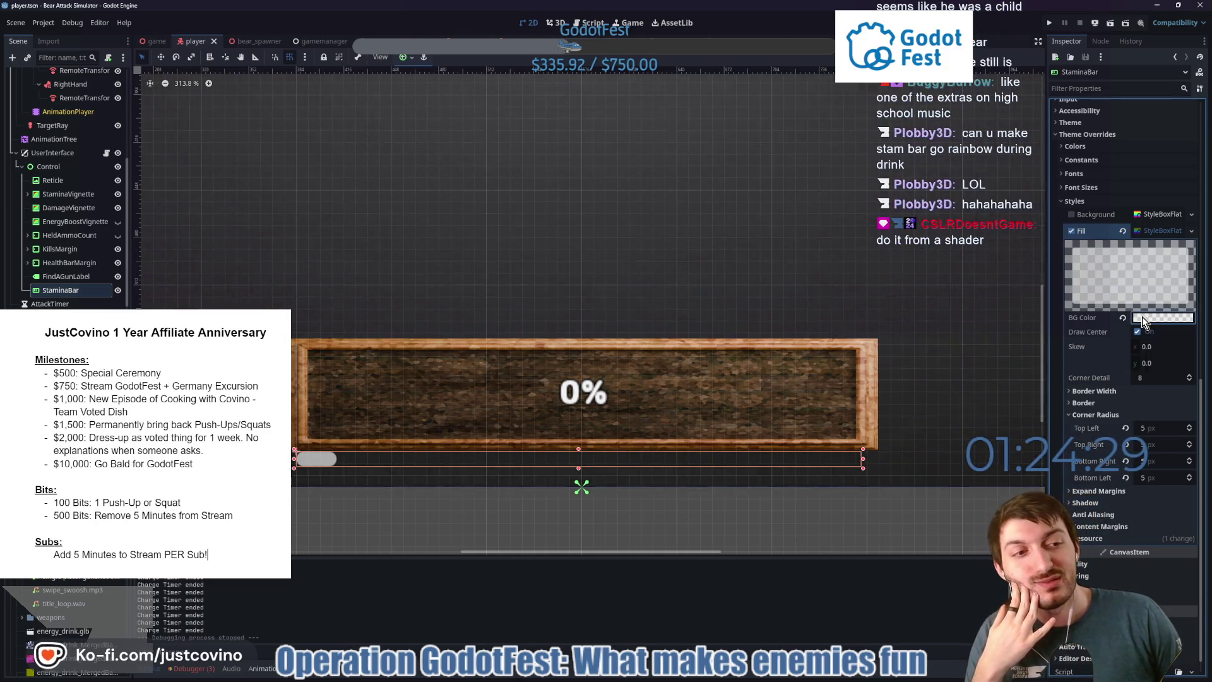
pyautogui.click(1142, 318)
pyautogui.click(1142, 316)
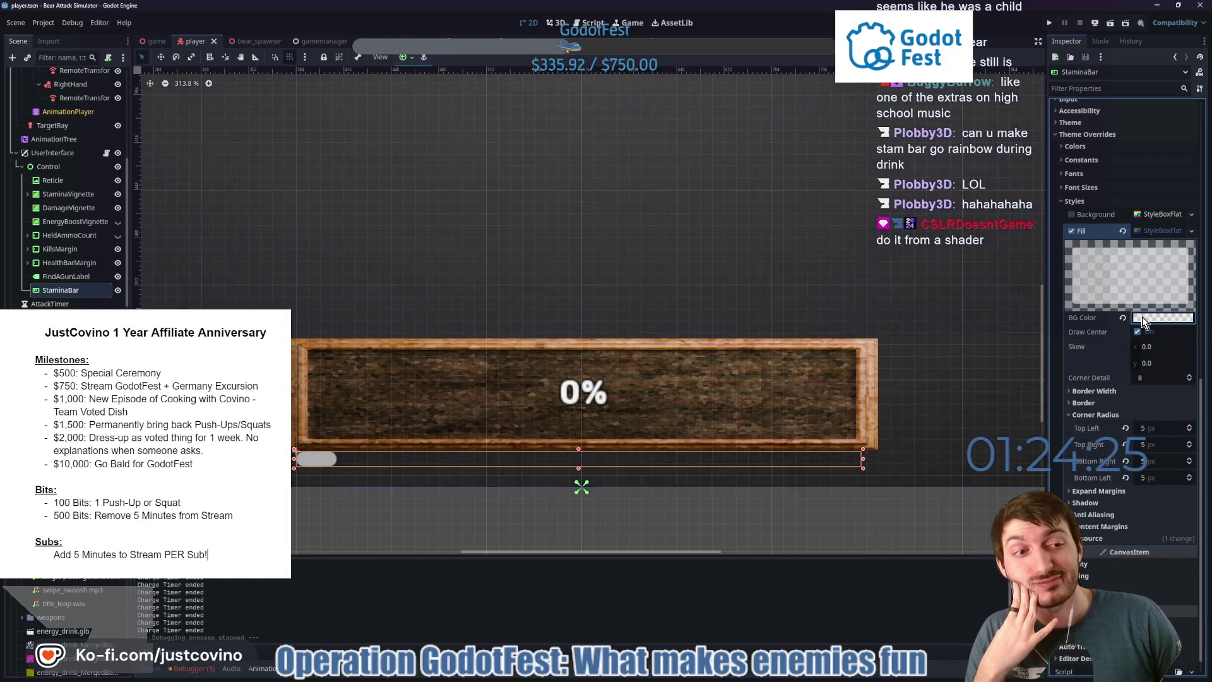
pyautogui.moveTo(1142, 320)
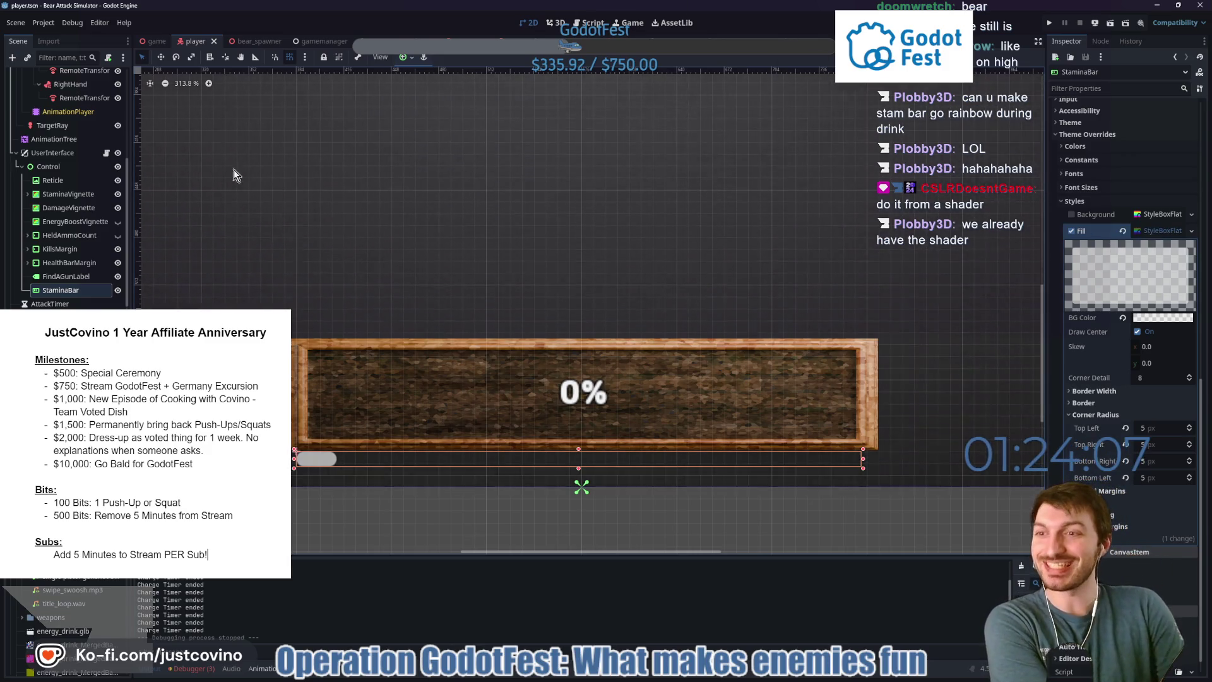
pyautogui.click(66, 222)
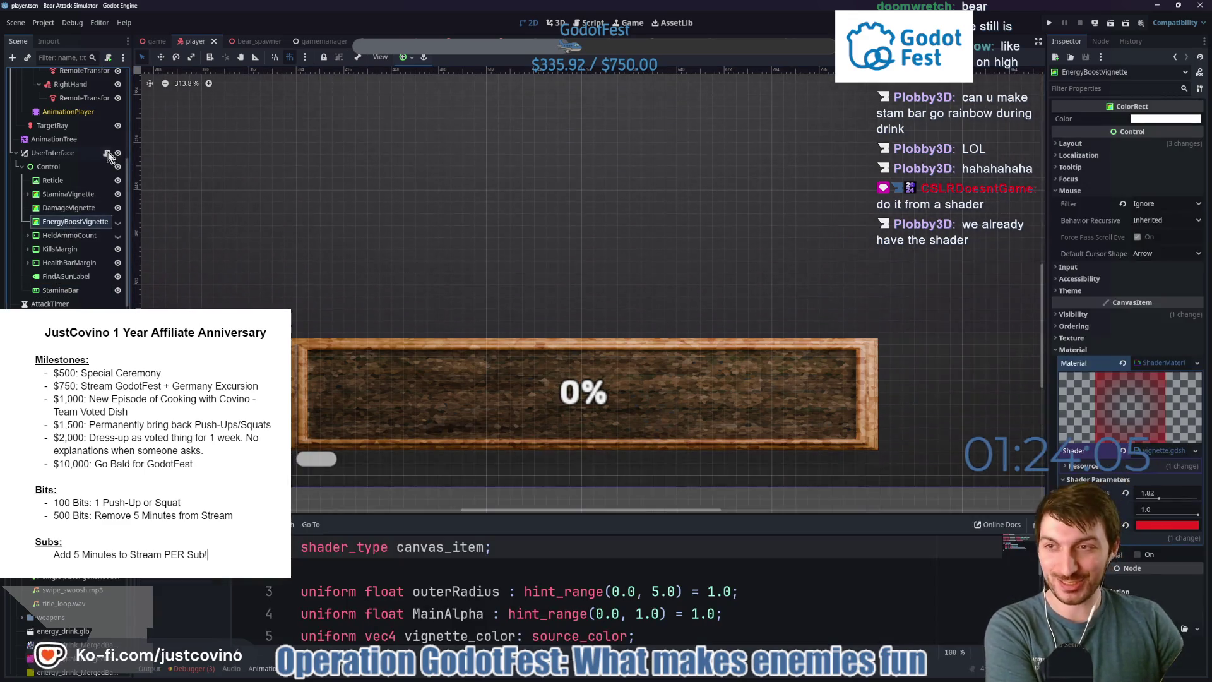
# Step: Open user_interface.gd and select the six RED-to-VIOLET tween_property lines in tween_boost_vignette
pyautogui.hotkey('ctrl', 'F3')
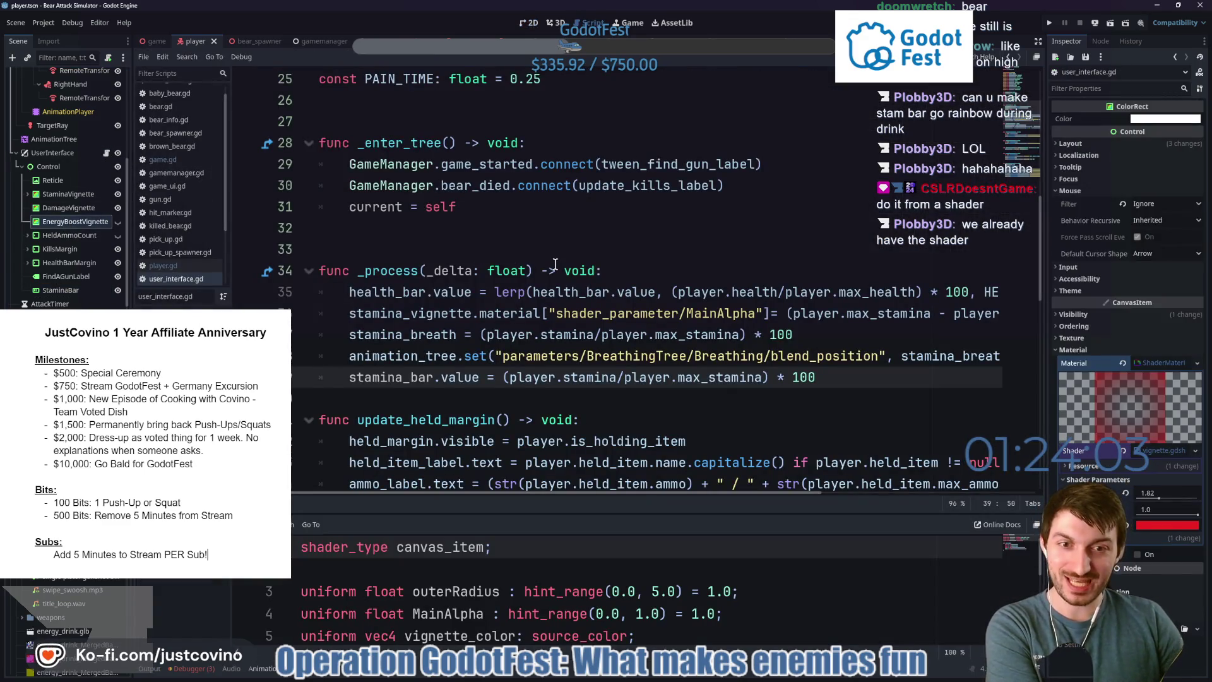
pyautogui.scroll(-12, 555, 264)
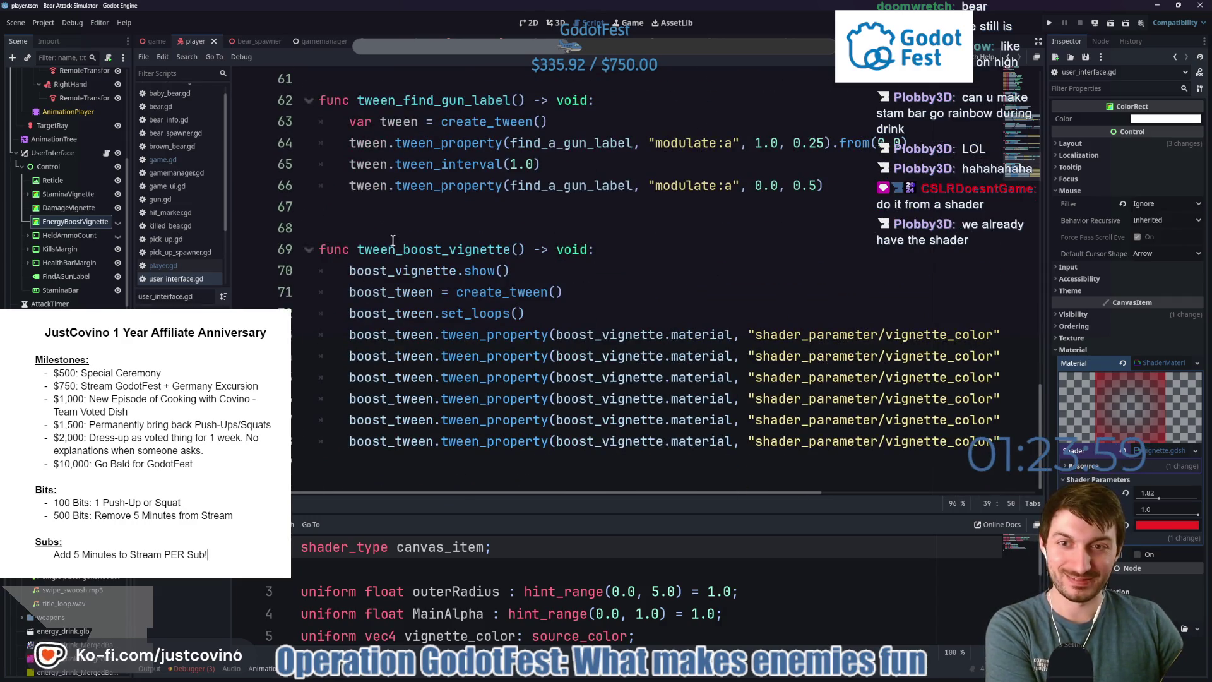
pyautogui.click(480, 249)
pyautogui.press('Down')
pyautogui.press('Down')
pyautogui.press('Down')
pyautogui.moveTo(337, 328)
pyautogui.mouseDown()
pyautogui.moveTo(997, 356)
pyautogui.moveTo(1027, 445)
pyautogui.mouseUp()
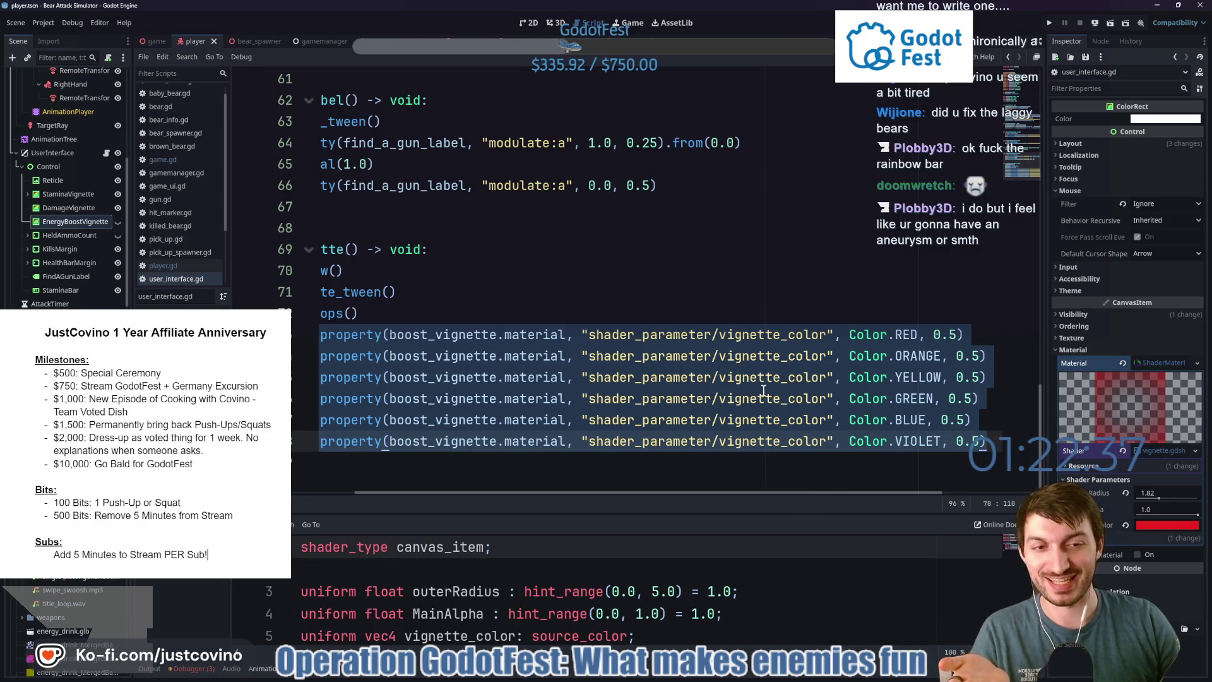
# Step: Reselect the six colour tween lines and look through StaminaBar's Inspector properties beside them
pyautogui.click(765, 377)
pyautogui.moveTo(985, 441); pyautogui.dragTo(303, 335)
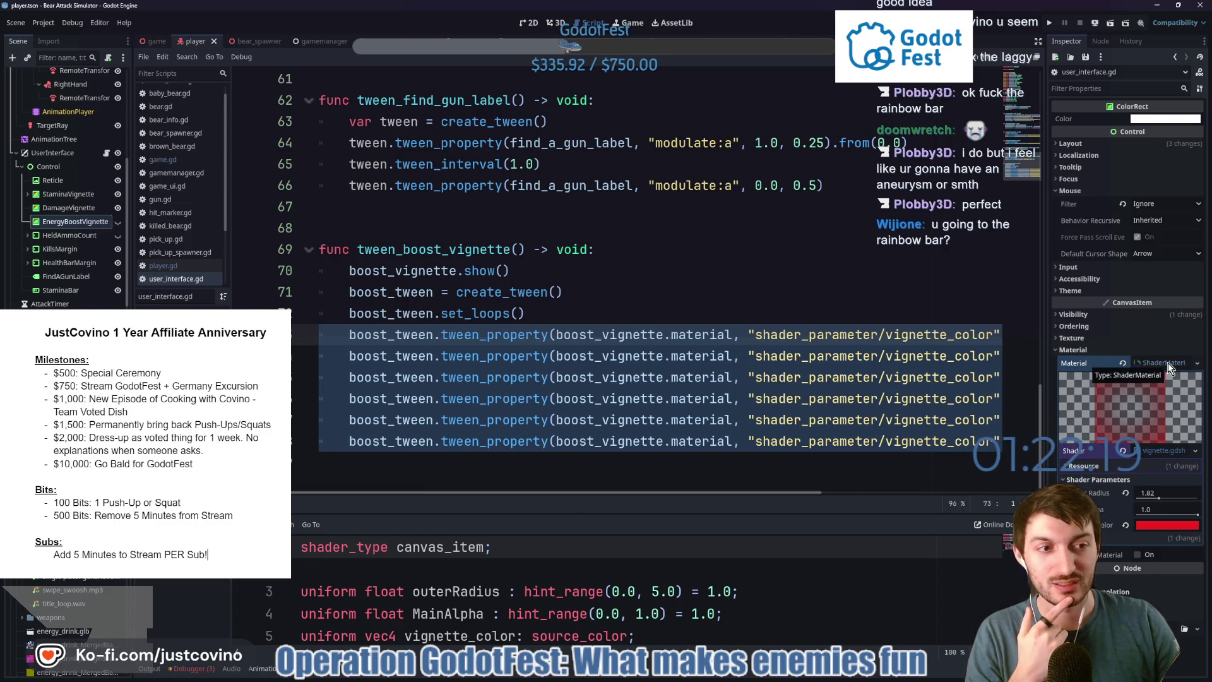
pyautogui.click(60, 289)
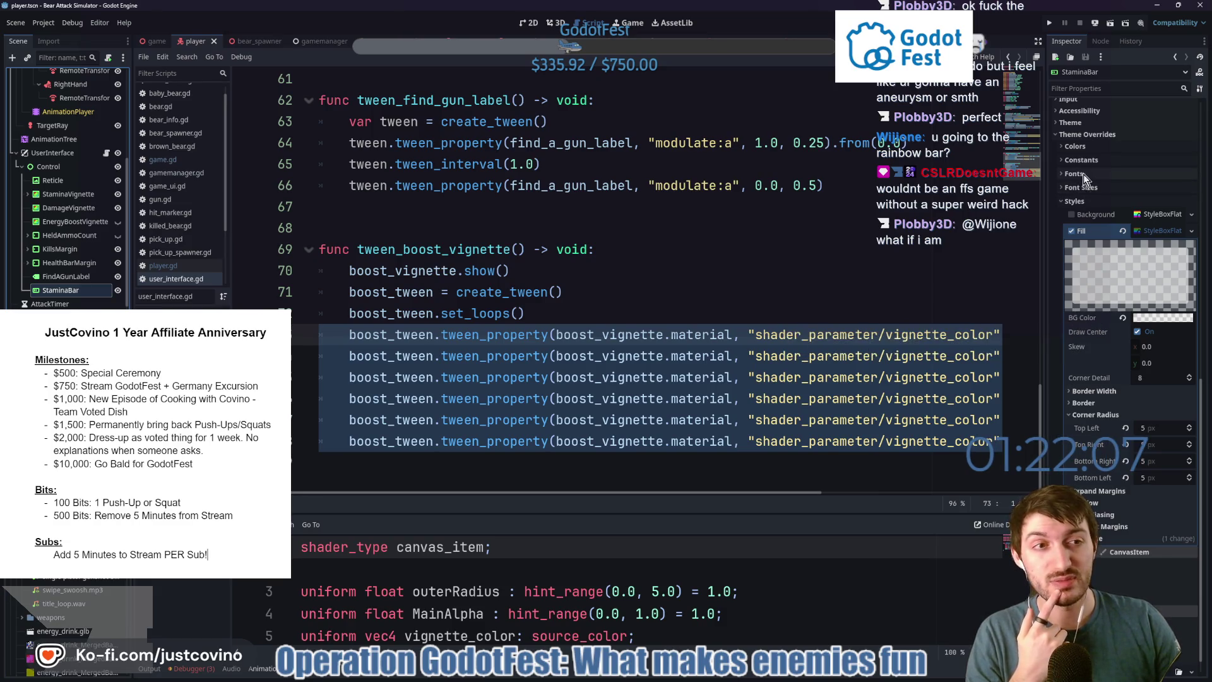
pyautogui.scroll(5, 1089, 209)
pyautogui.scroll(4, 1089, 204)
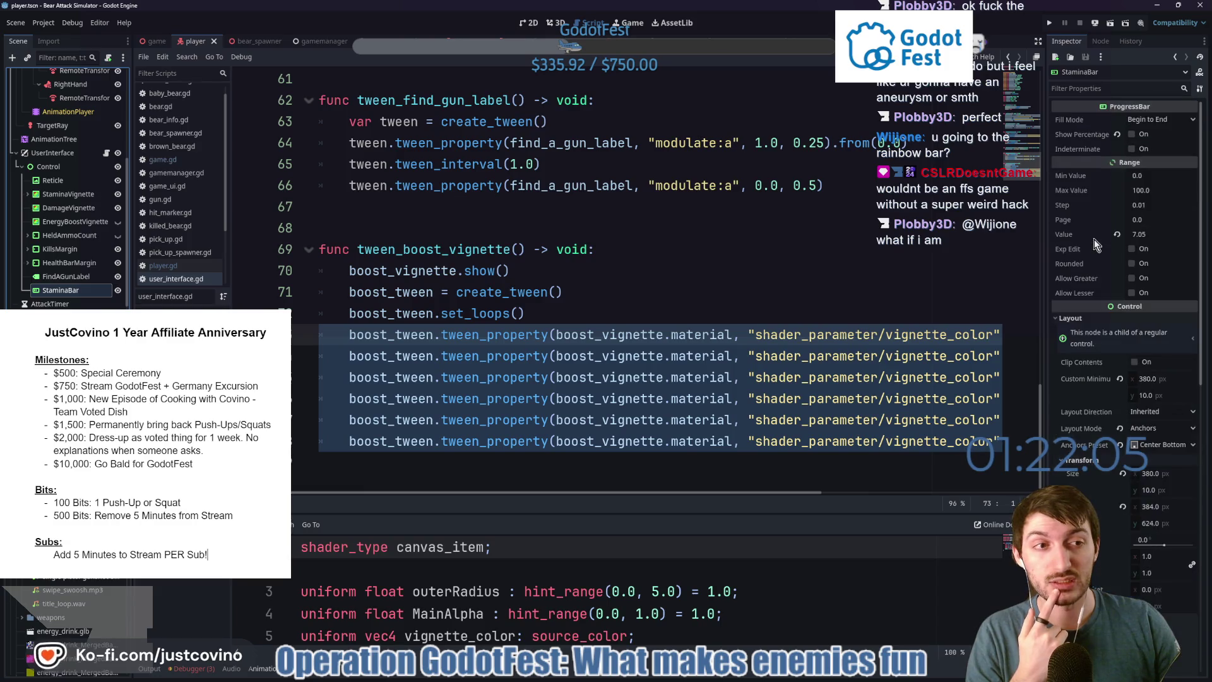
pyautogui.scroll(-5, 1093, 238)
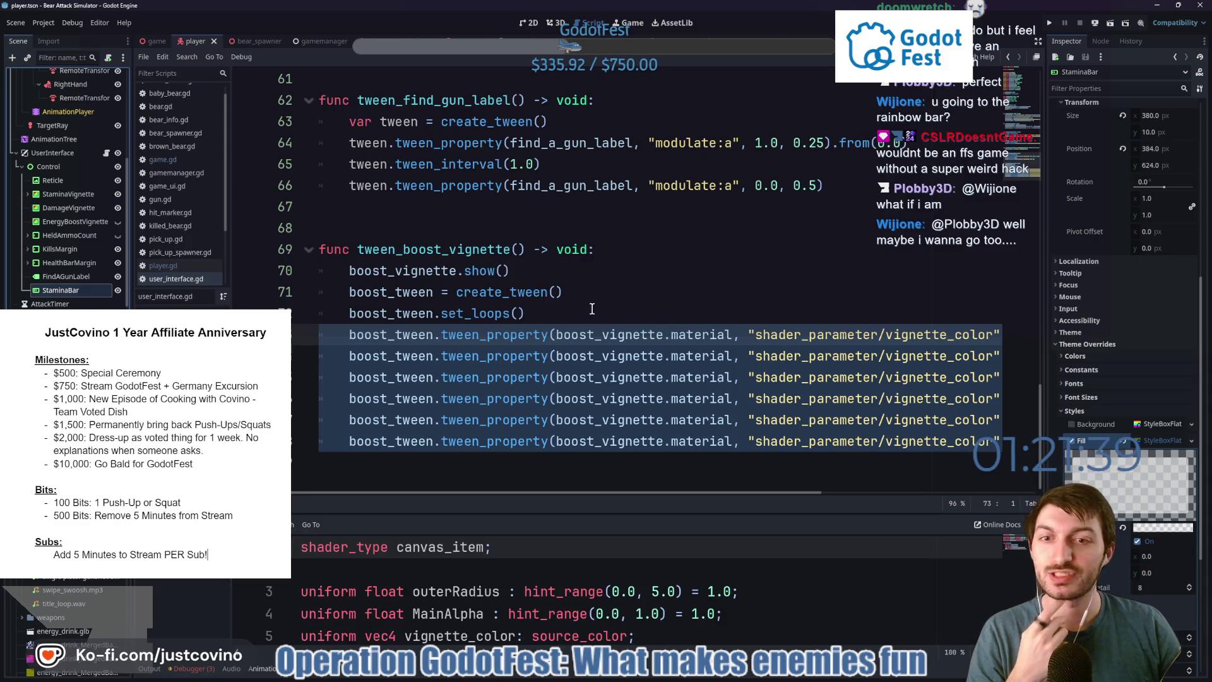
pyautogui.click(348, 354)
# Step: Insert a line after the RED tween reading boost_tween.parallel().tween_property( using autocomplete
pyautogui.press('Return')
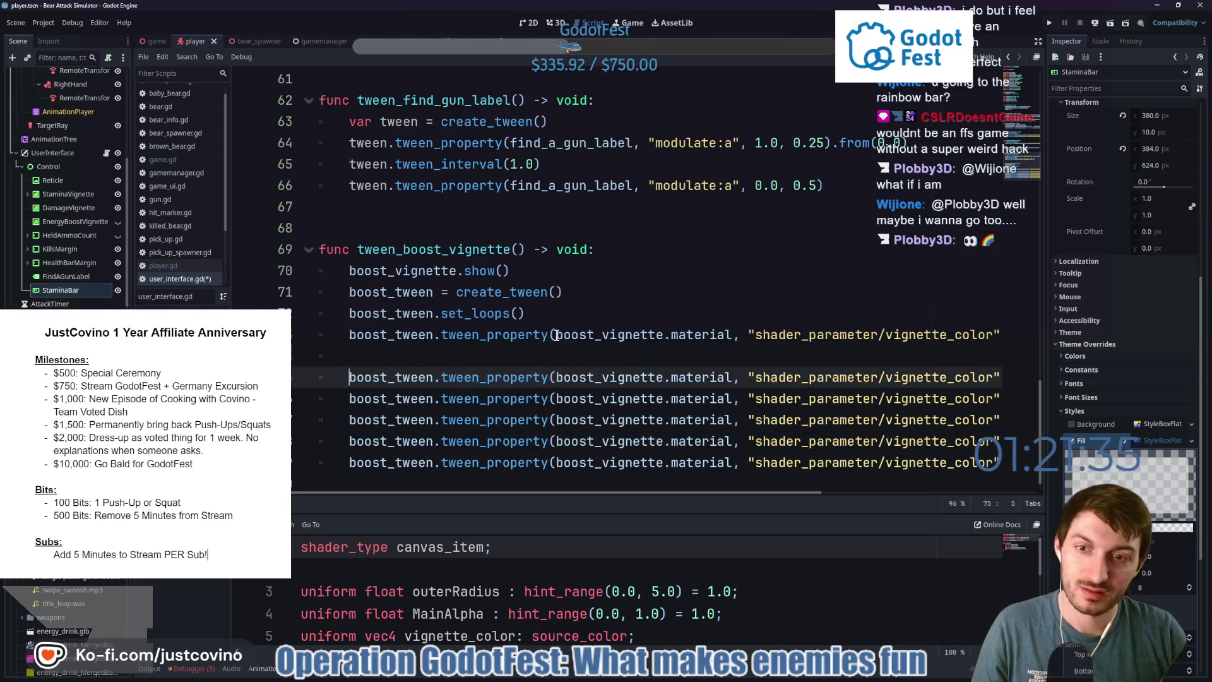
pyautogui.write('boost')
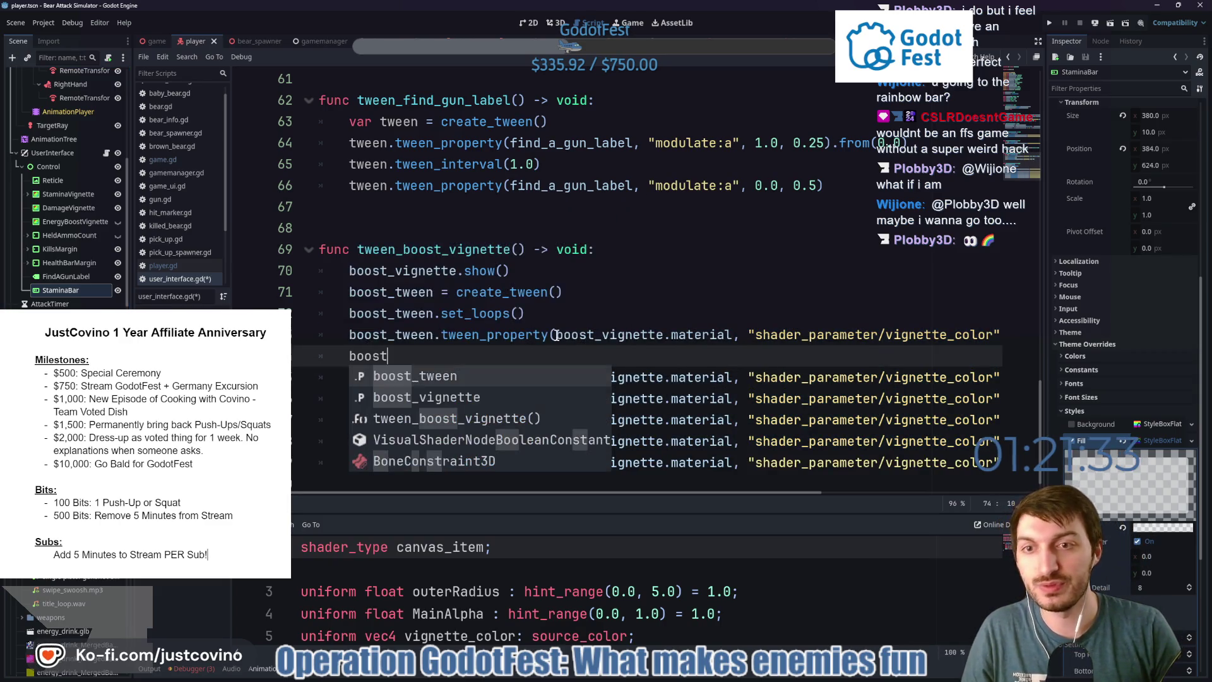
pyautogui.press('Return')
pyautogui.write('.')
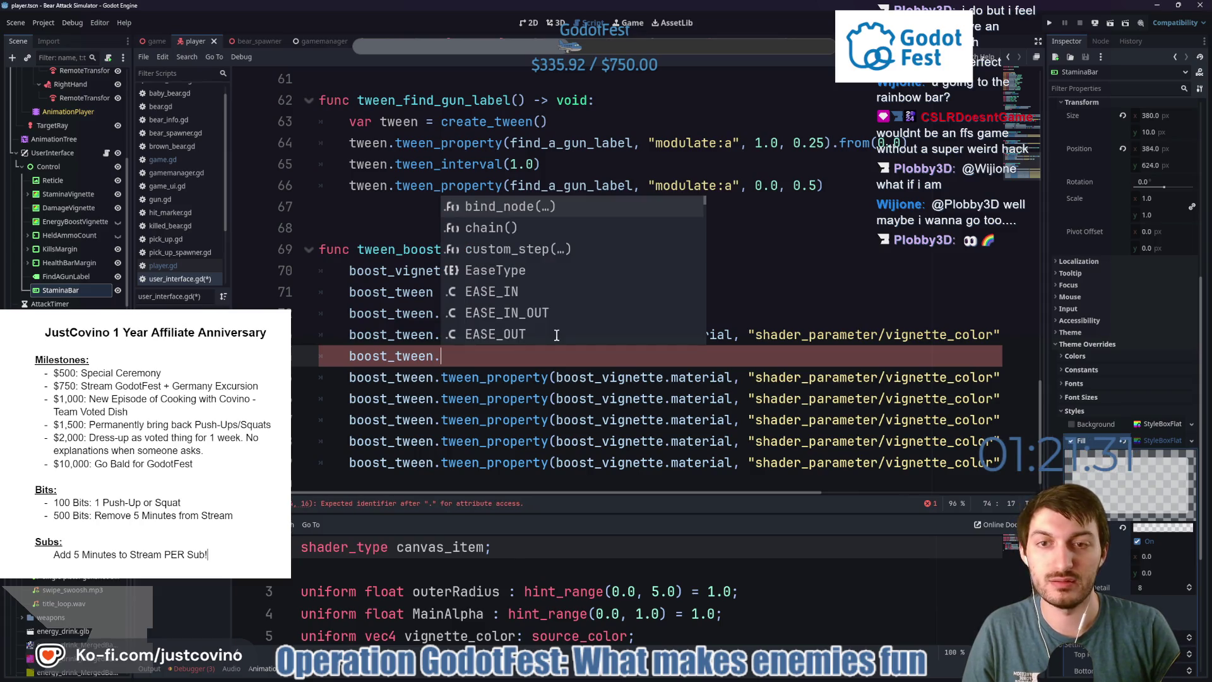
pyautogui.write('pa')
pyautogui.press('Return')
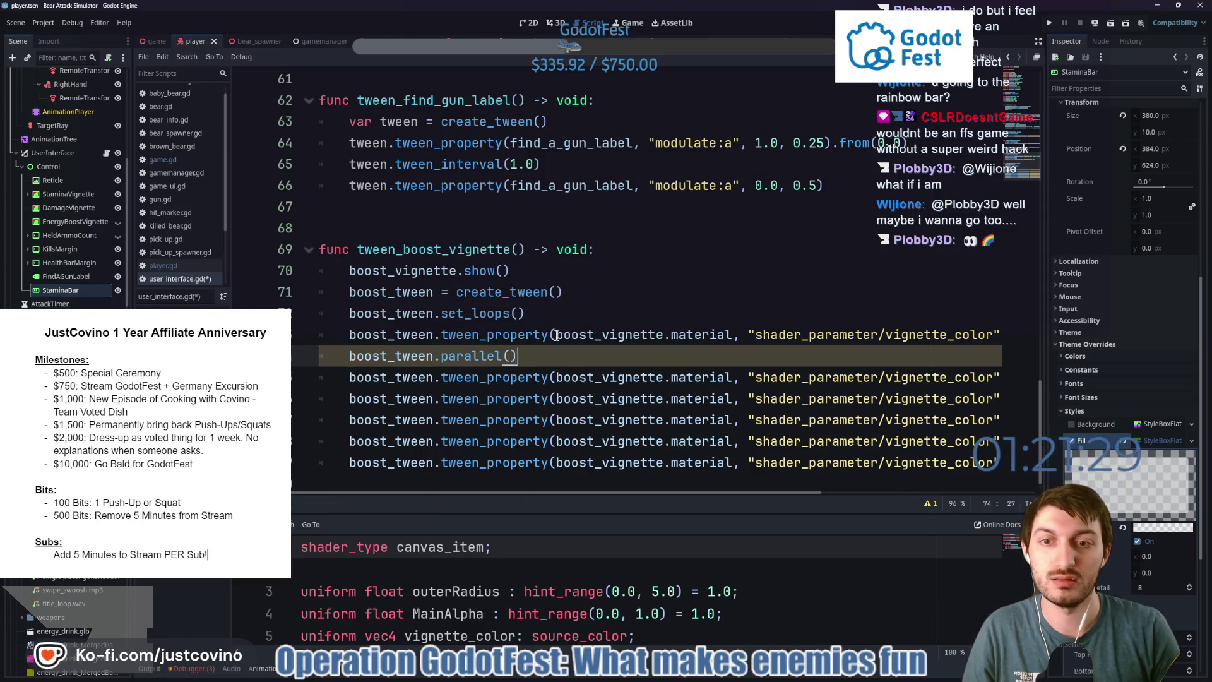
pyautogui.write('.twee')
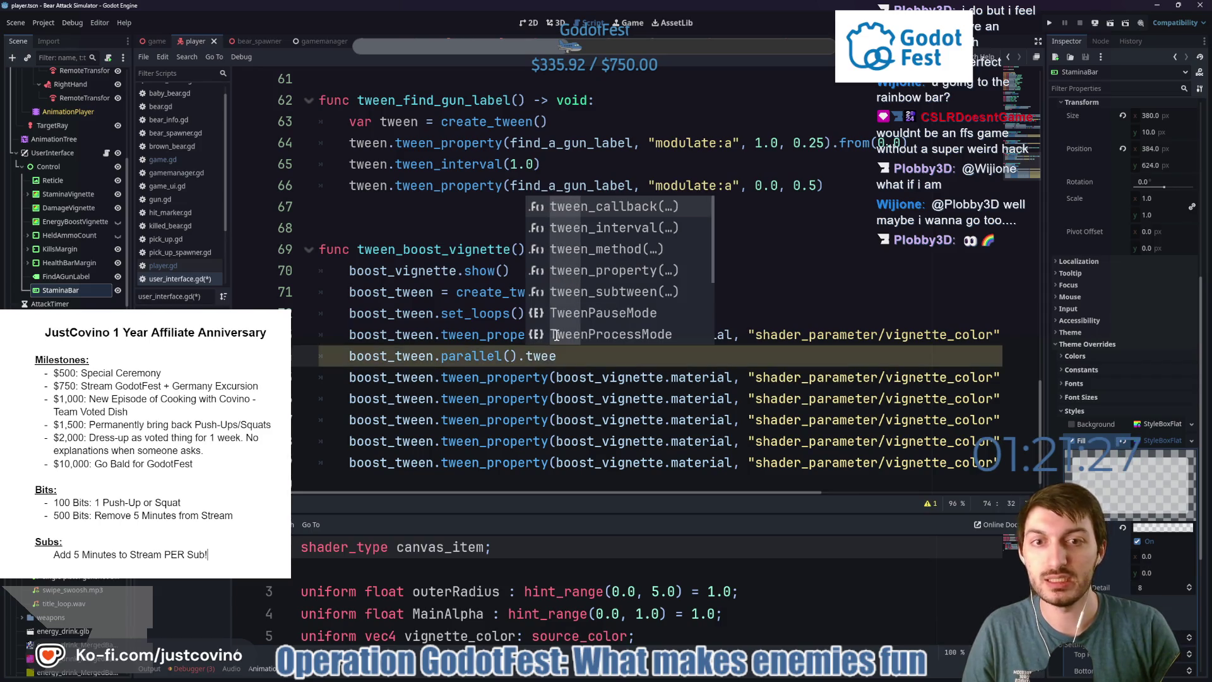
pyautogui.press('Down')
pyautogui.press('Down')
pyautogui.press('Down')
pyautogui.press('Return')
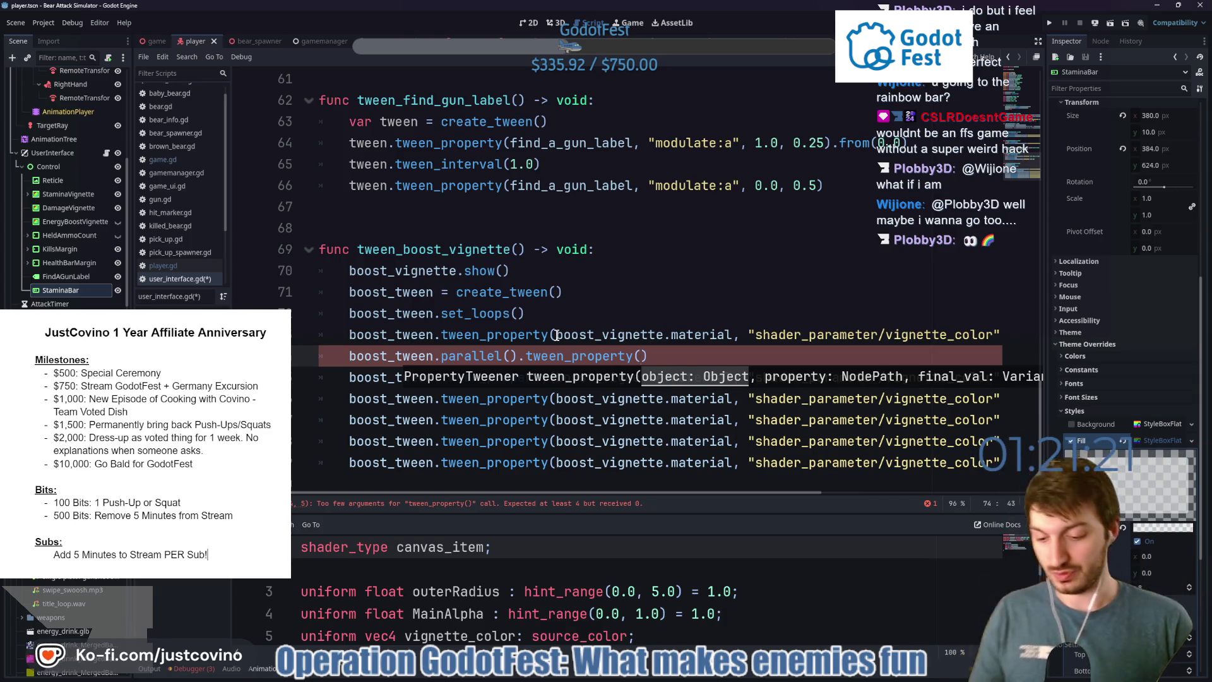
# Step: Enter stamina_bar.fill as the tween target, browsing the bar's fill-related members
pyautogui.write('stamina_bar.')
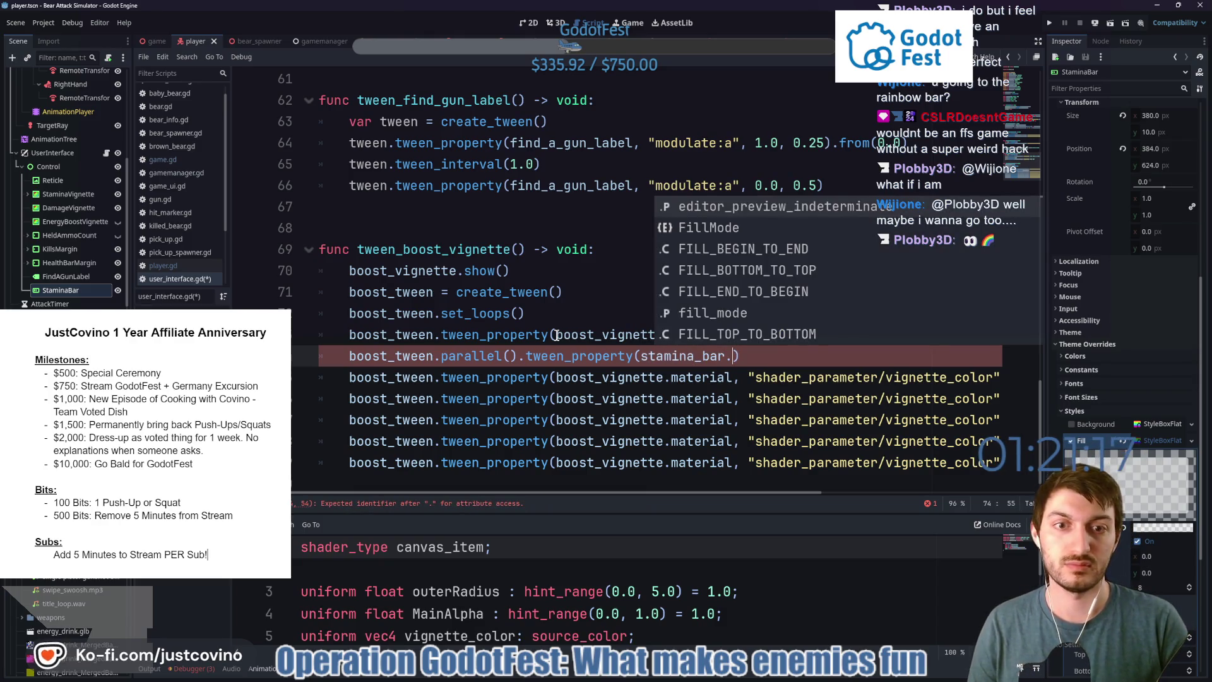
pyautogui.write('get_over')
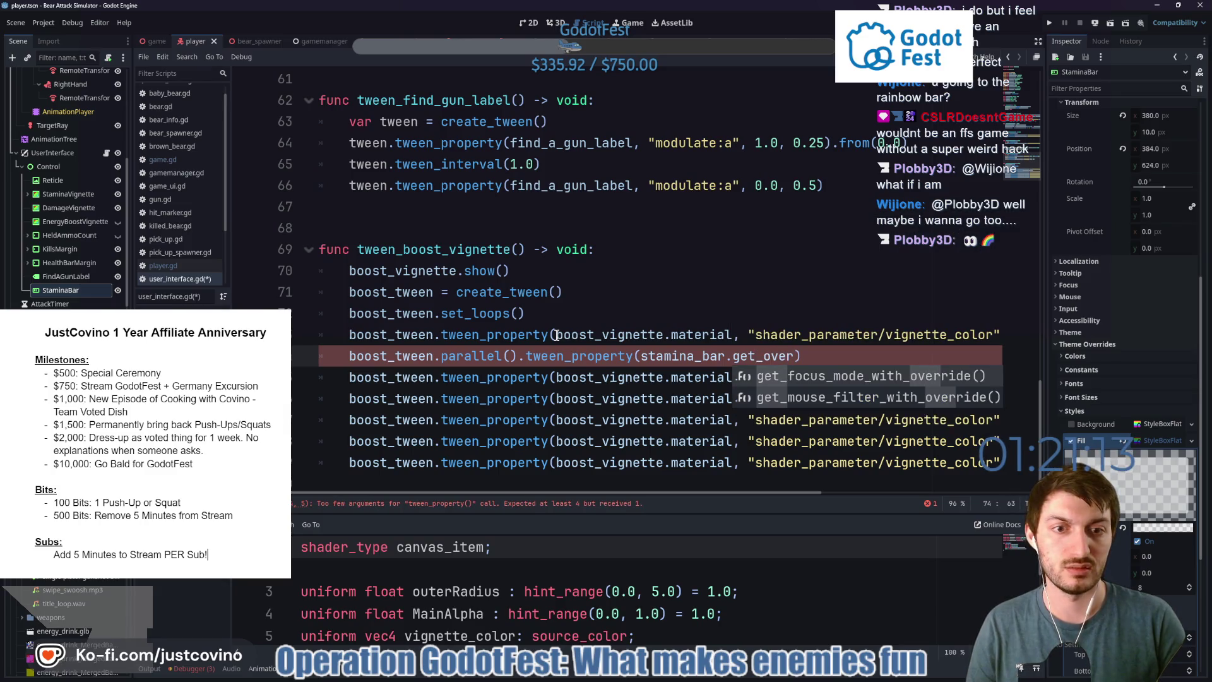
pyautogui.press('BackSpace')
pyautogui.press('BackSpace')
pyautogui.press('BackSpace')
pyautogui.press('BackSpace')
pyautogui.press('BackSpace')
pyautogui.press('BackSpace')
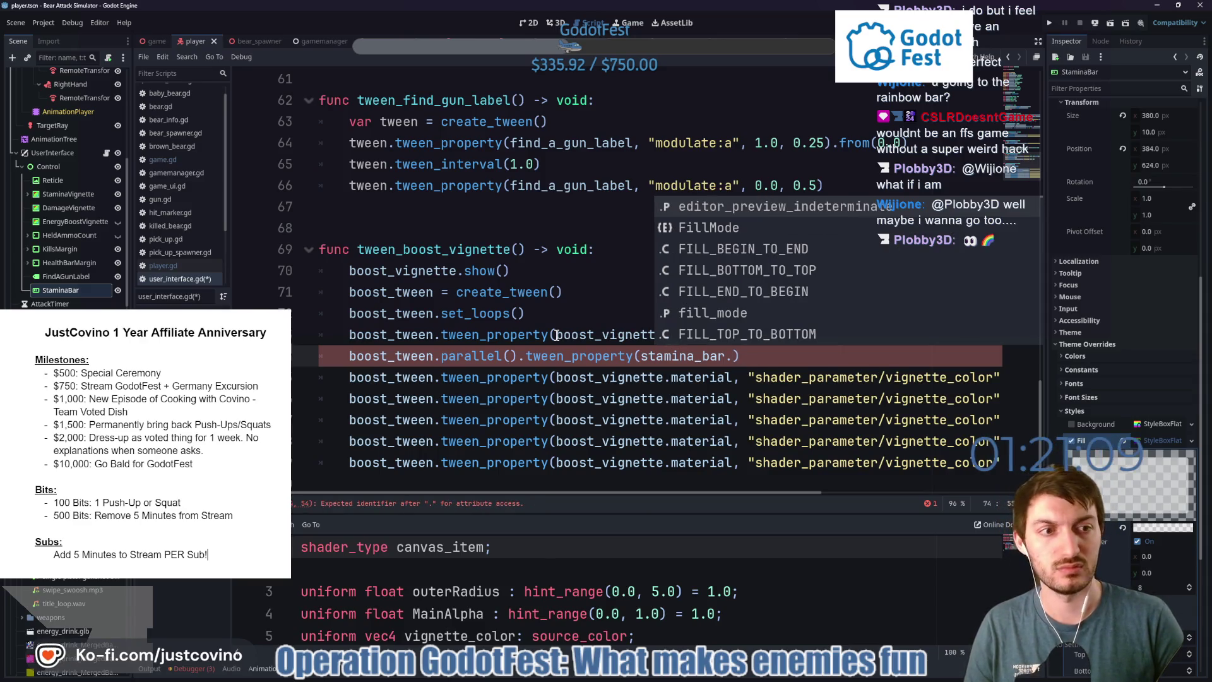
pyautogui.write('f')
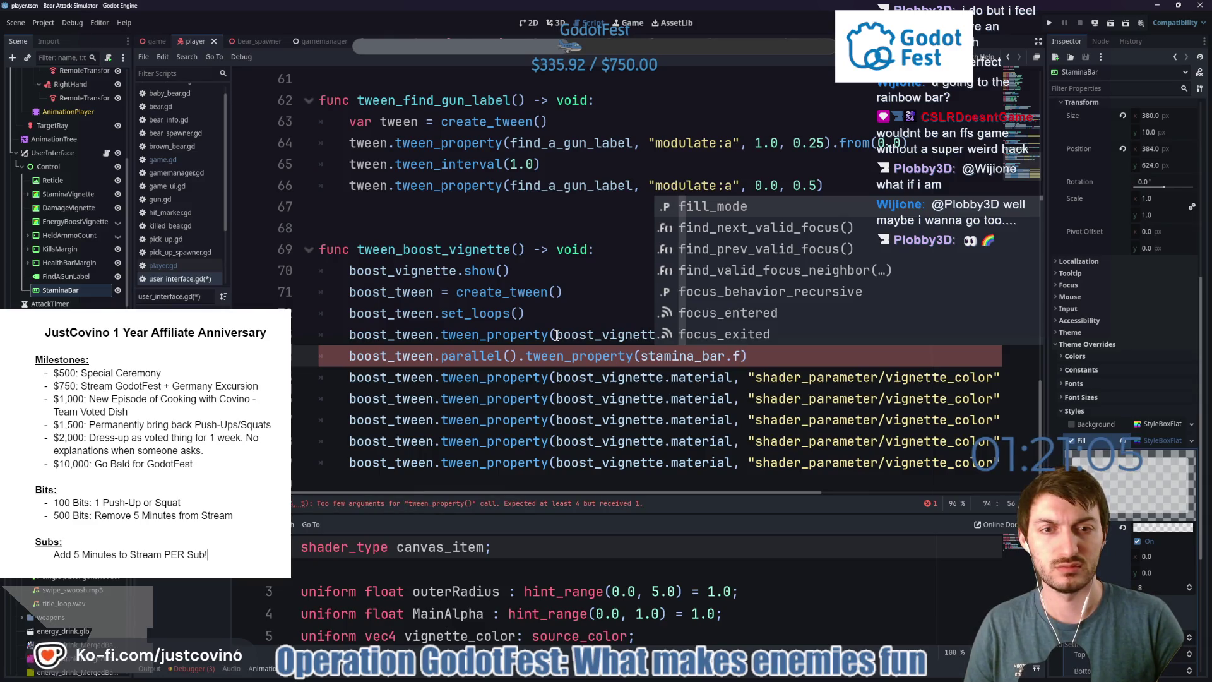
pyautogui.write('ill')
pyautogui.press('Down')
pyautogui.press('Down')
pyautogui.press('Down')
pyautogui.press('Down')
pyautogui.press('Down')
pyautogui.press('Down')
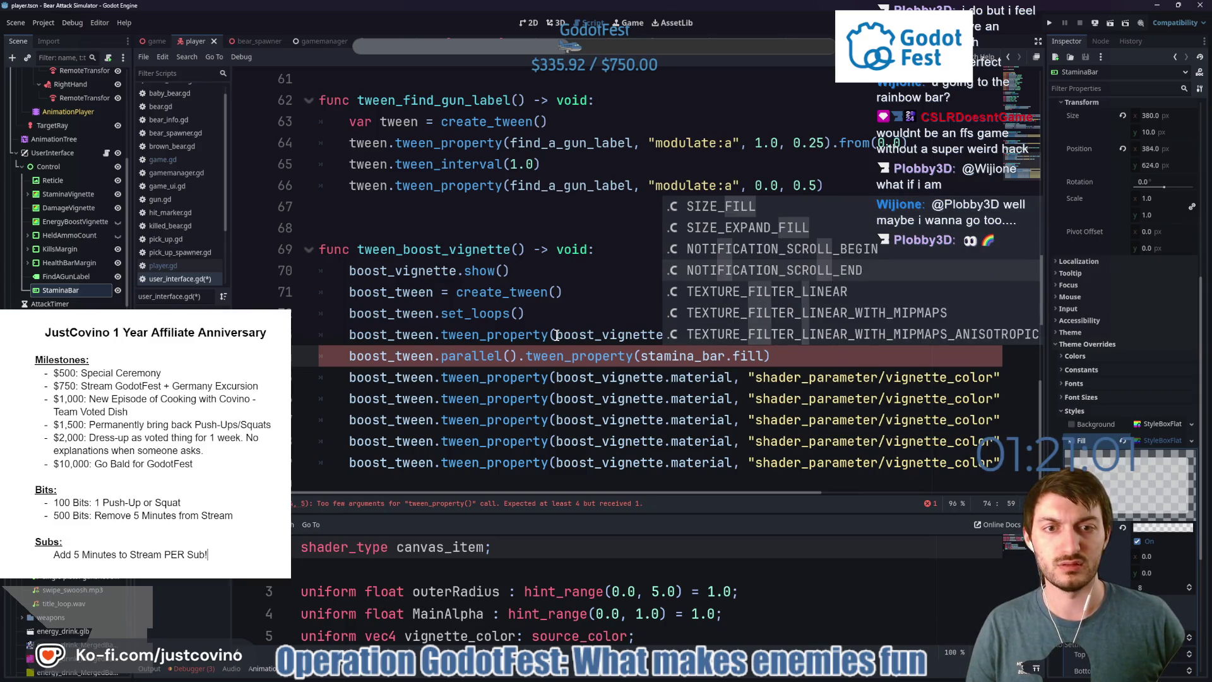
pyautogui.press('Down')
pyautogui.press('Down')
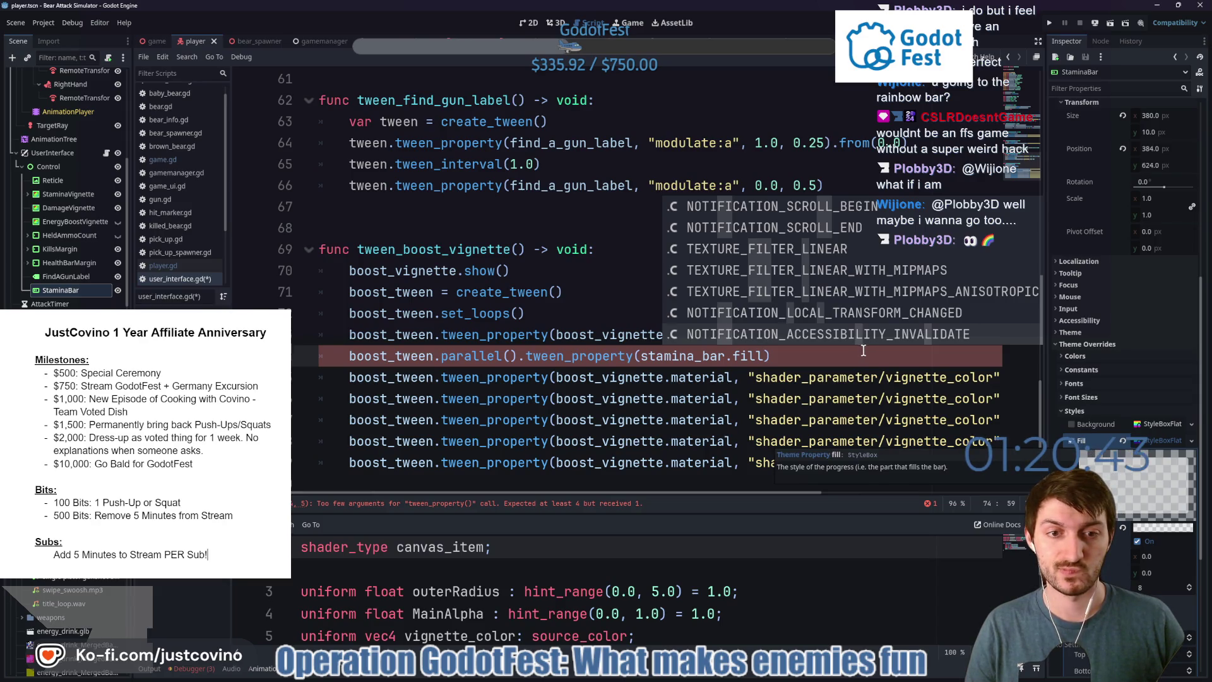
# Step: Replace fill with get_theme_stylebox(), browsing the get_ methods before picking it from autocomplete
pyautogui.press('BackSpace')
pyautogui.press('BackSpace')
pyautogui.press('BackSpace')
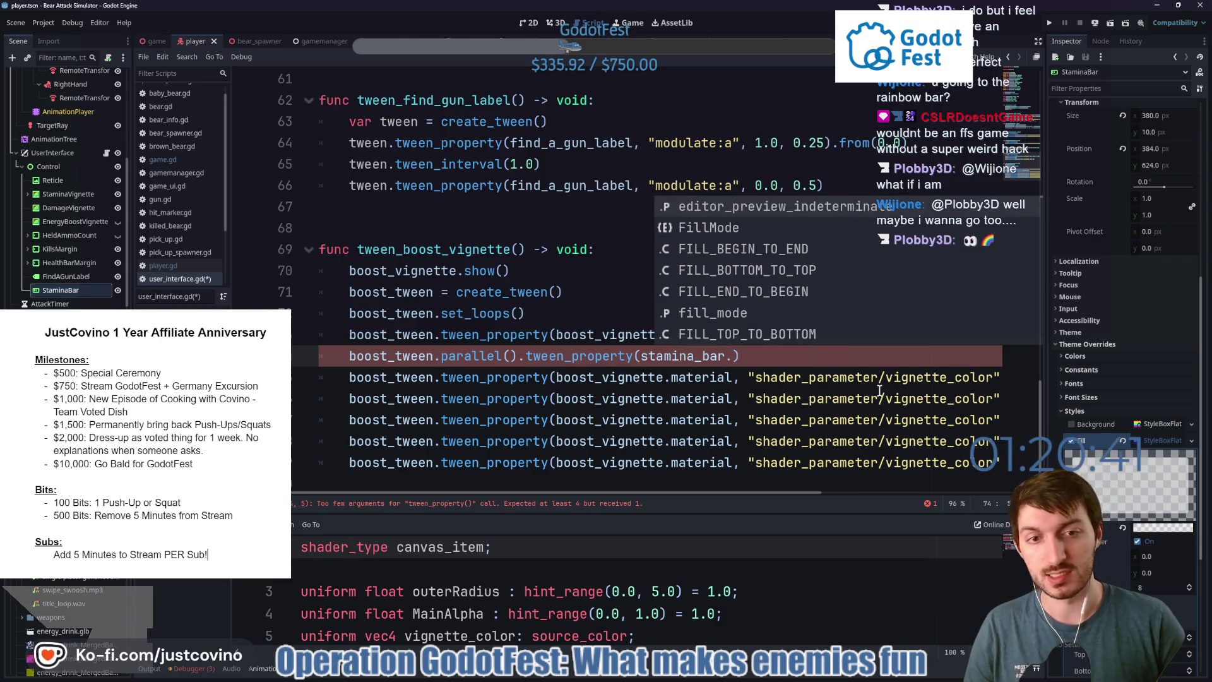
pyautogui.write('get')
pyautogui.press('Down')
pyautogui.press('Down')
pyautogui.press('Down')
pyautogui.press('Down')
pyautogui.press('Down')
pyautogui.press('Down')
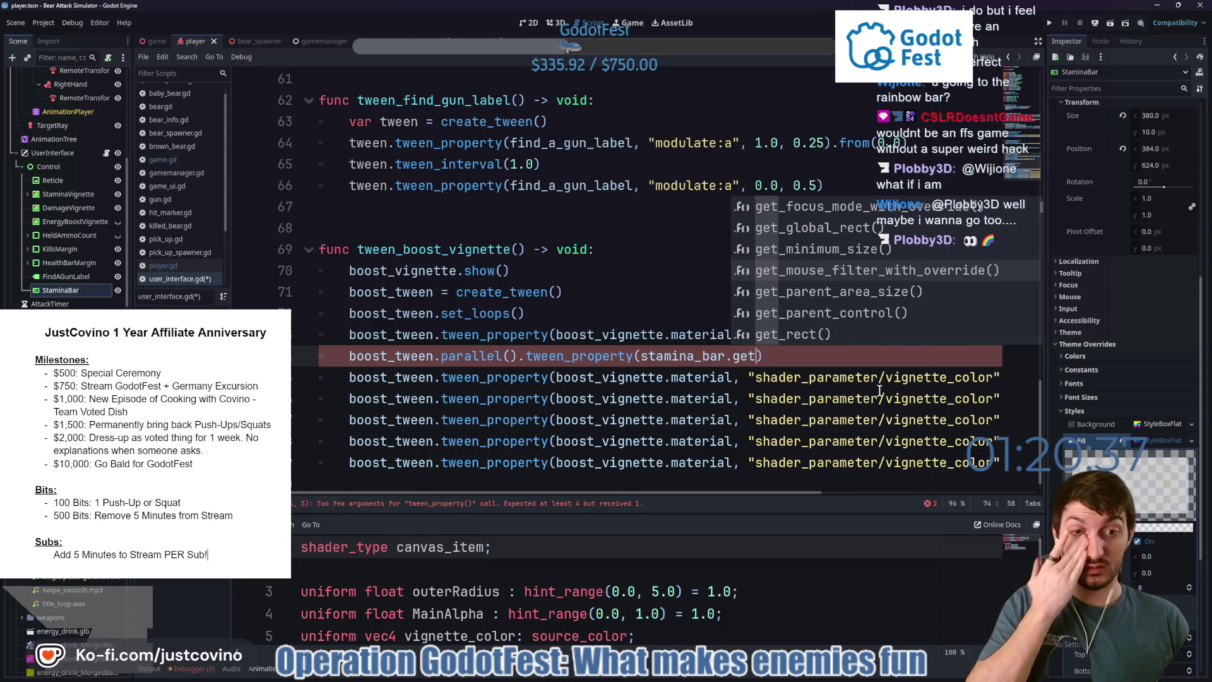
pyautogui.press('Down')
pyautogui.press('Down')
pyautogui.press('Down')
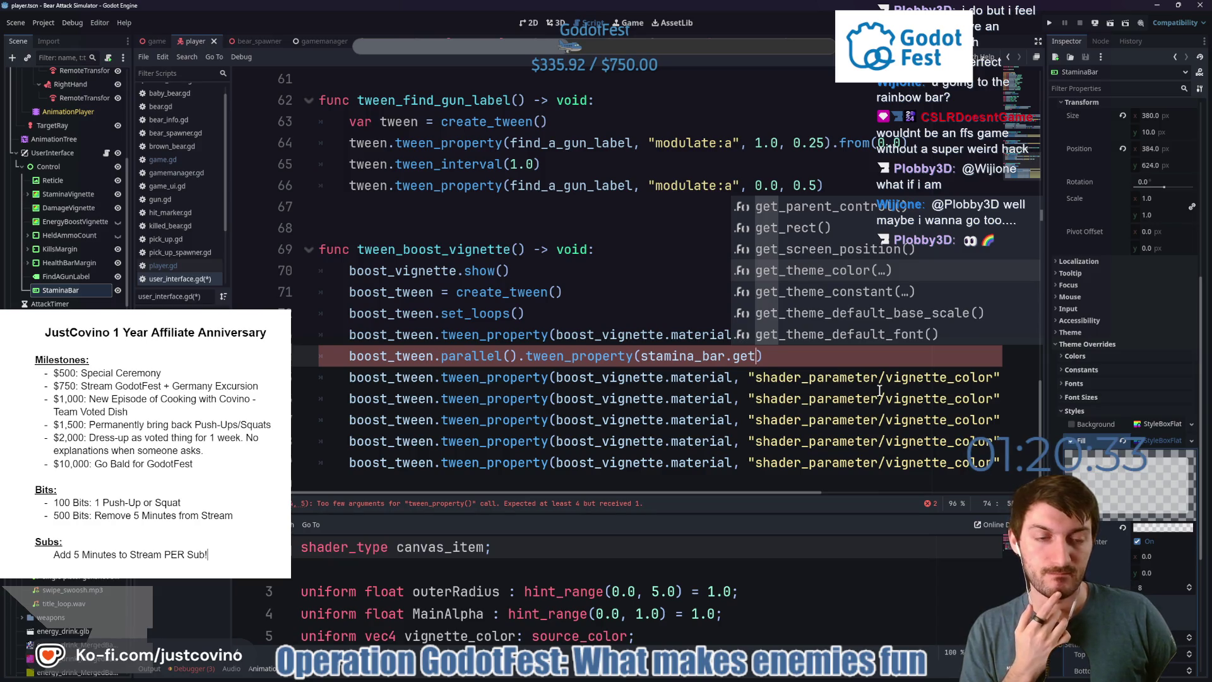
pyautogui.press('Down')
pyautogui.press('Down')
pyautogui.press('Down')
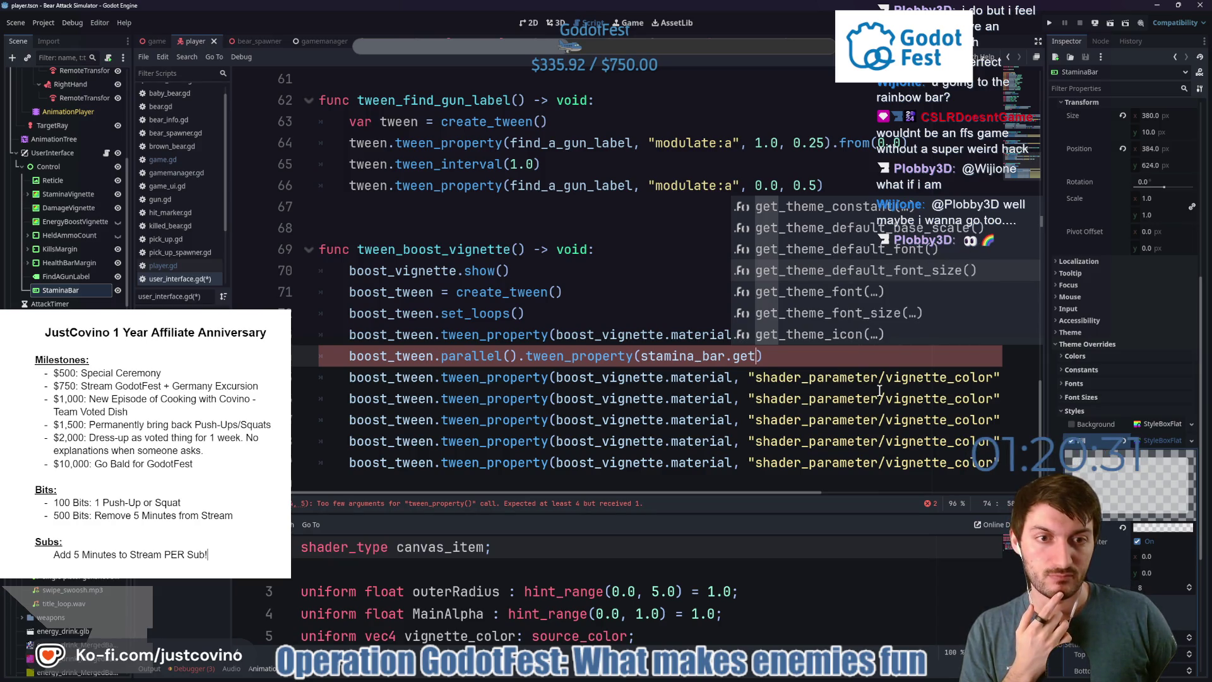
pyautogui.press('Down')
pyautogui.press('Down')
pyautogui.press('Down')
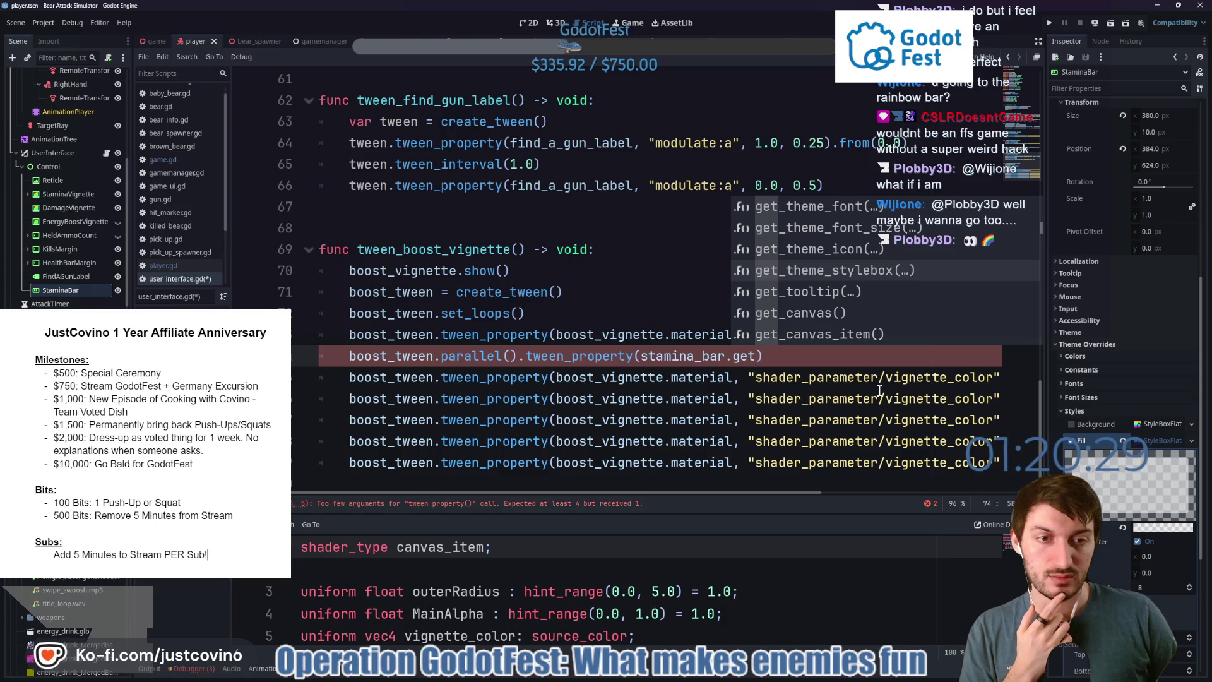
pyautogui.press('Down')
pyautogui.press('Down')
pyautogui.press('Down')
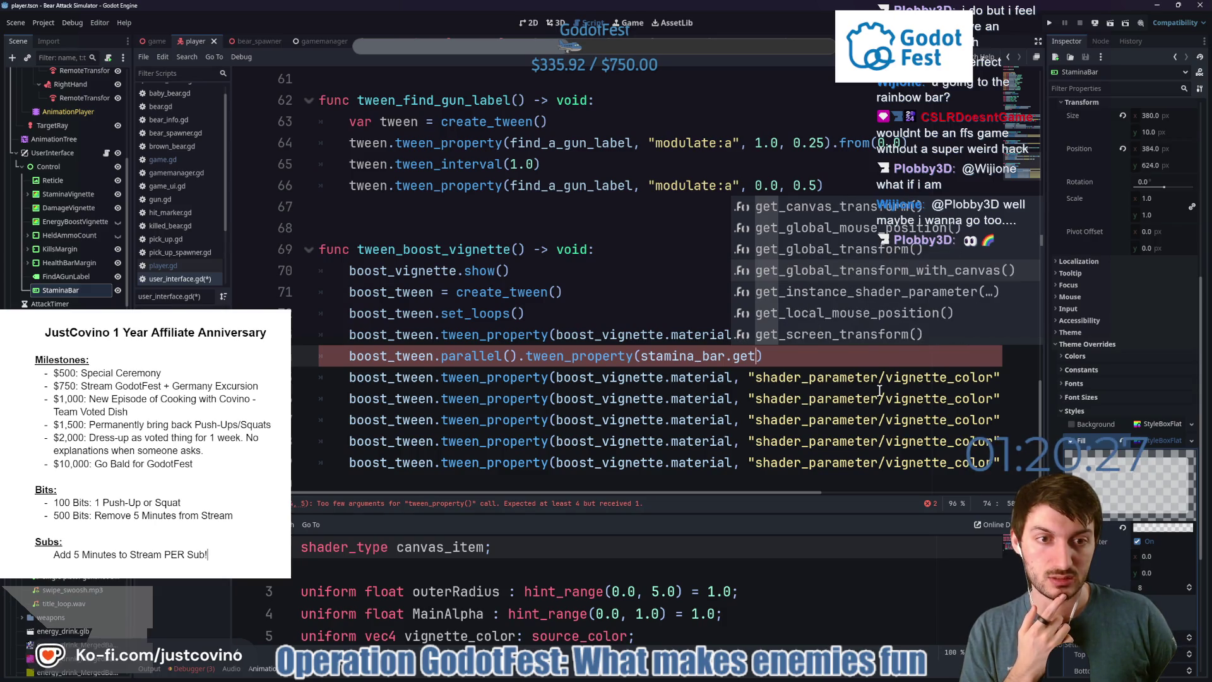
pyautogui.press('Down')
pyautogui.press('Down')
pyautogui.press('Down')
pyautogui.press('Down')
pyautogui.press('Down')
pyautogui.press('Down')
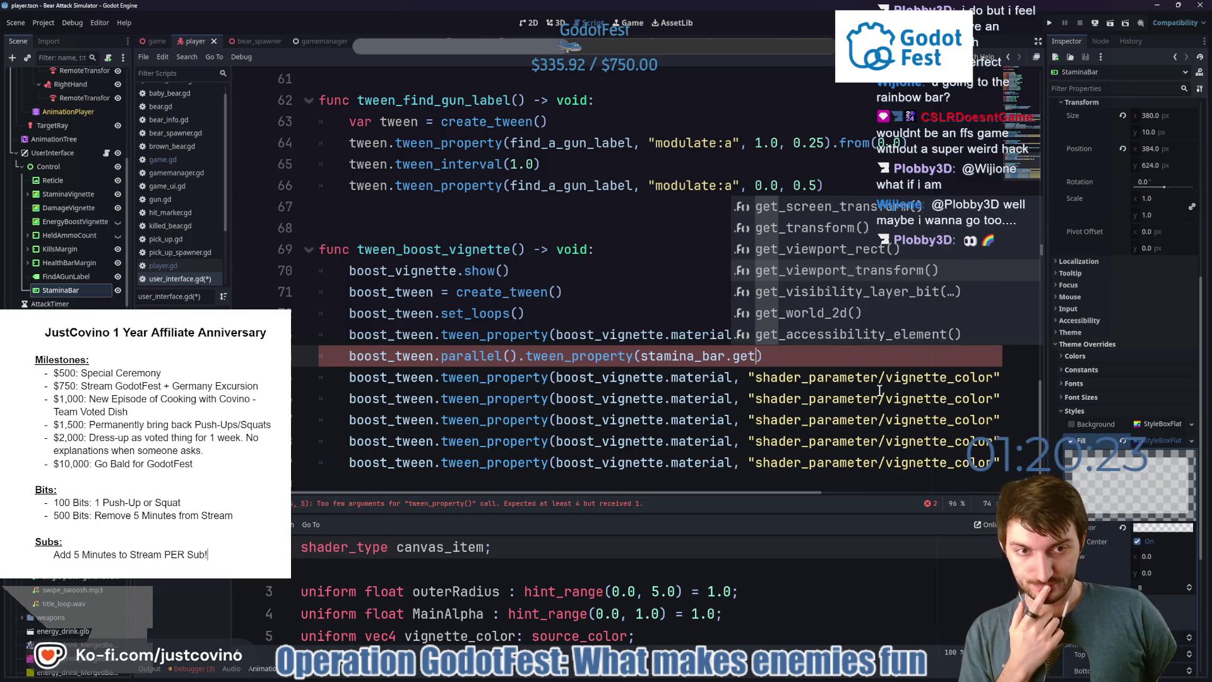
pyautogui.press('Down')
pyautogui.press('Down')
pyautogui.press('Down')
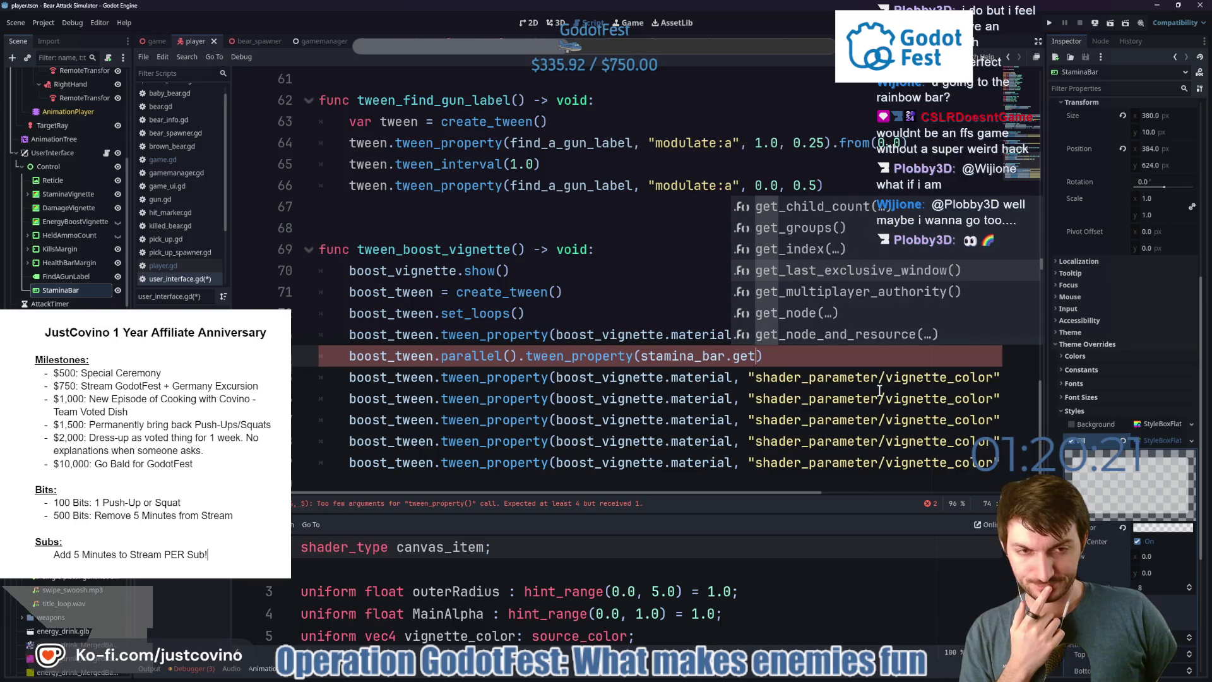
pyautogui.press('Down')
pyautogui.press('Down')
pyautogui.press('Down')
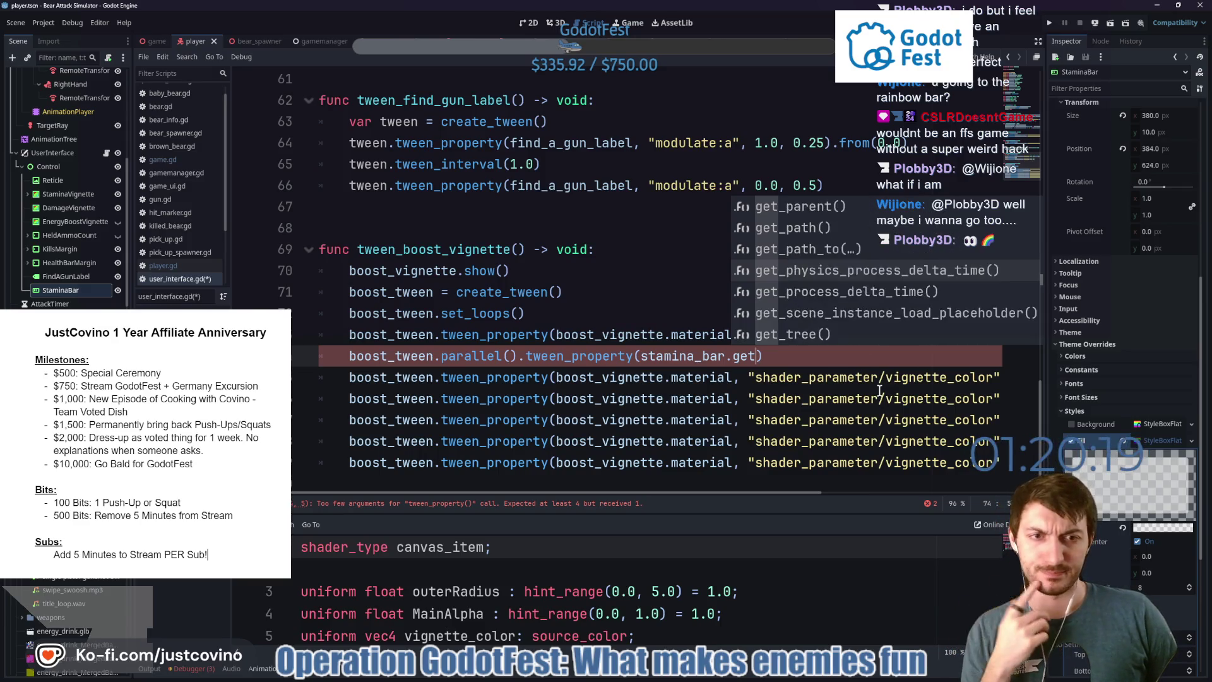
pyautogui.press('Down')
pyautogui.press('Down')
pyautogui.press('Down')
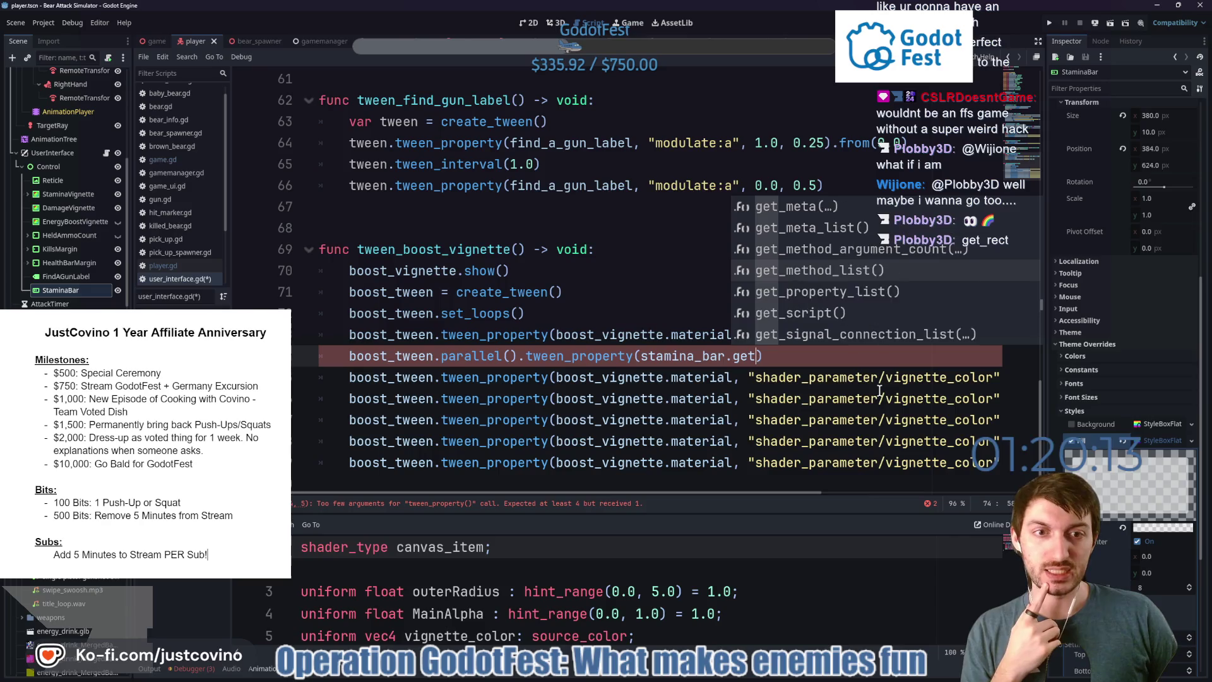
pyautogui.press('Down')
pyautogui.press('Down')
pyautogui.press('Down')
pyautogui.press('Down')
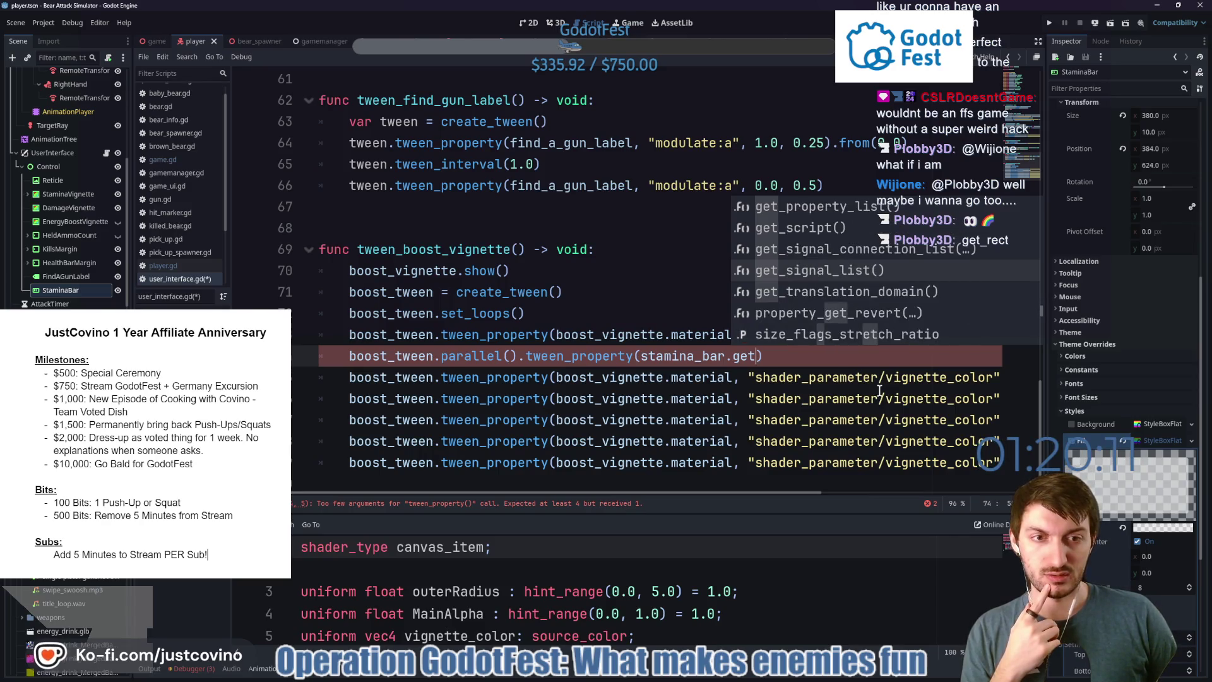
pyautogui.press('Down')
pyautogui.press('Down')
pyautogui.press('Down')
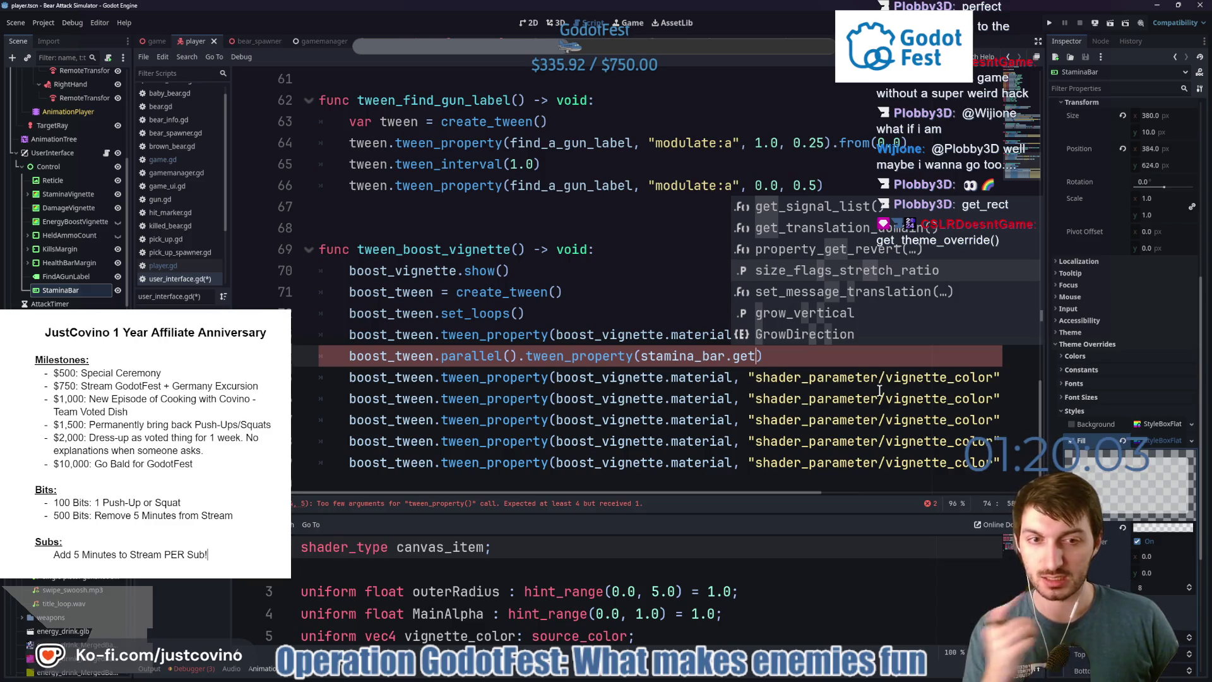
pyautogui.write('_th')
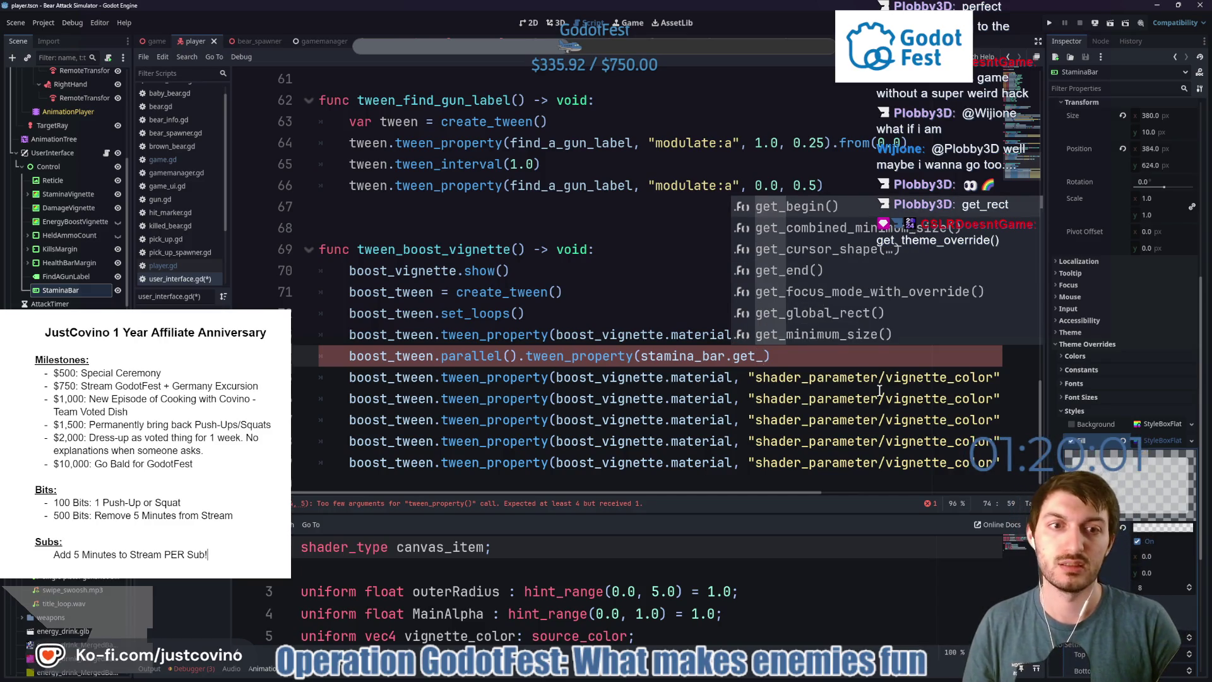
pyautogui.write('eme')
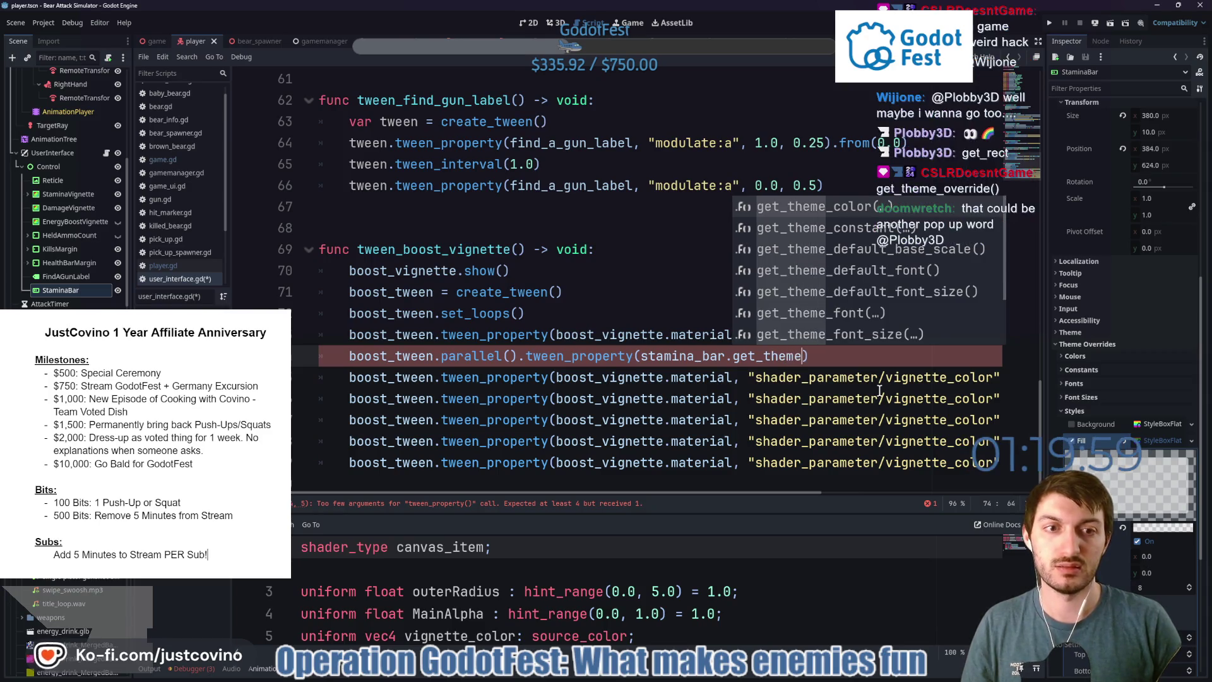
pyautogui.press('Down')
pyautogui.press('Down')
pyautogui.press('Down')
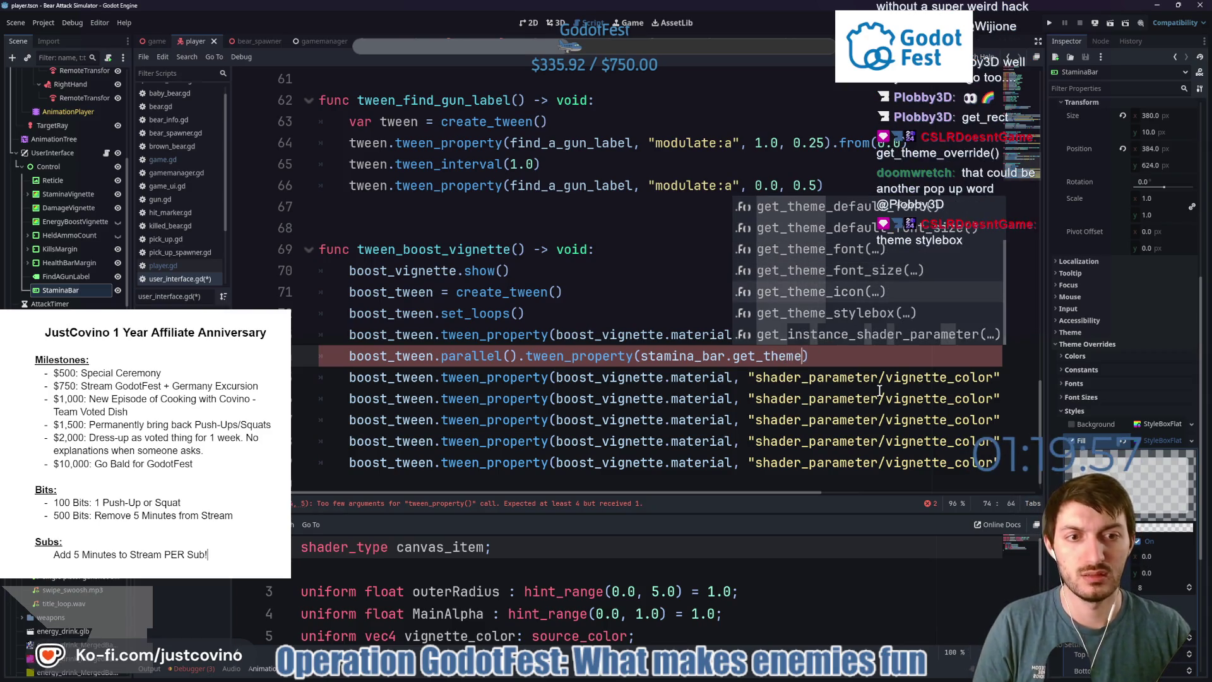
pyautogui.press('Down')
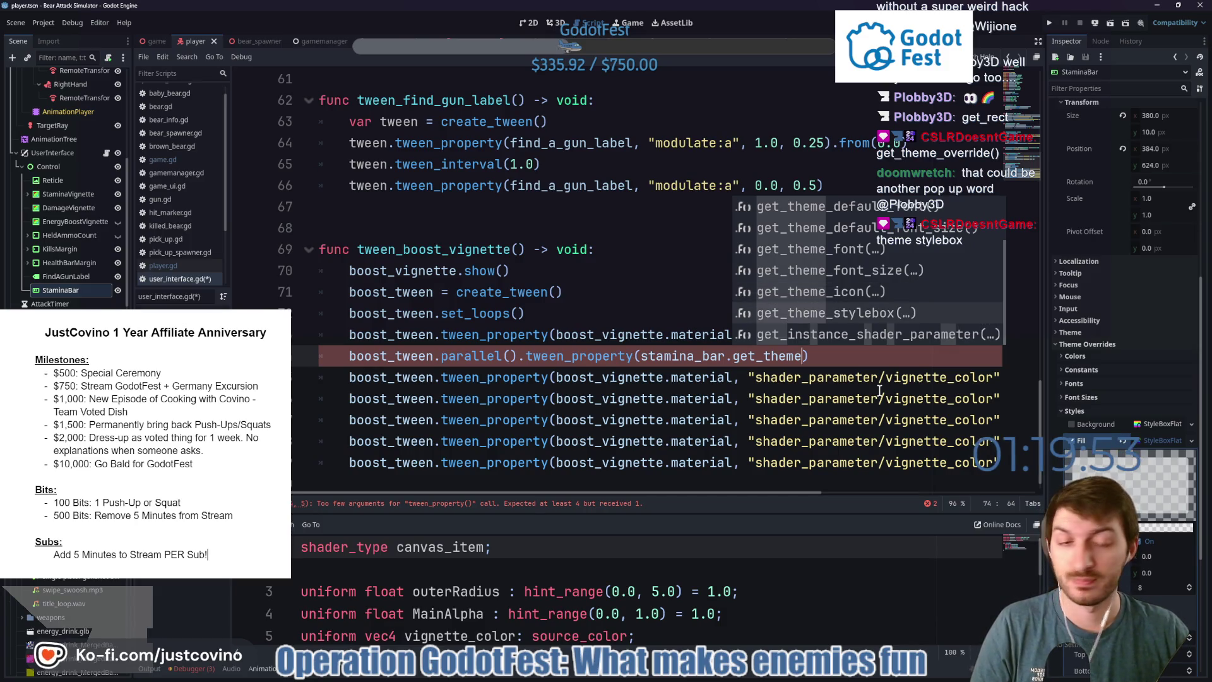
pyautogui.press('Return')
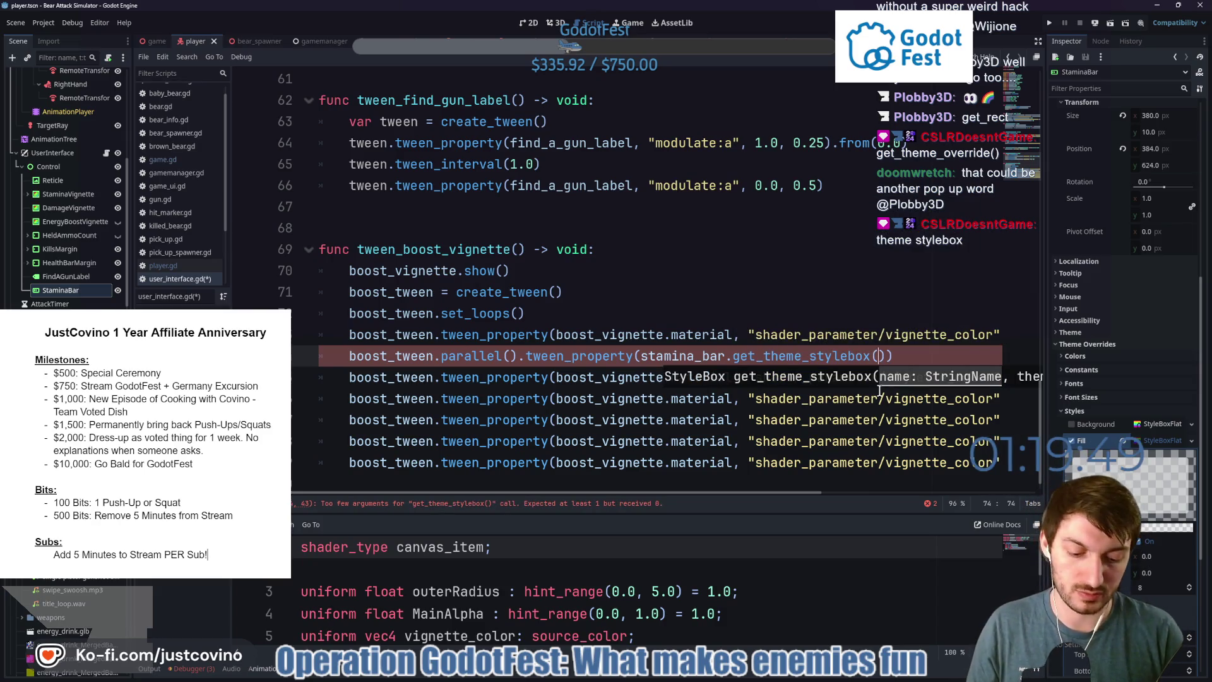
# Step: Complete the call as get_theme_stylebox("fill","StyleBoxFlat"), "bg_color", Color.RED, 0.5
pyautogui.write('"fill')
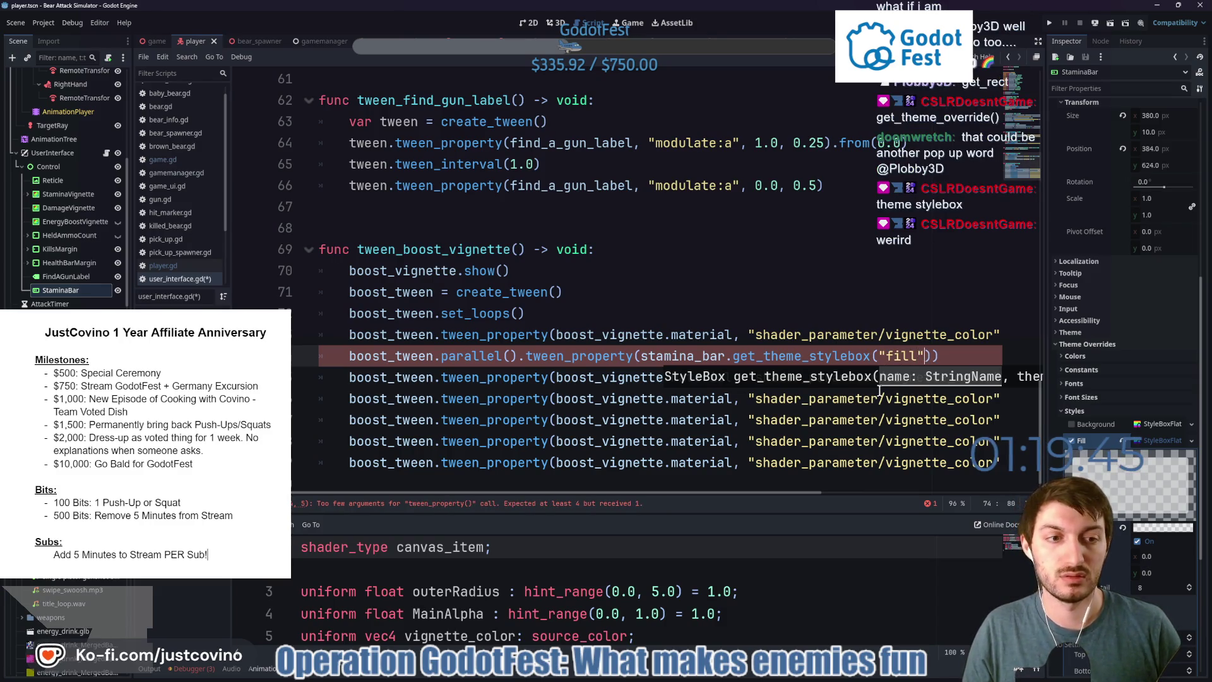
pyautogui.hscroll(5, 858, 401)
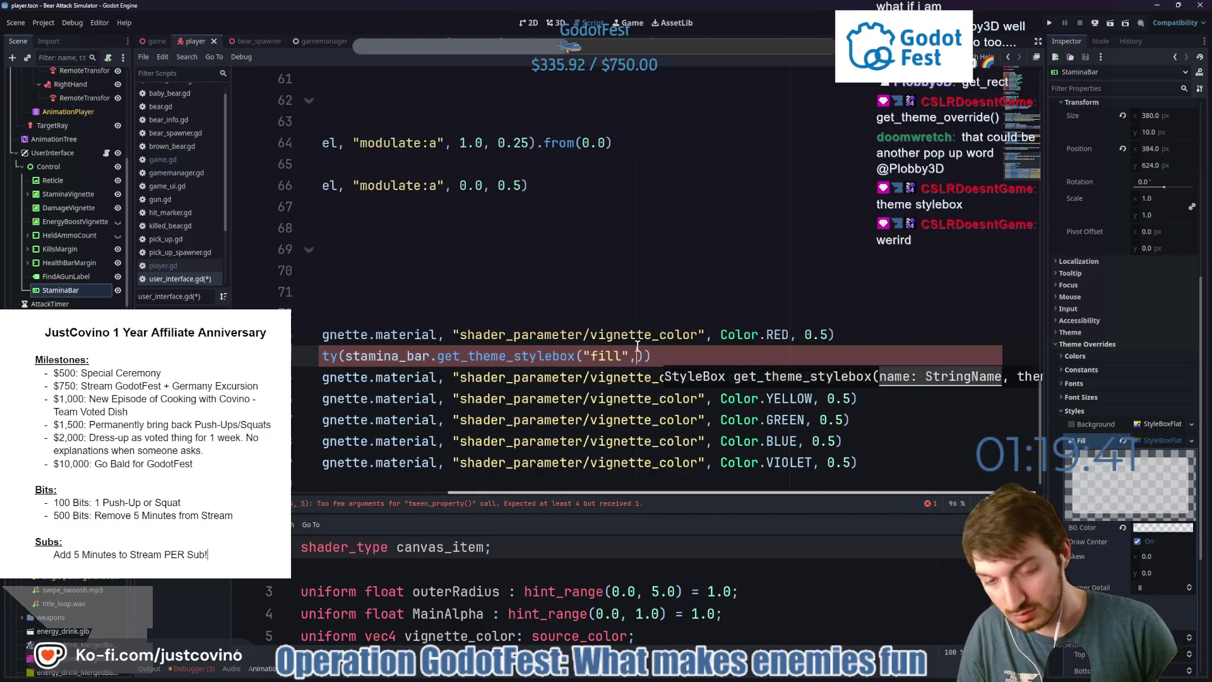
pyautogui.write(',')
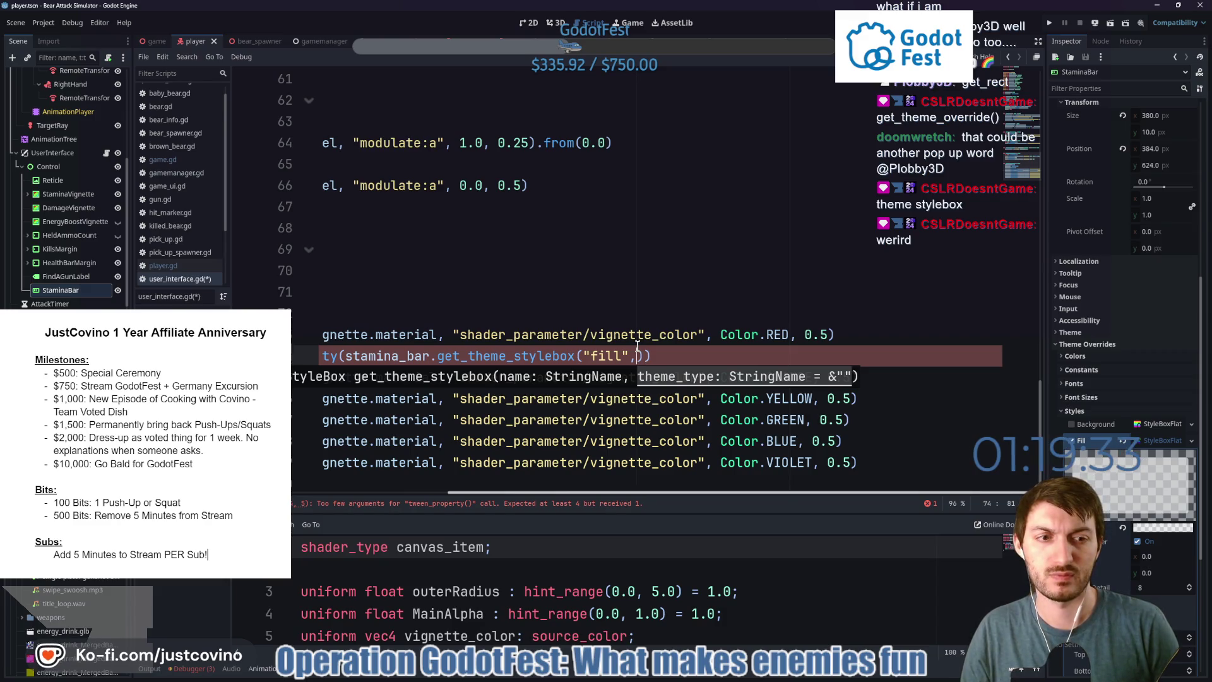
pyautogui.moveTo(1089, 450)
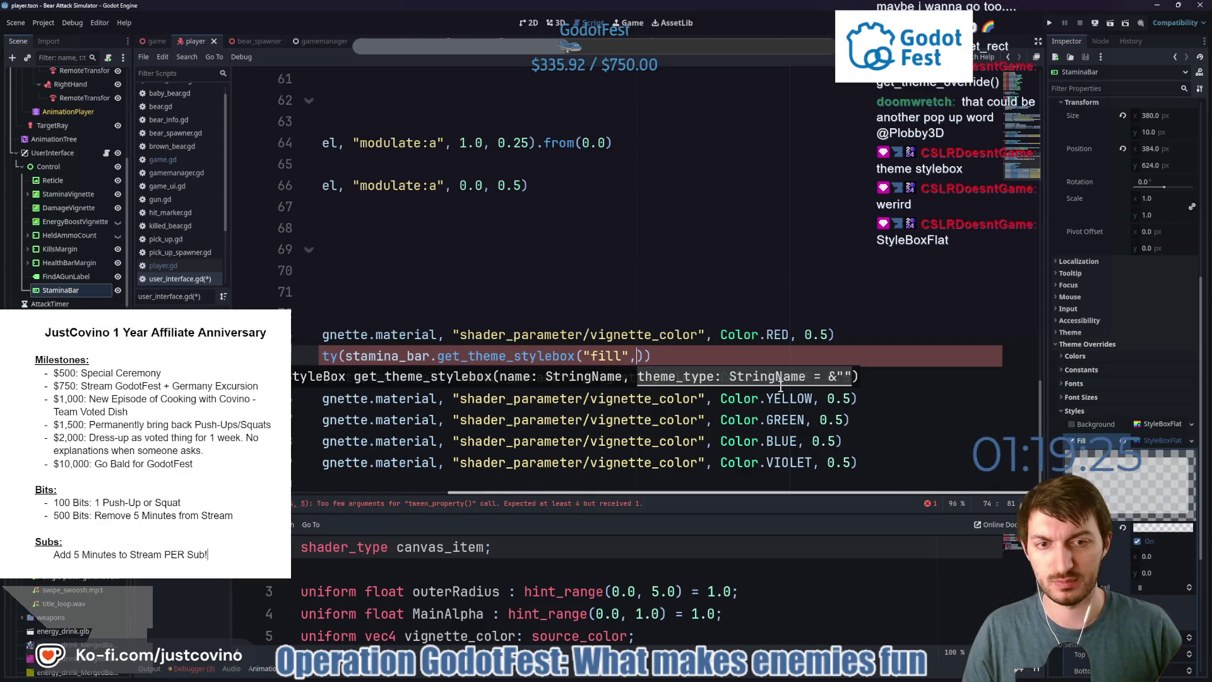
pyautogui.write('"Sty')
pyautogui.write('le')
pyautogui.write('yleBo')
pyautogui.write('Flat')
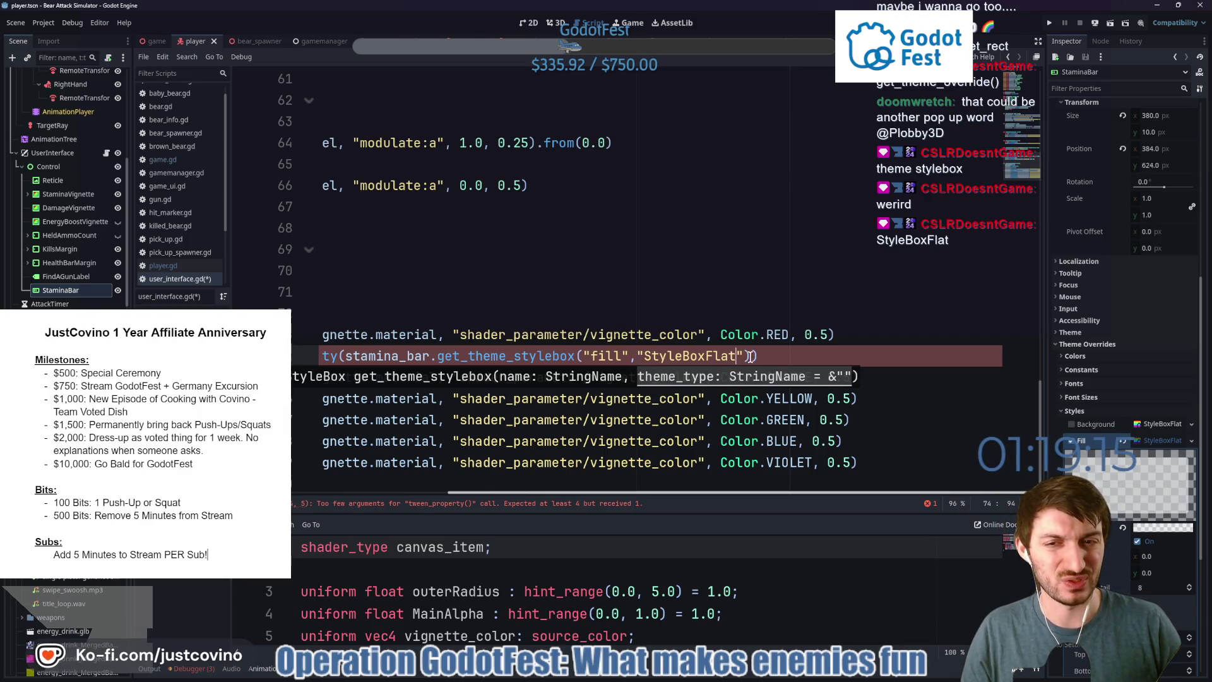
pyautogui.click(751, 355)
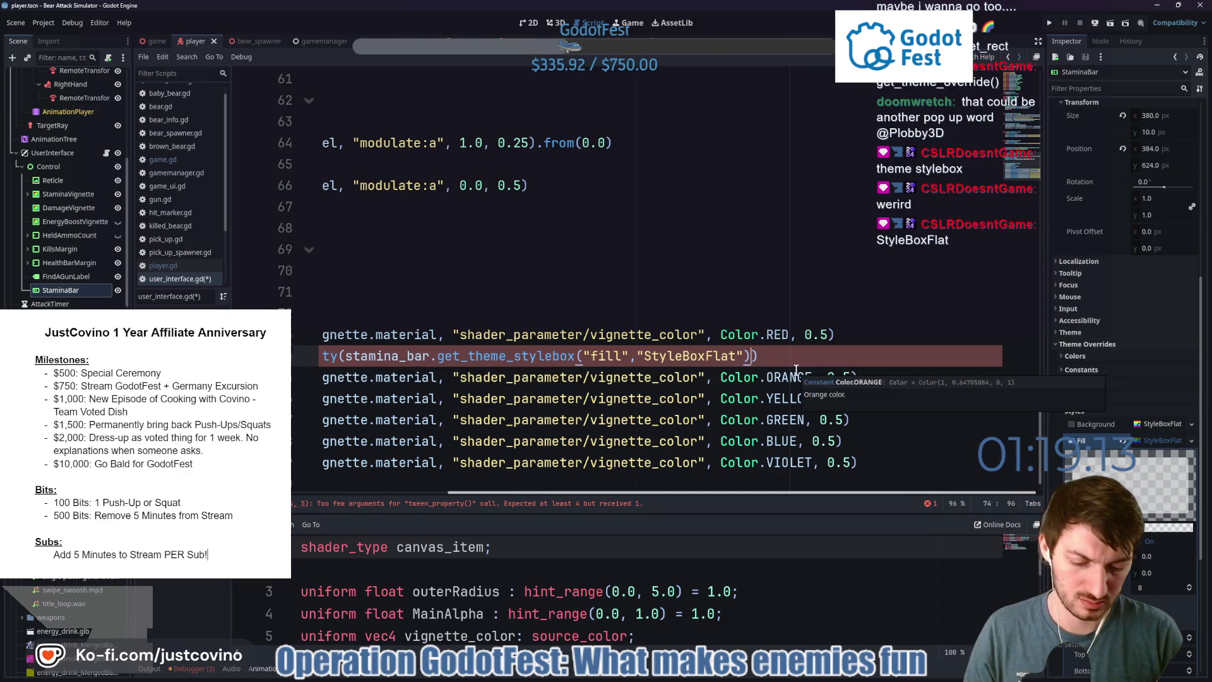
pyautogui.write(', "')
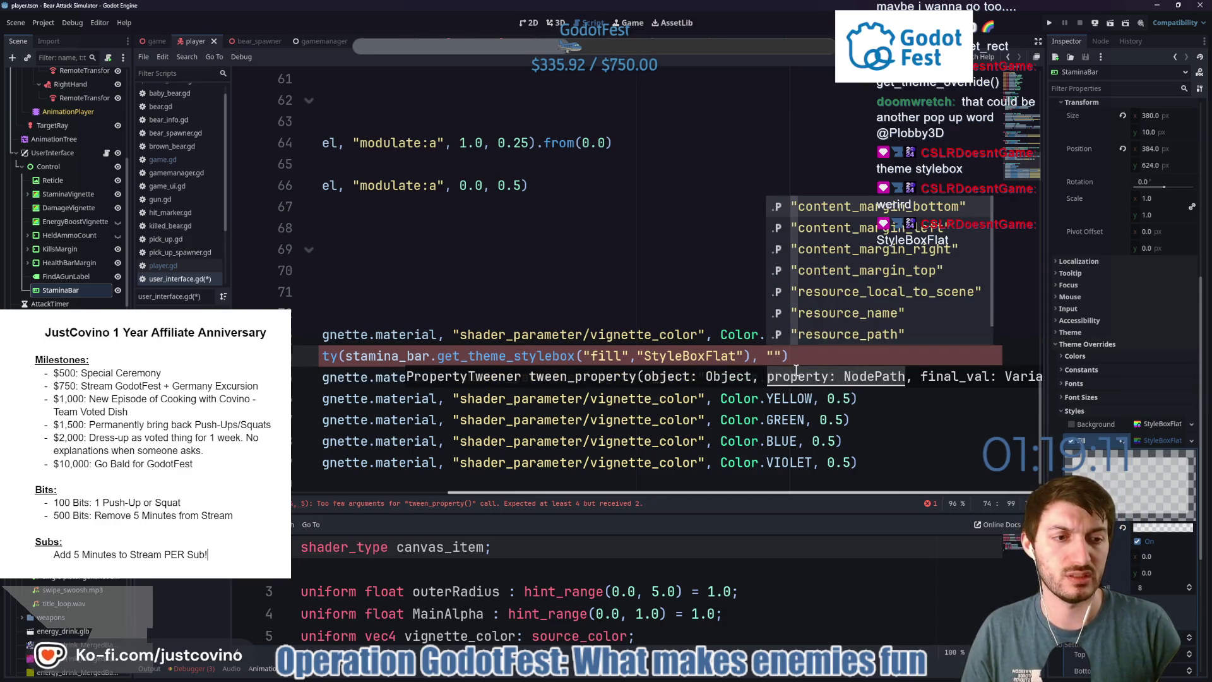
pyautogui.write('bg_color')
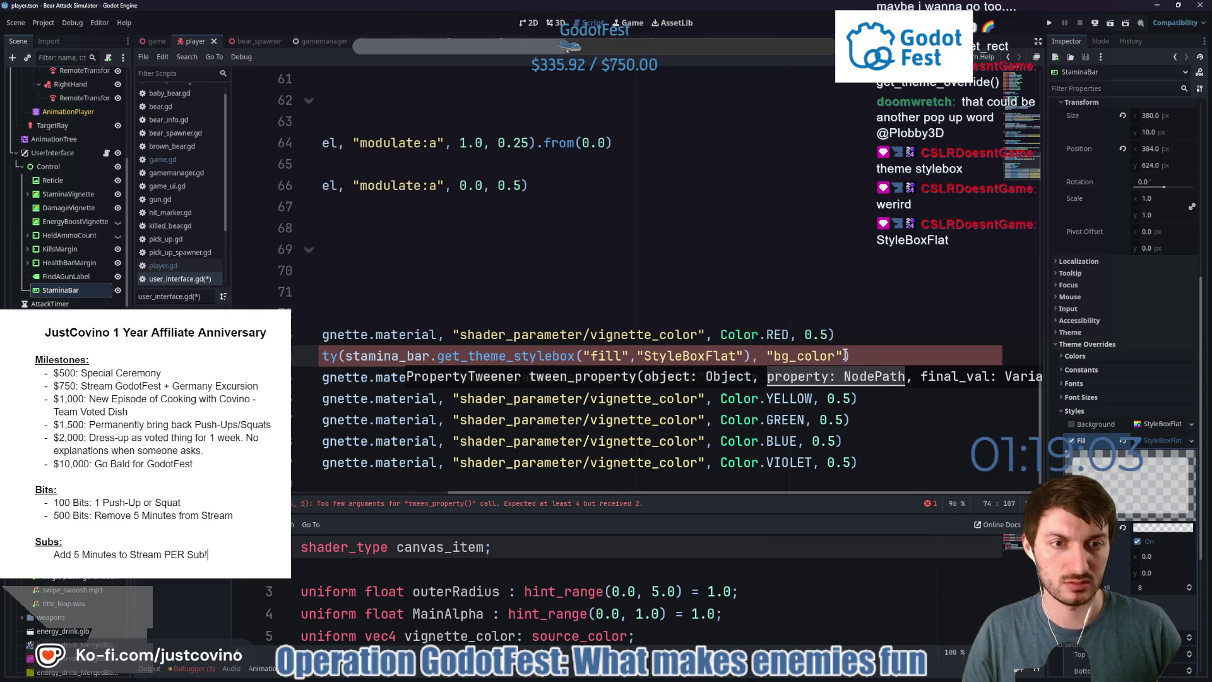
pyautogui.press('Right')
pyautogui.write(', Color.RE')
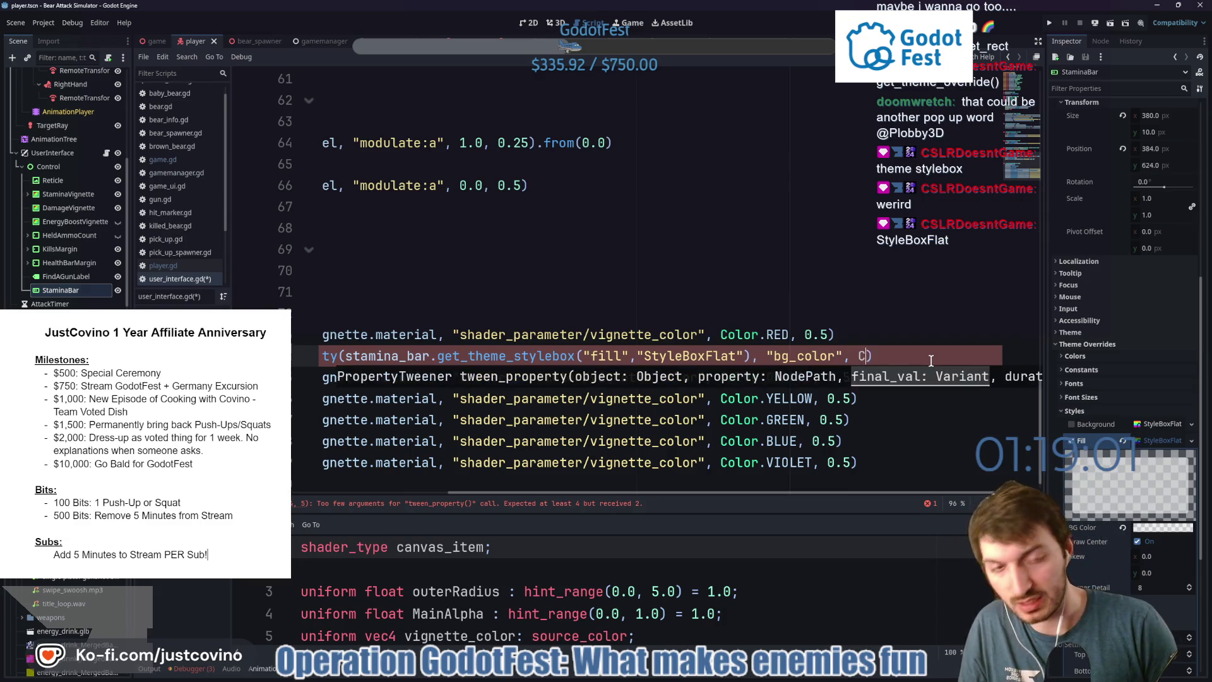
pyautogui.write('D')
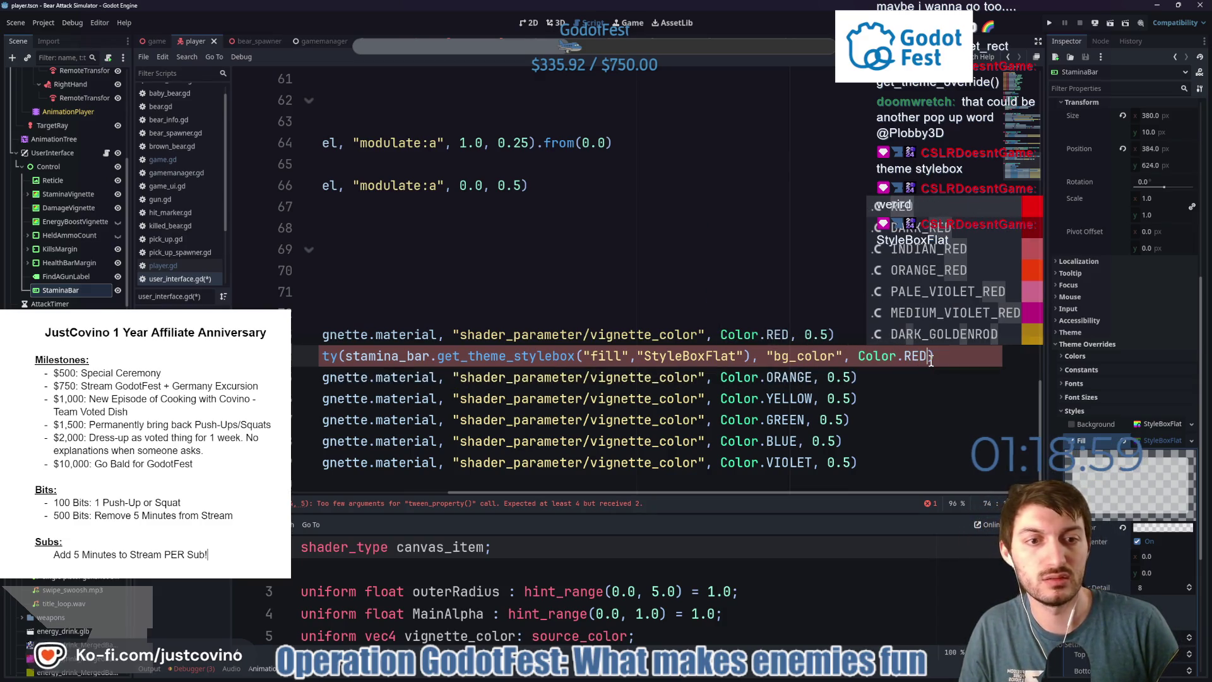
pyautogui.write(', 0.5')
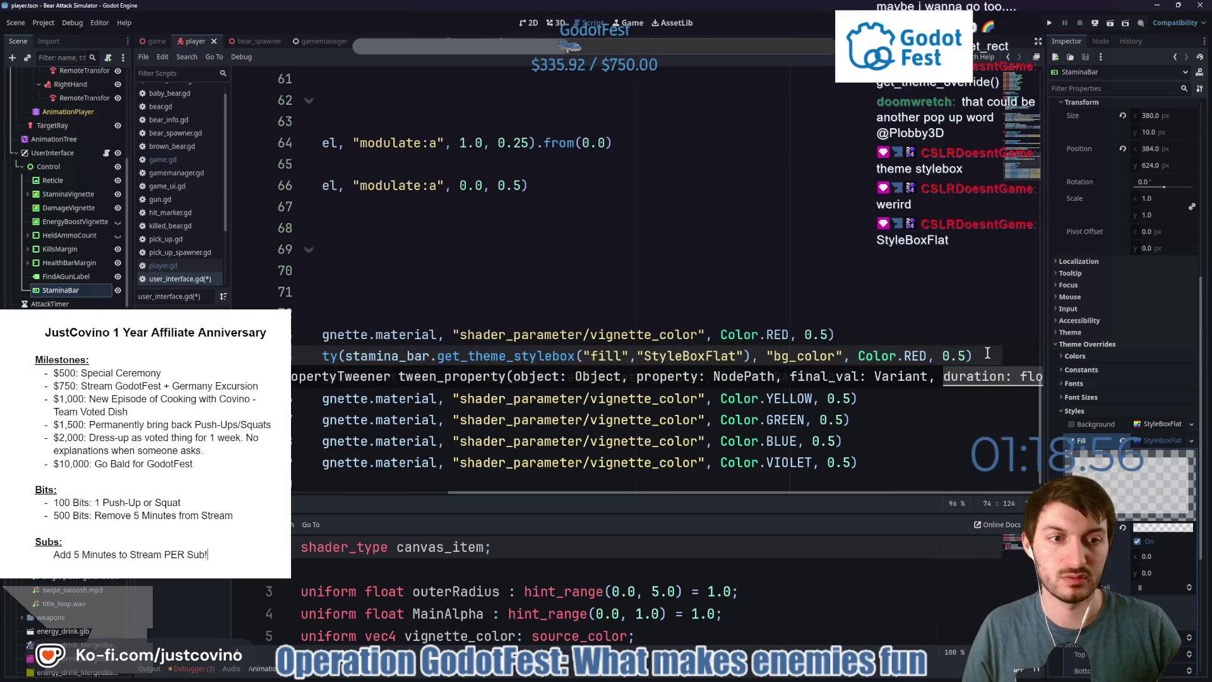
pyautogui.click(989, 358)
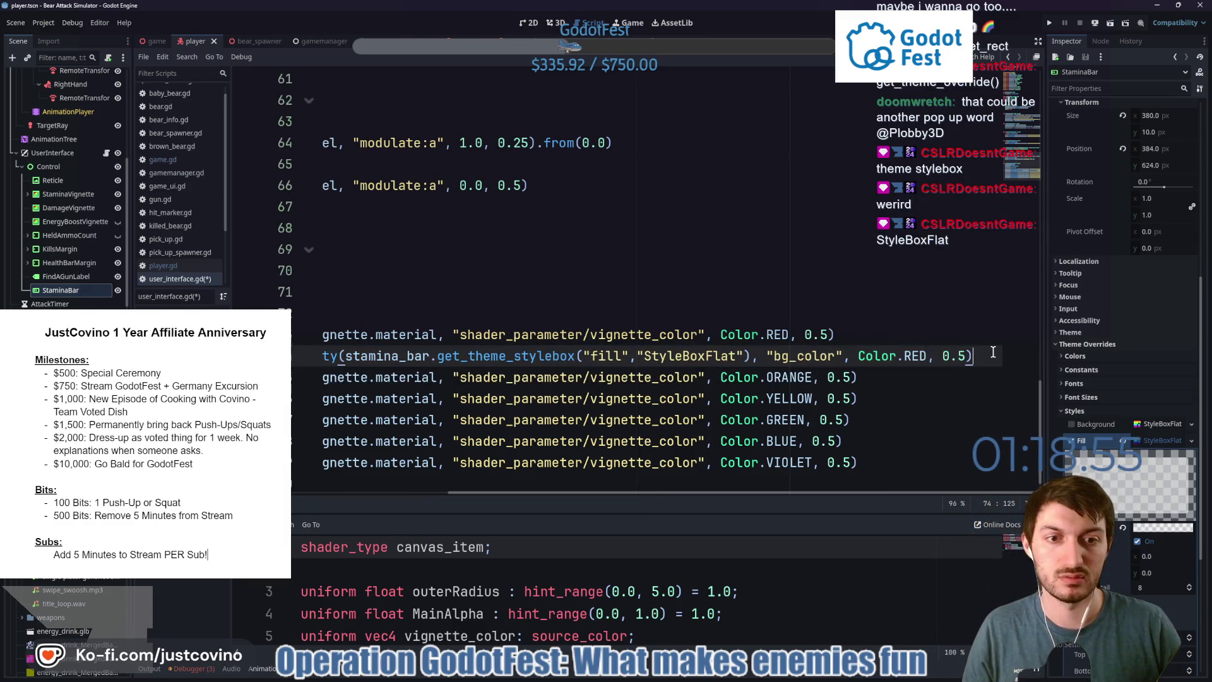
# Step: Copy the stamina-bar tween line below the orange vignette step and change its colour to ORANGE
pyautogui.moveTo(991, 358)
pyautogui.mouseDown()
pyautogui.moveTo(319, 358)
pyautogui.moveTo(356, 377)
pyautogui.mouseUp()
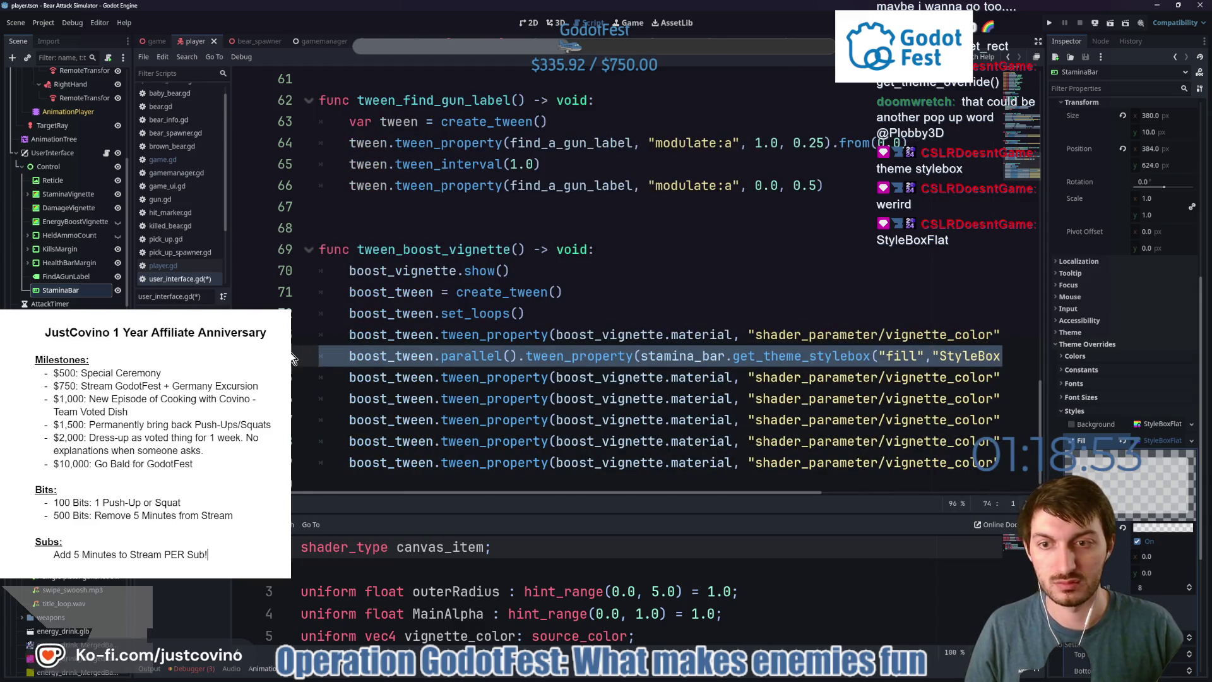
pyautogui.click(340, 395)
pyautogui.press('Return')
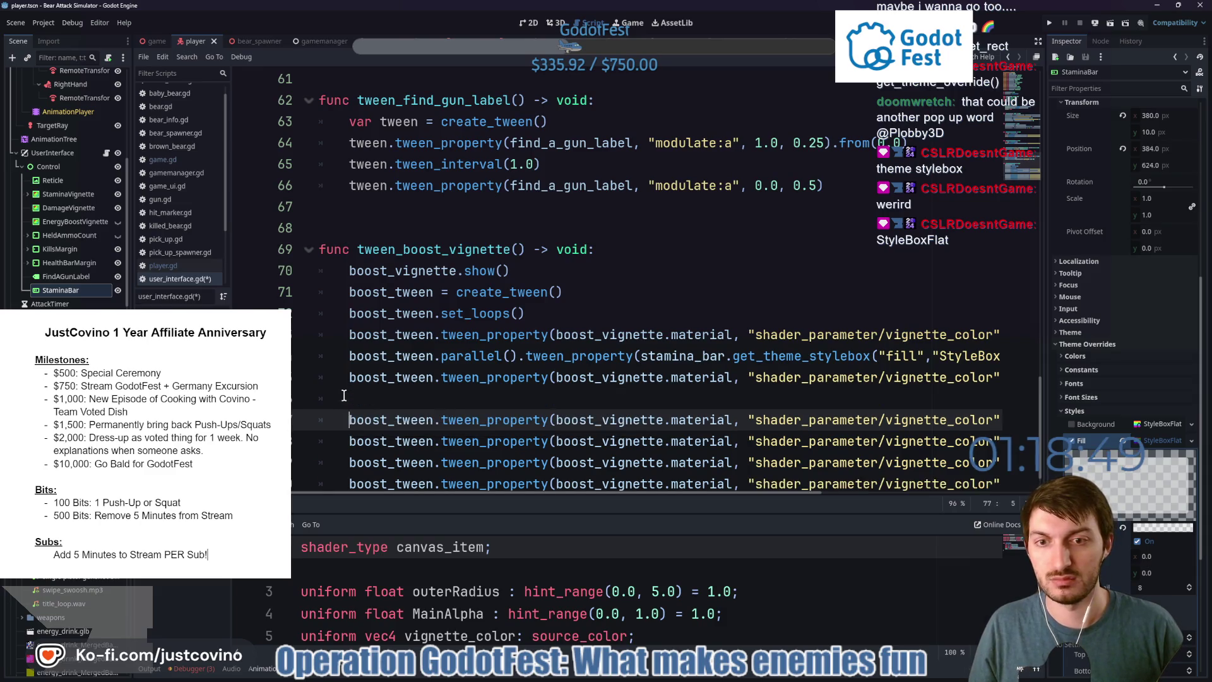
pyautogui.press('Up')
pyautogui.hotkey('ctrl', 'v')
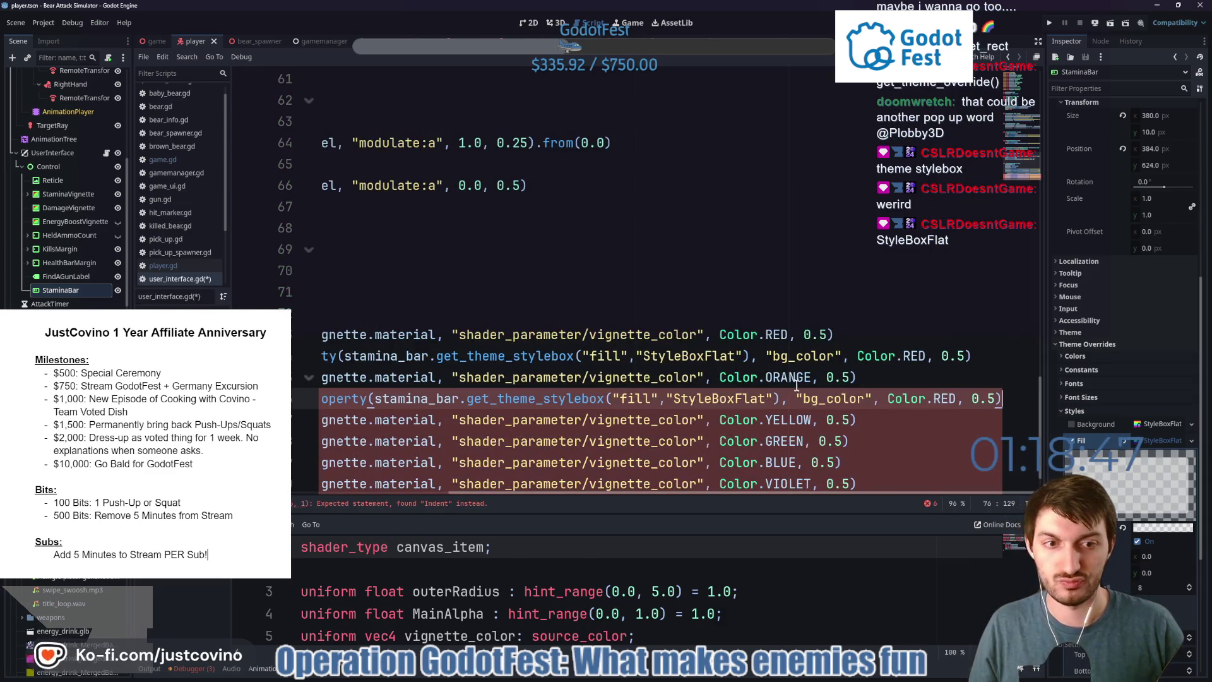
pyautogui.hscroll(-5, 390, 481)
pyautogui.press('BackSpace')
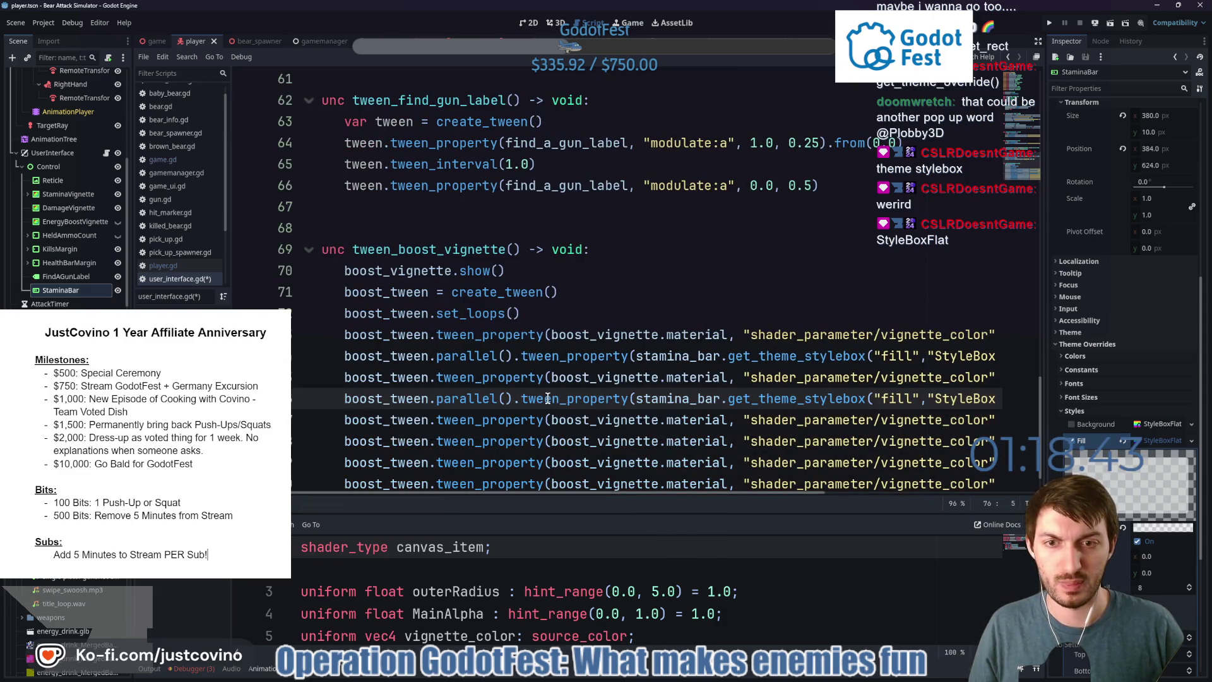
pyautogui.moveTo(577, 402)
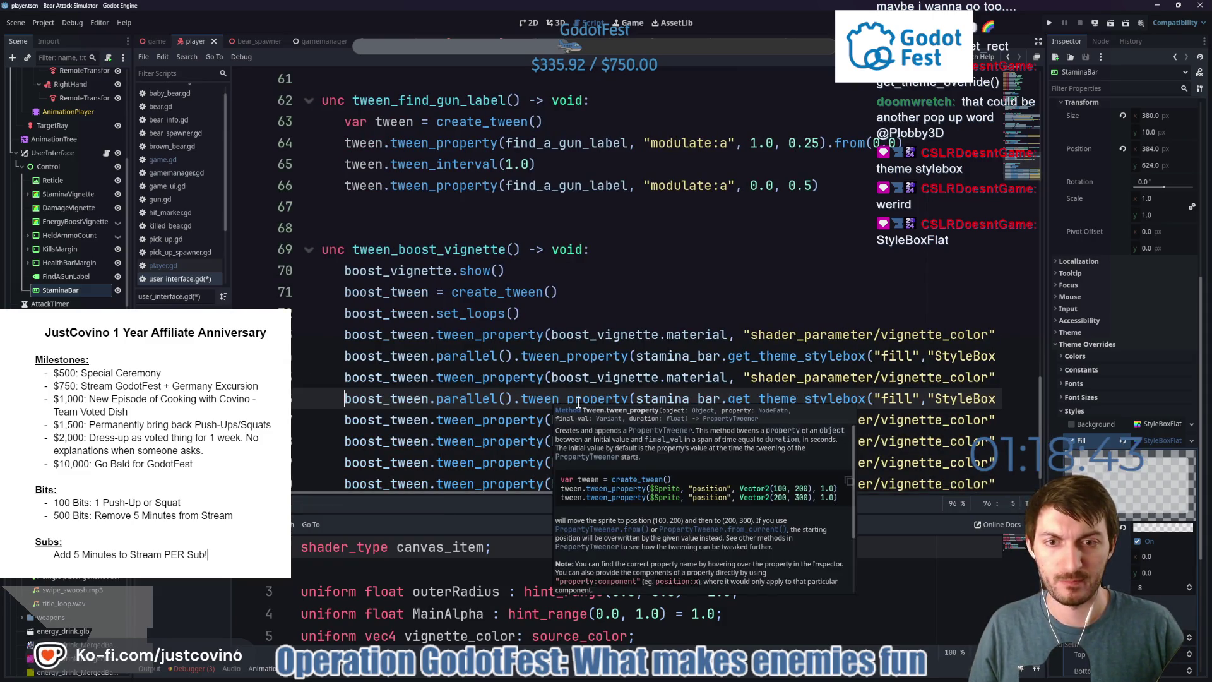
pyautogui.moveTo(936, 399); pyautogui.dragTo(1025, 406)
pyautogui.click(929, 400)
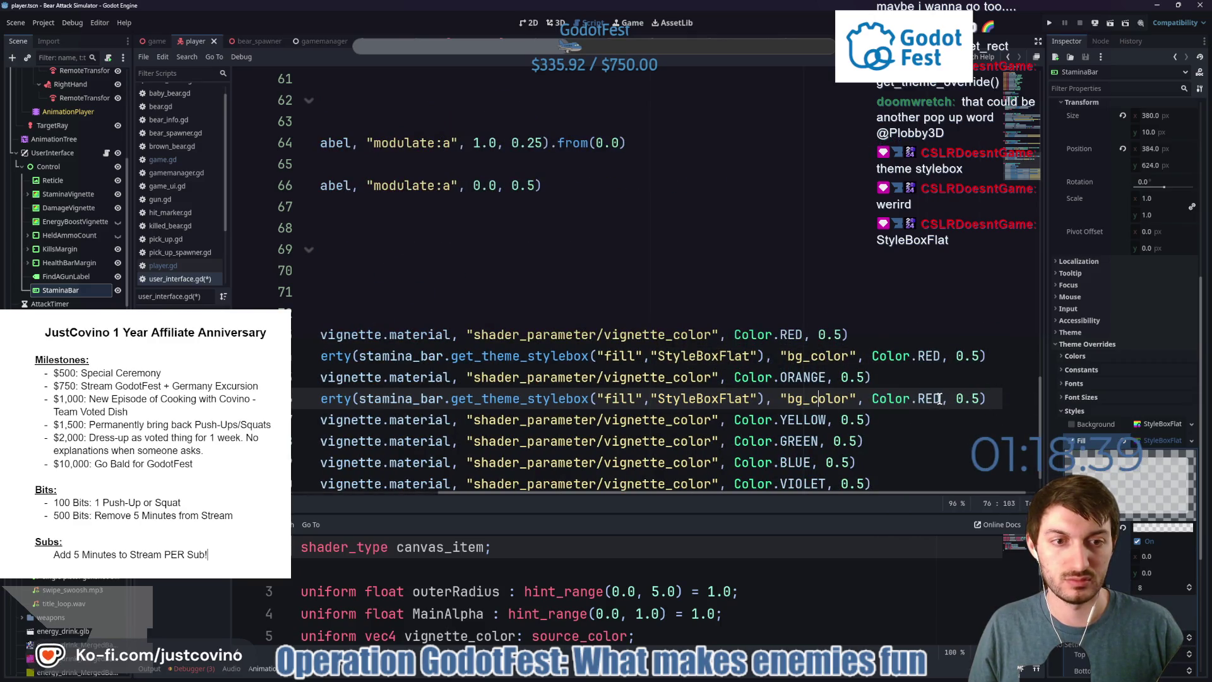
pyautogui.moveTo(940, 399); pyautogui.dragTo(918, 398)
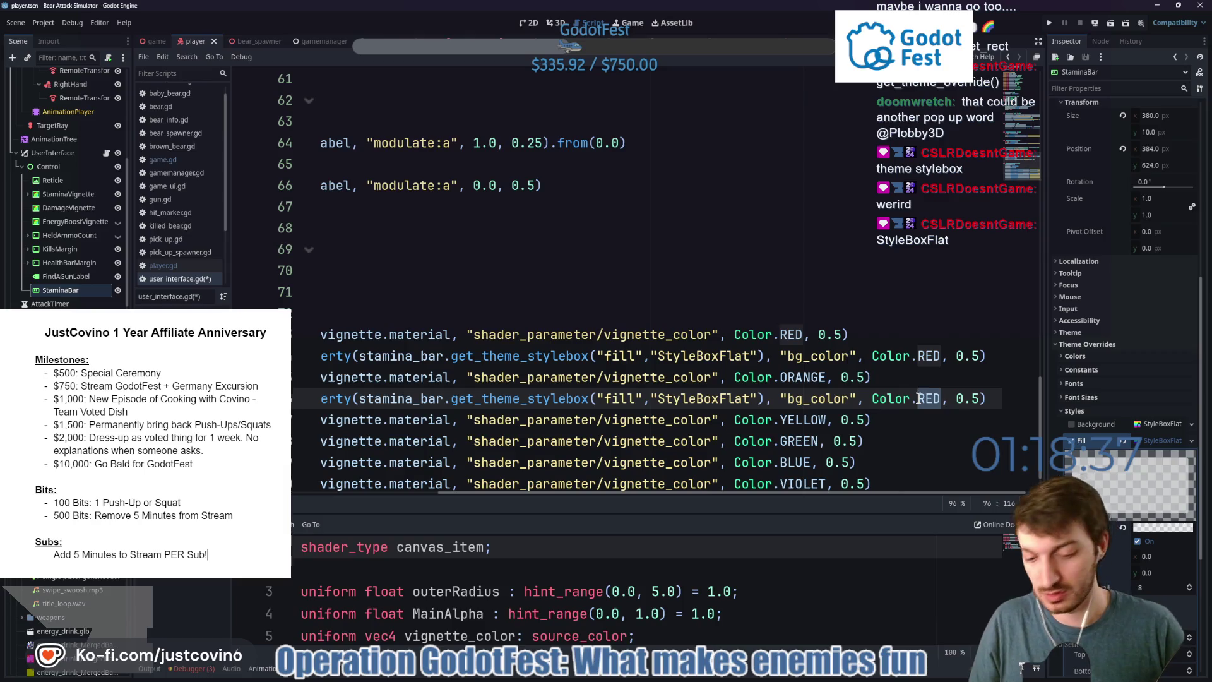
pyautogui.write('ORANGE')
pyautogui.press('Return')
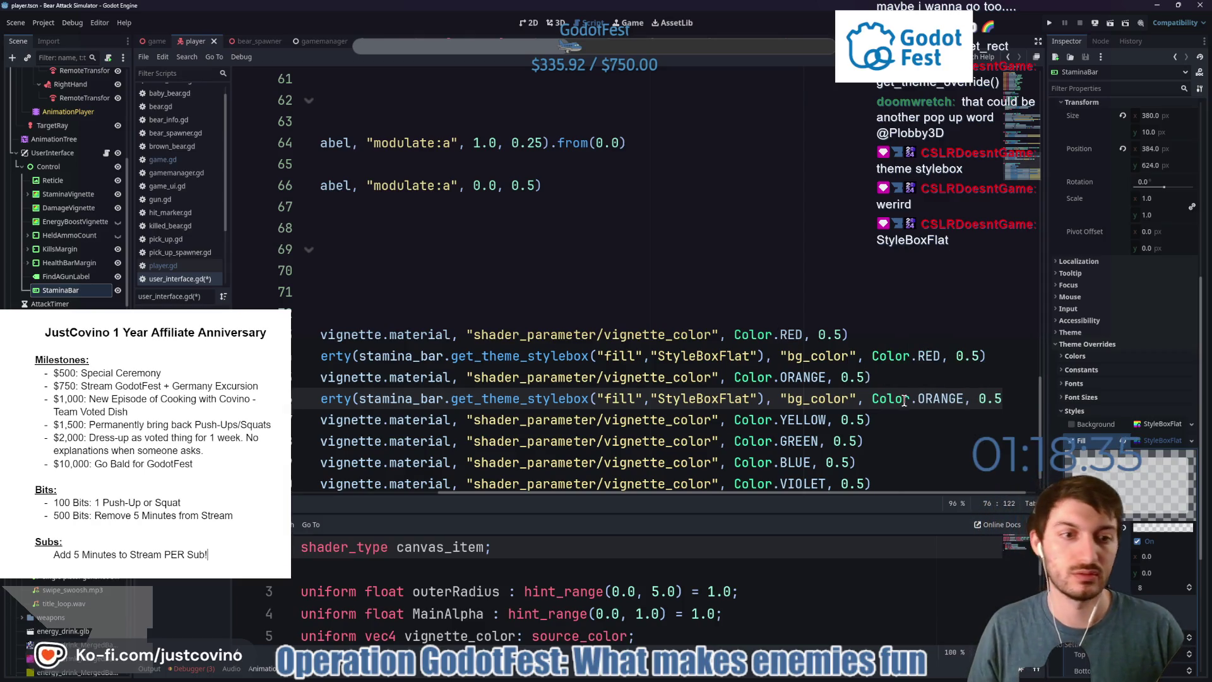
# Step: Paste another copy below the yellow vignette step and change its colour to YELLOW
pyautogui.click(894, 421)
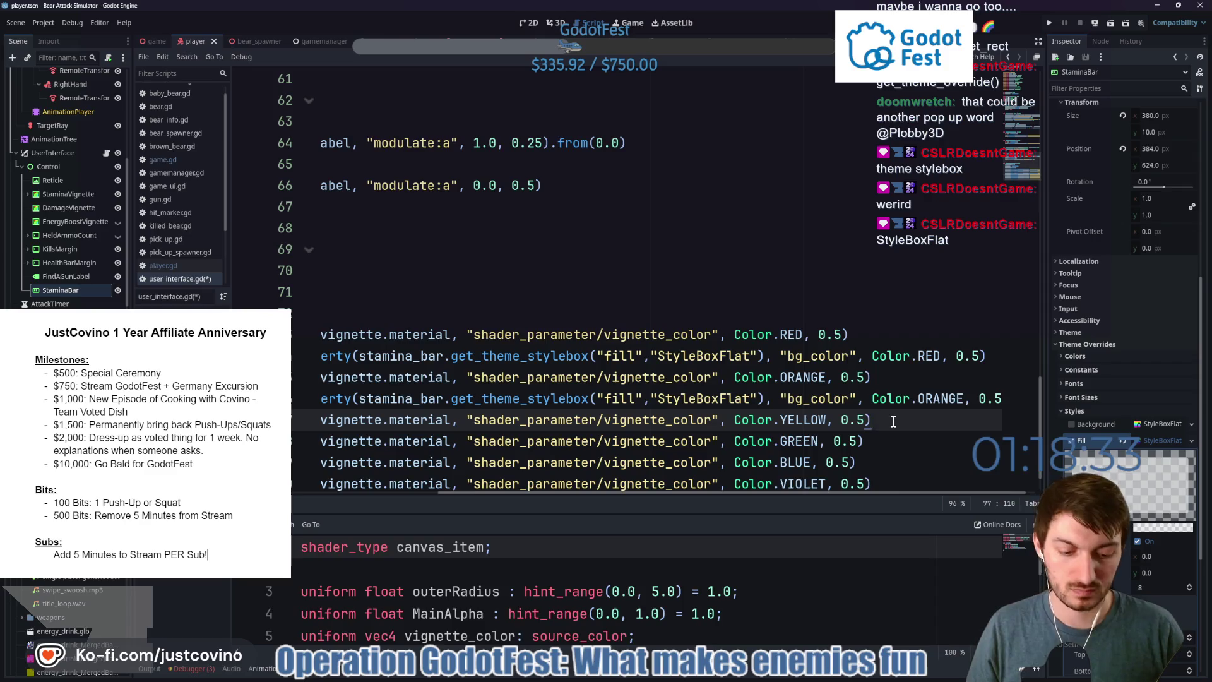
pyautogui.press('Return')
pyautogui.hotkey('ctrl', 'v')
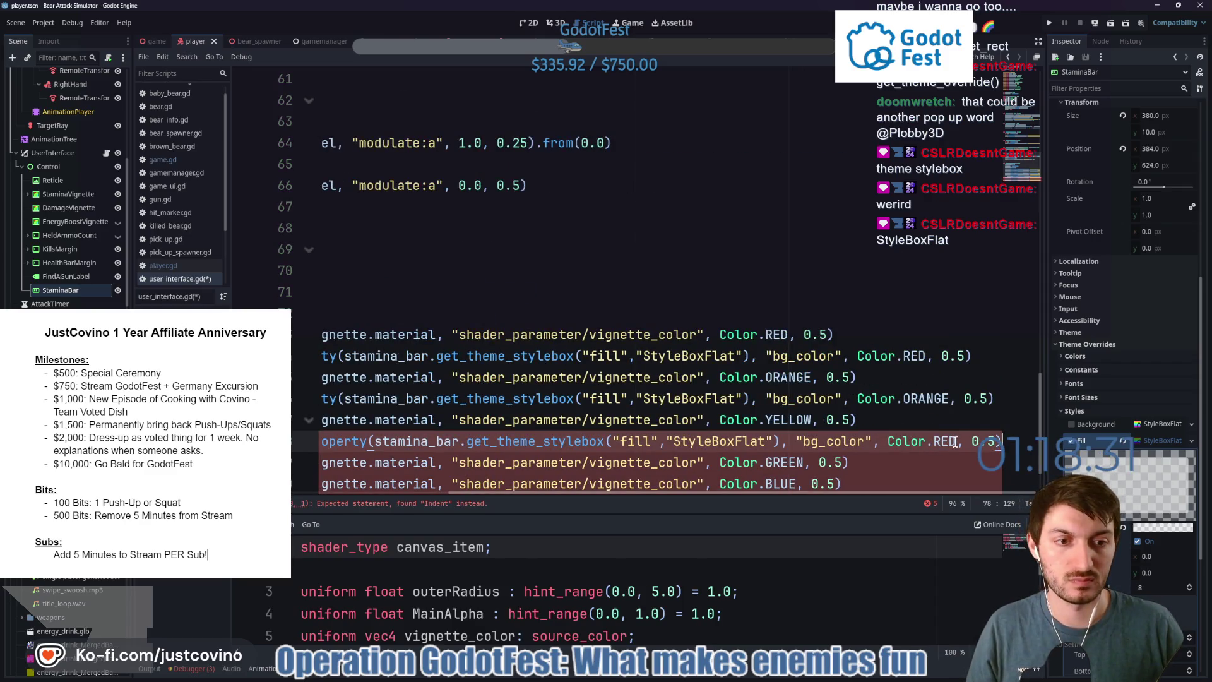
pyautogui.moveTo(955, 442); pyautogui.dragTo(935, 442)
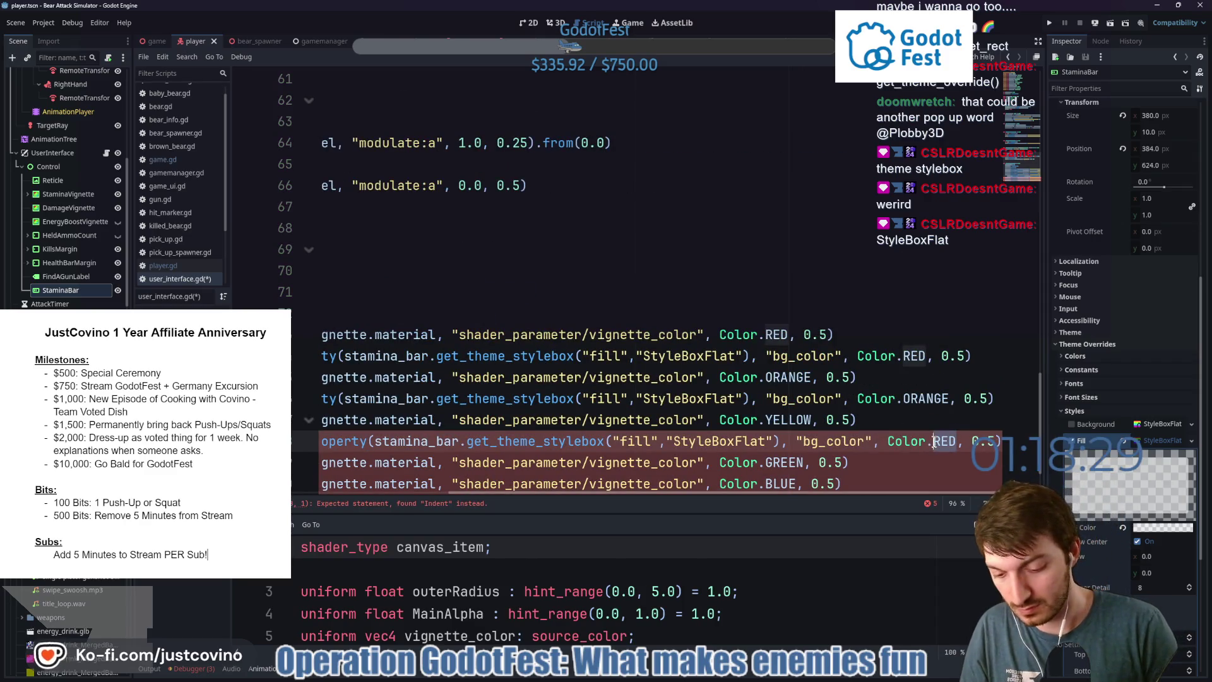
pyautogui.write('YELLOW')
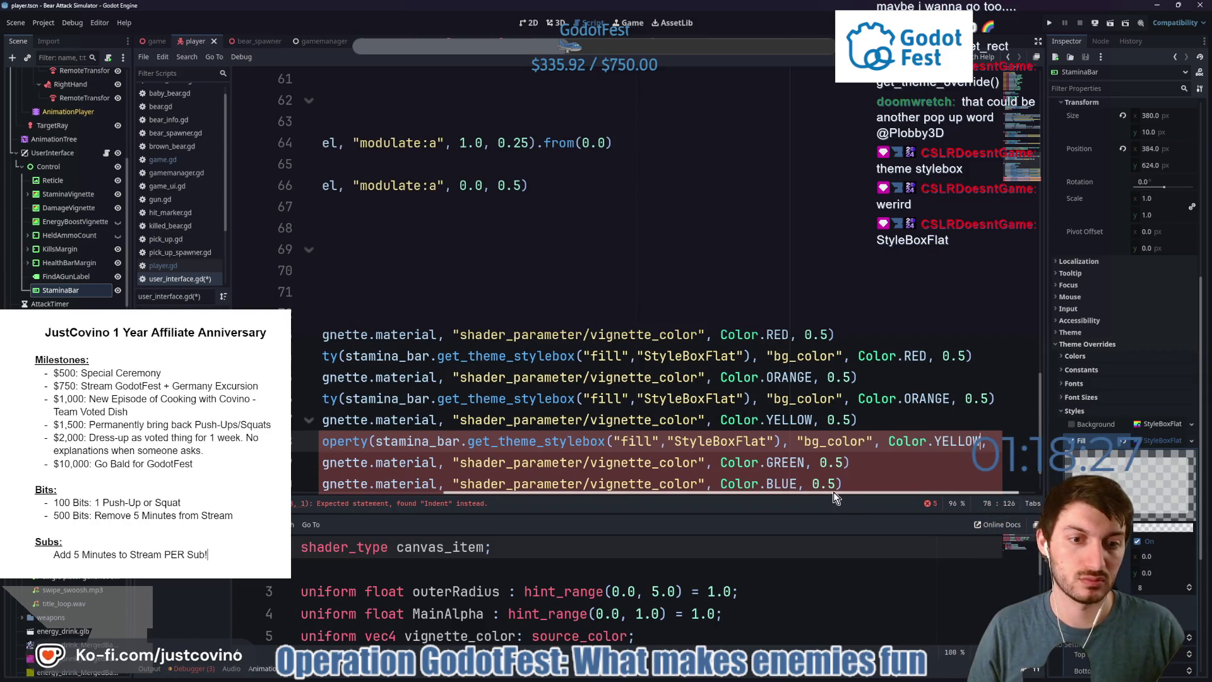
pyautogui.hscroll(-5, 379, 435)
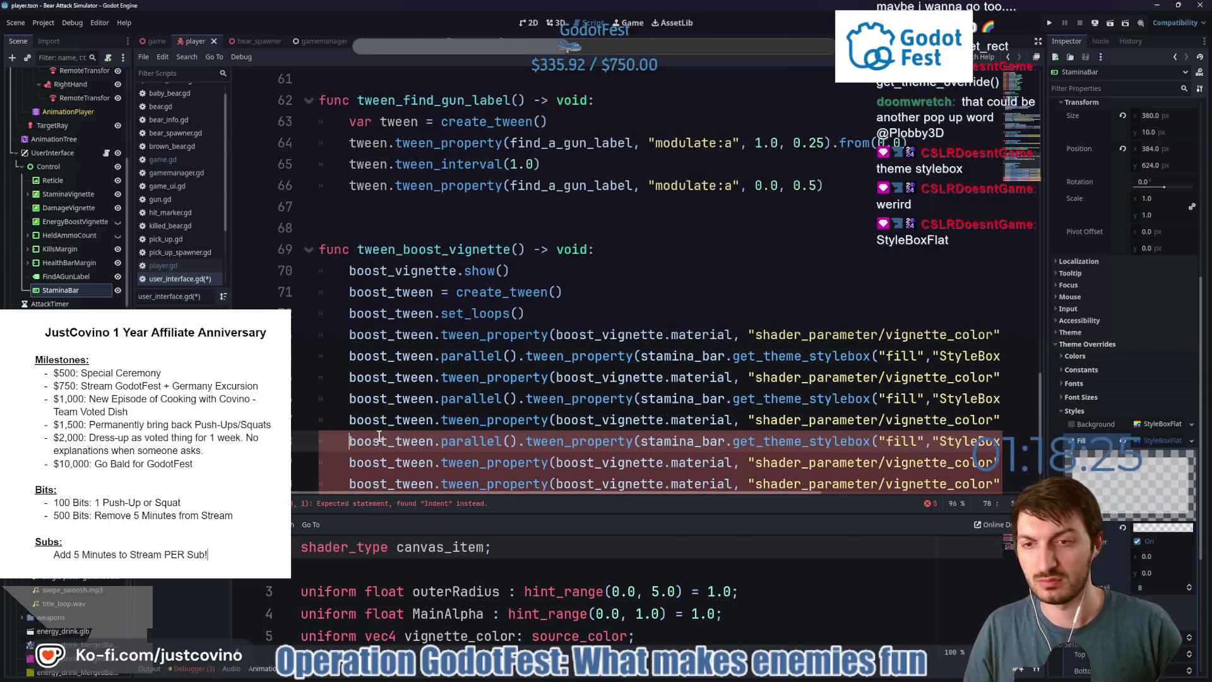
pyautogui.press('BackSpace')
pyautogui.scroll(-1, 347, 427)
pyautogui.click(348, 420)
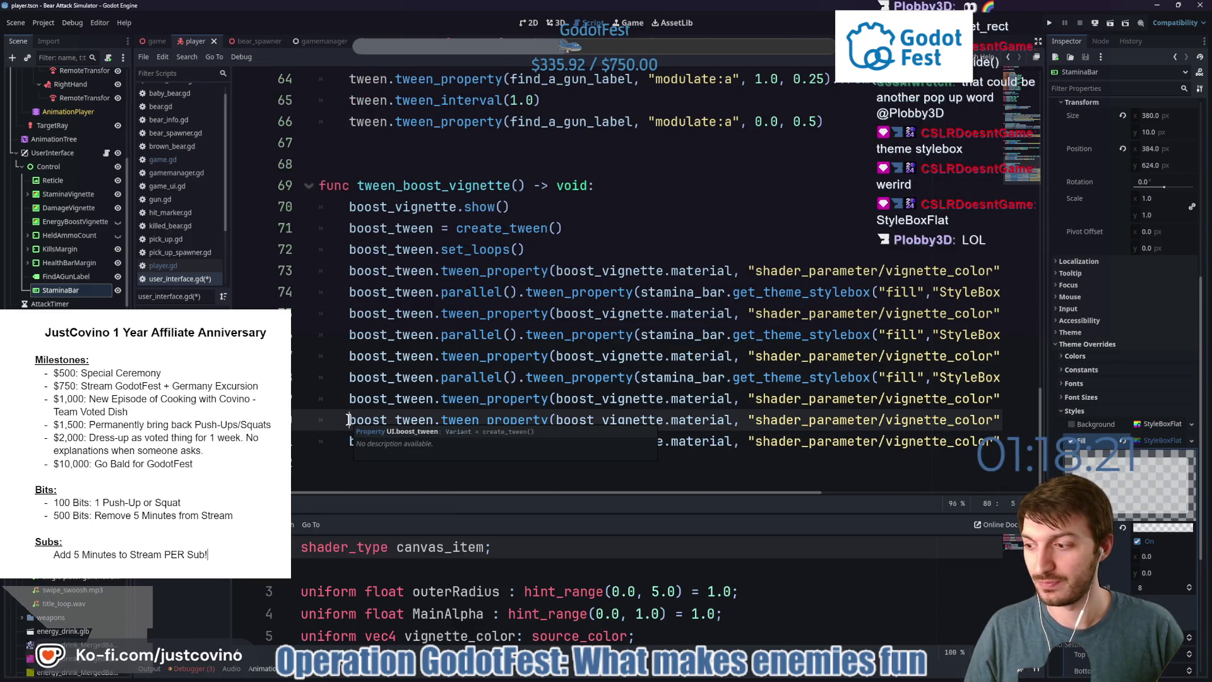
# Step: Add a stamina-bar fill tween after the green vignette step using Color.GREEN
pyautogui.press('Return')
pyautogui.click(347, 419)
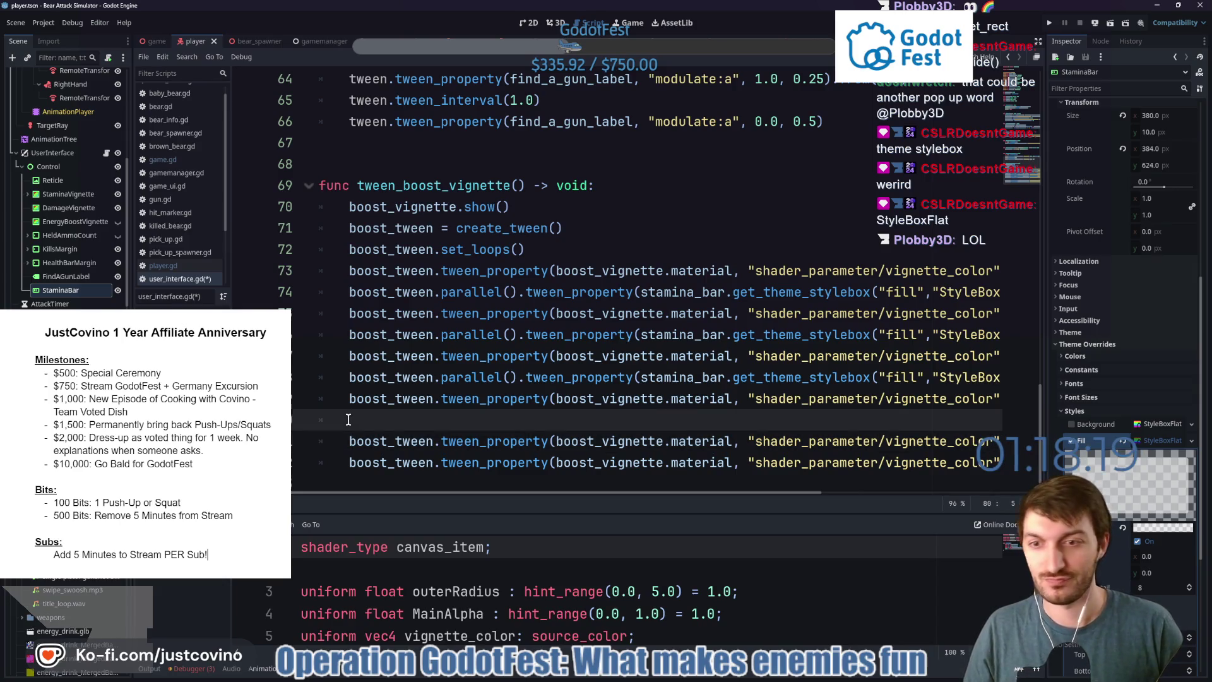
pyautogui.hotkey('ctrl', 'v')
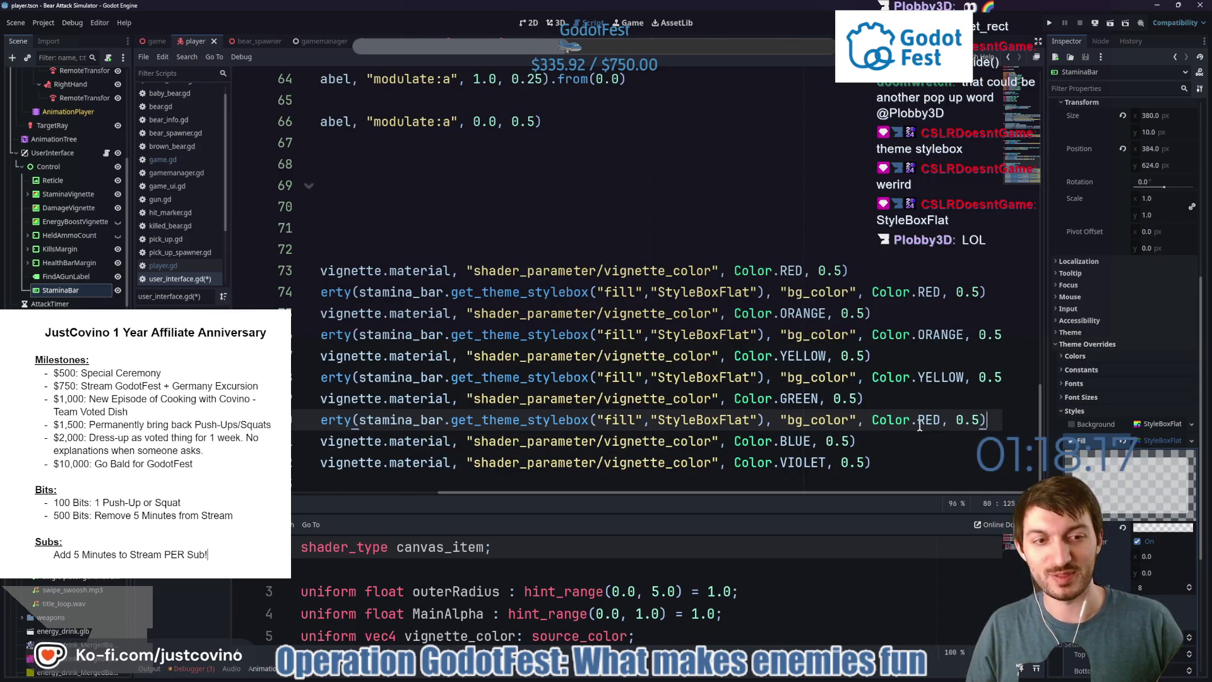
pyautogui.doubleClick(919, 418)
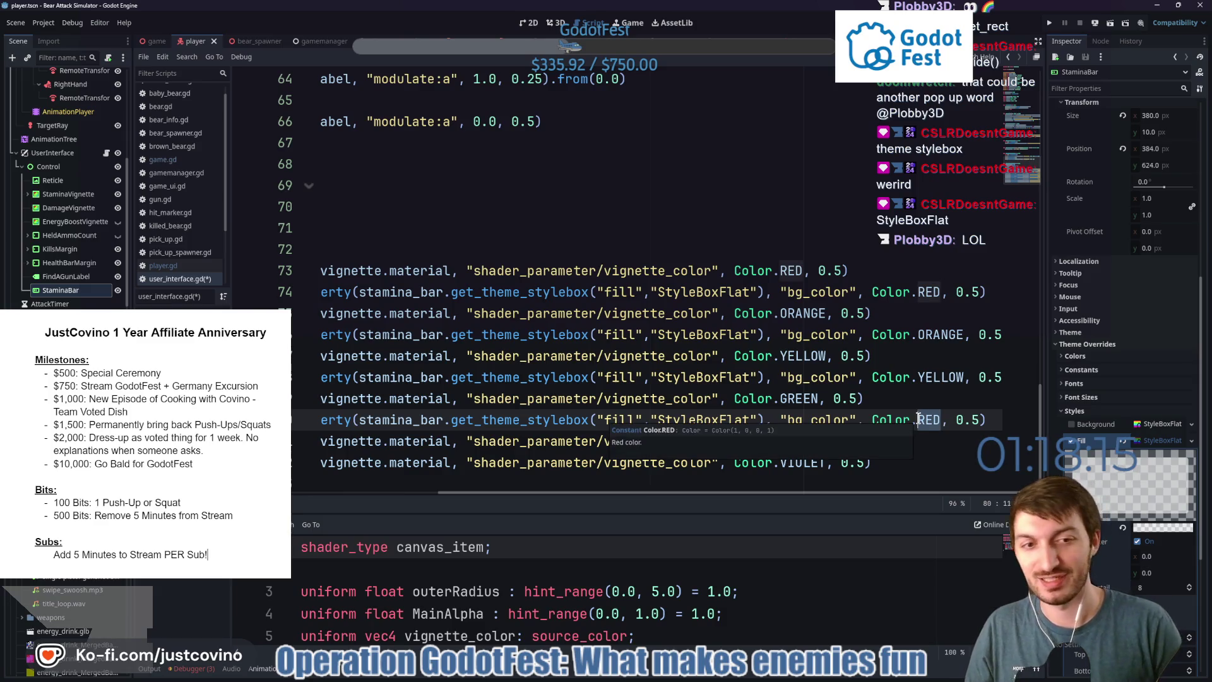
pyautogui.write('GREEN')
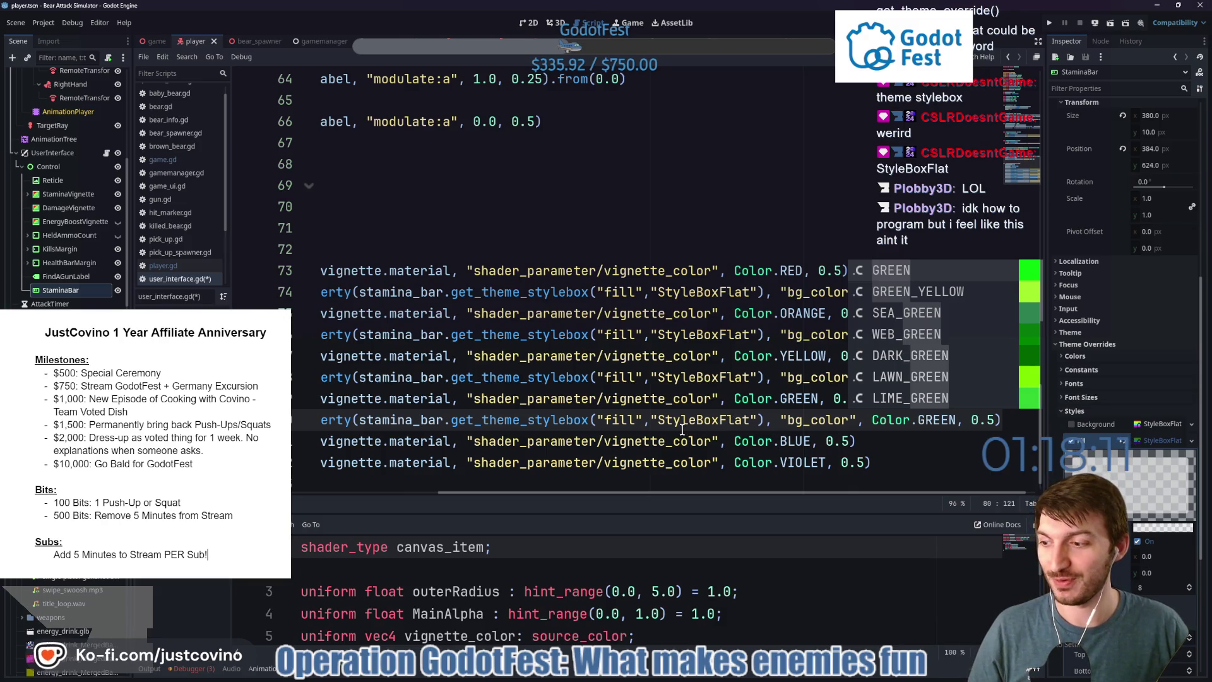
# Step: Add a stamina-bar fill tween after the blue vignette step using Color.BLUE
pyautogui.click(633, 439)
pyautogui.moveTo(618, 495); pyautogui.dragTo(379, 499)
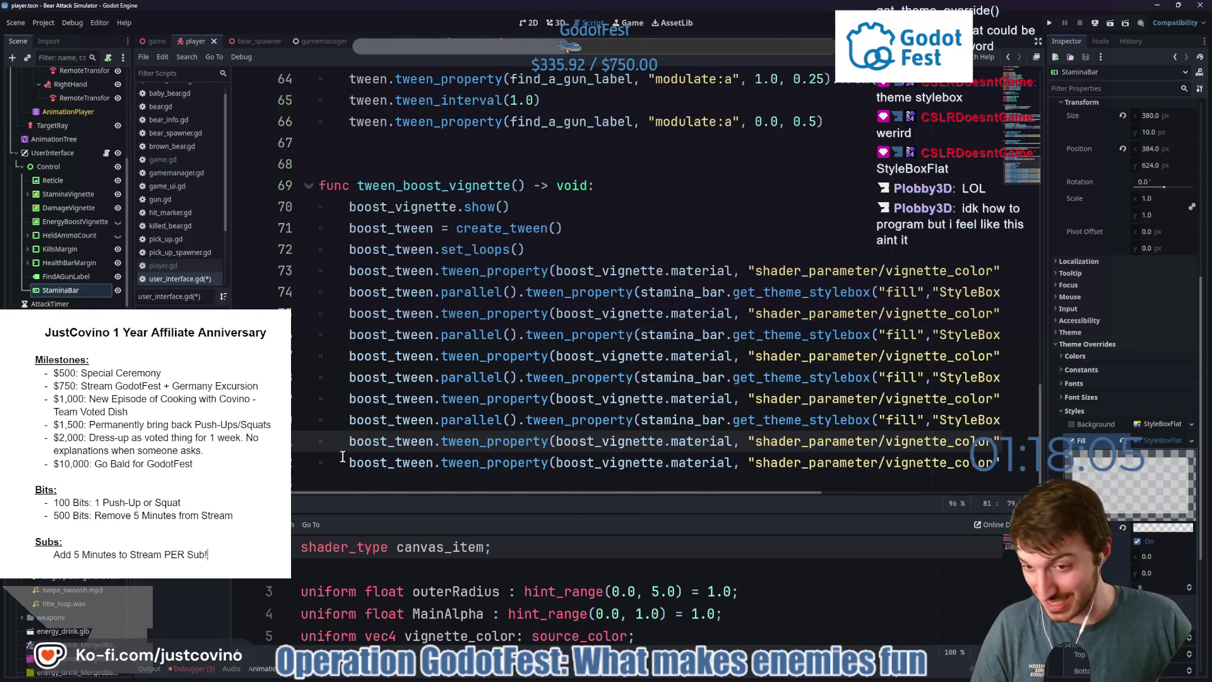
pyautogui.click(341, 462)
pyautogui.press('Return')
pyautogui.press('Up')
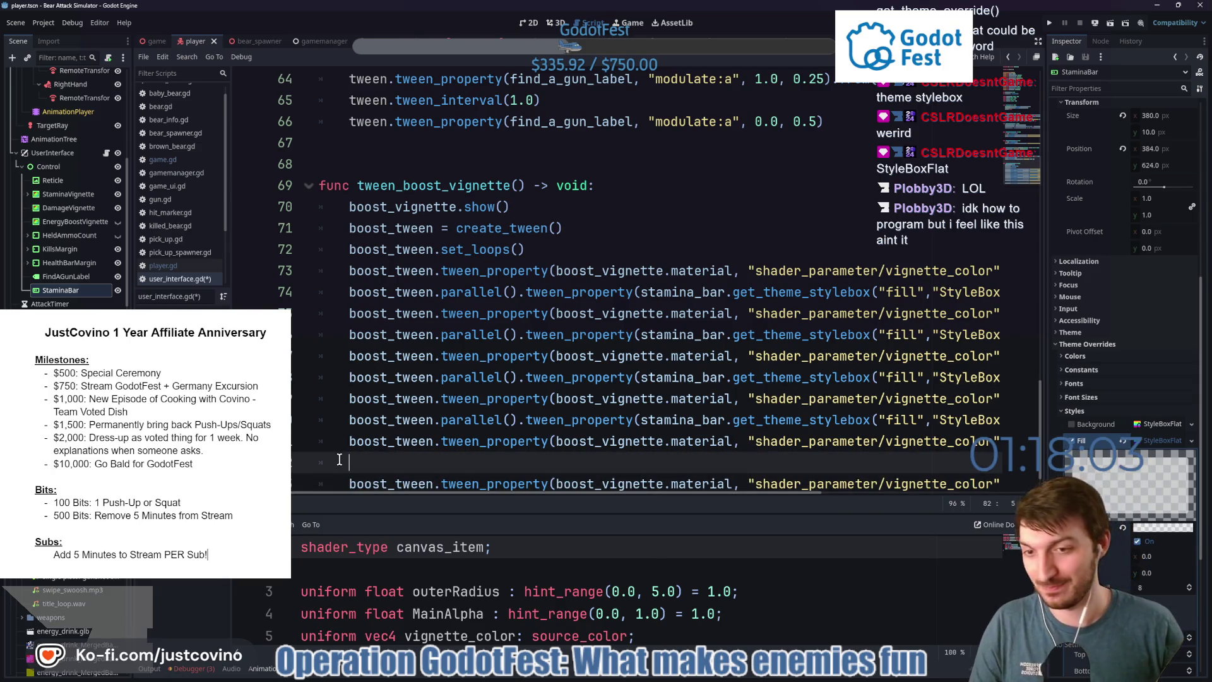
pyautogui.hotkey('ctrl', 'v')
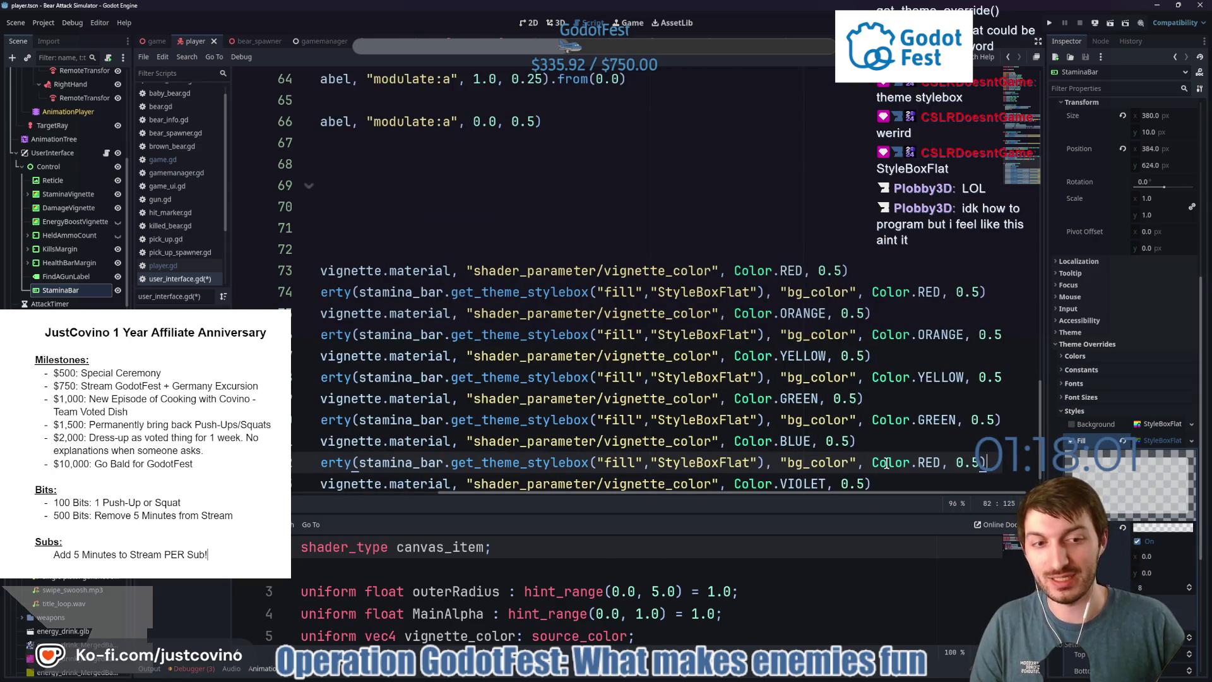
pyautogui.moveTo(941, 464); pyautogui.dragTo(918, 465)
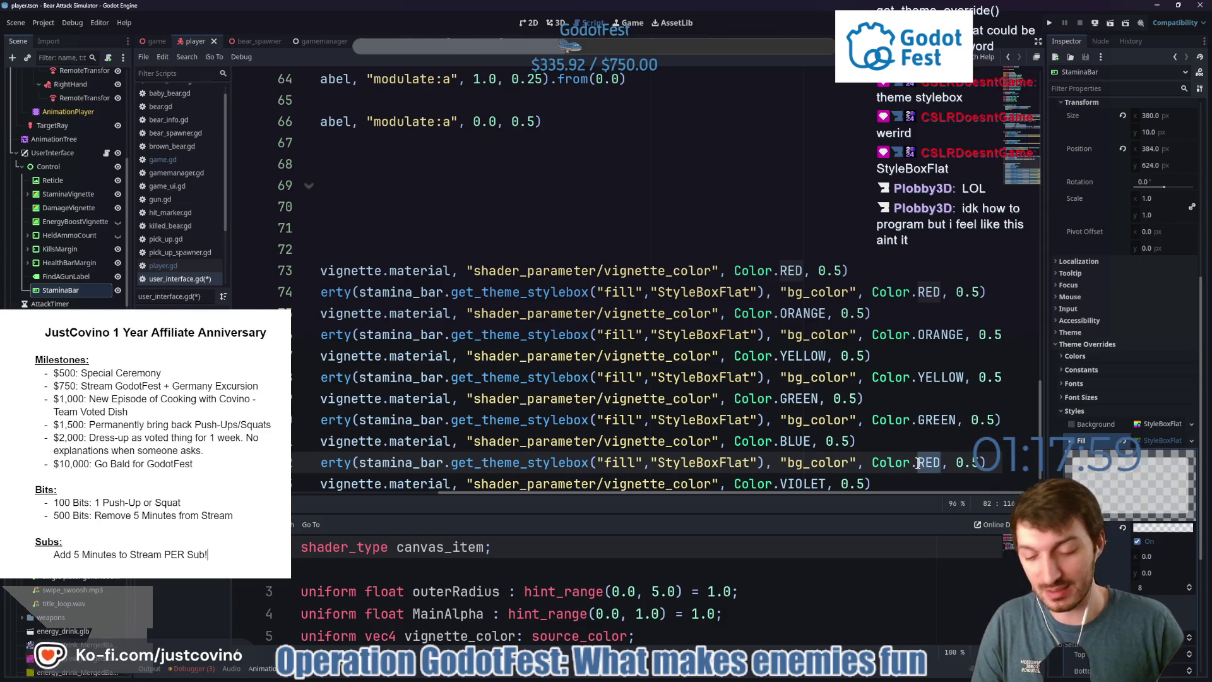
pyautogui.write('BLUE')
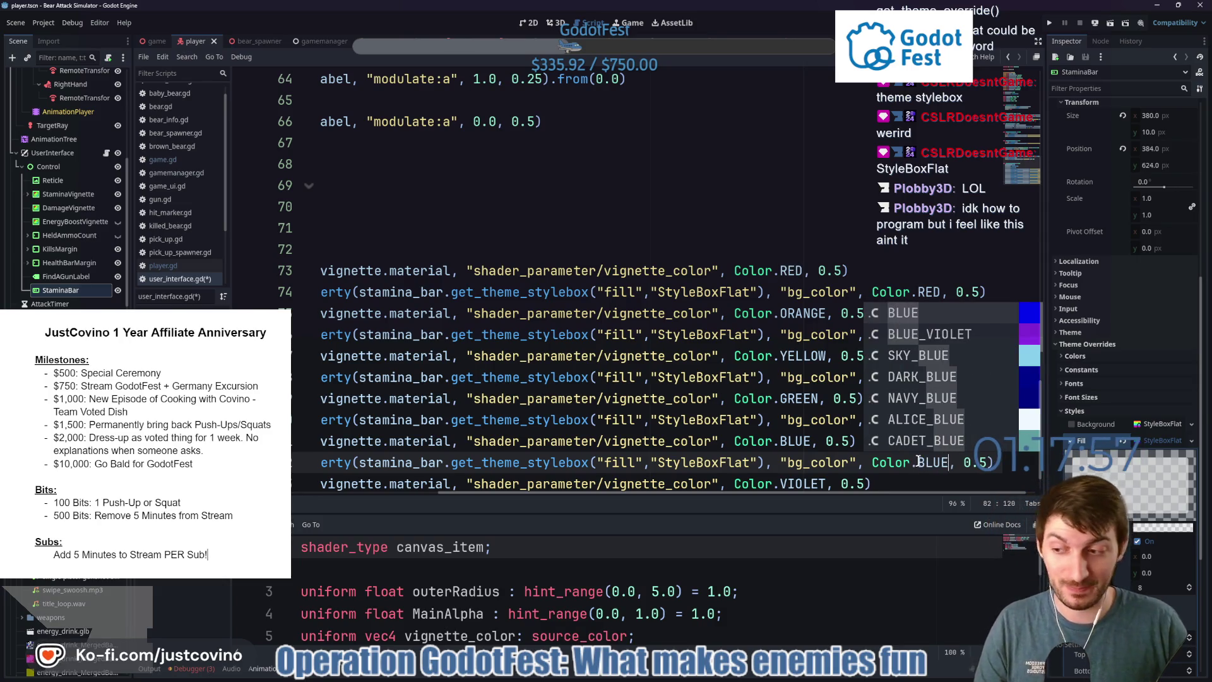
# Step: Add a final stamina-bar fill tween using Color.VIOLET and save the script
pyautogui.moveTo(832, 490); pyautogui.dragTo(819, 491)
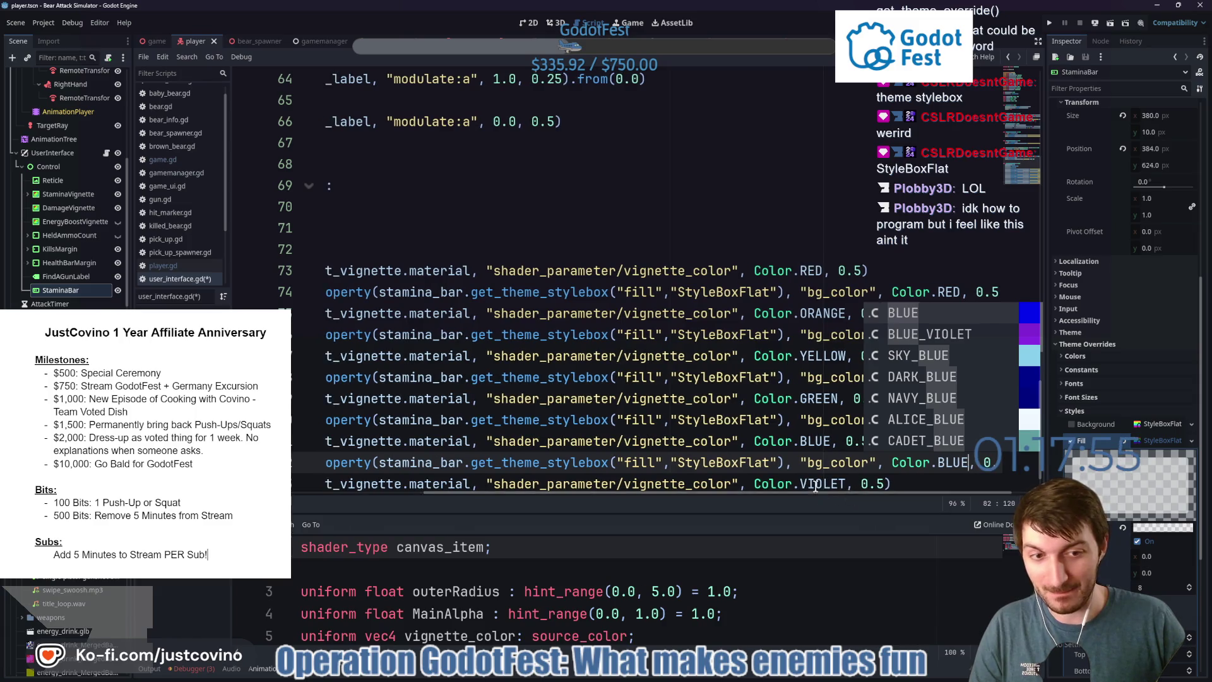
pyautogui.press('Escape')
pyautogui.press('Down')
pyautogui.press('Down')
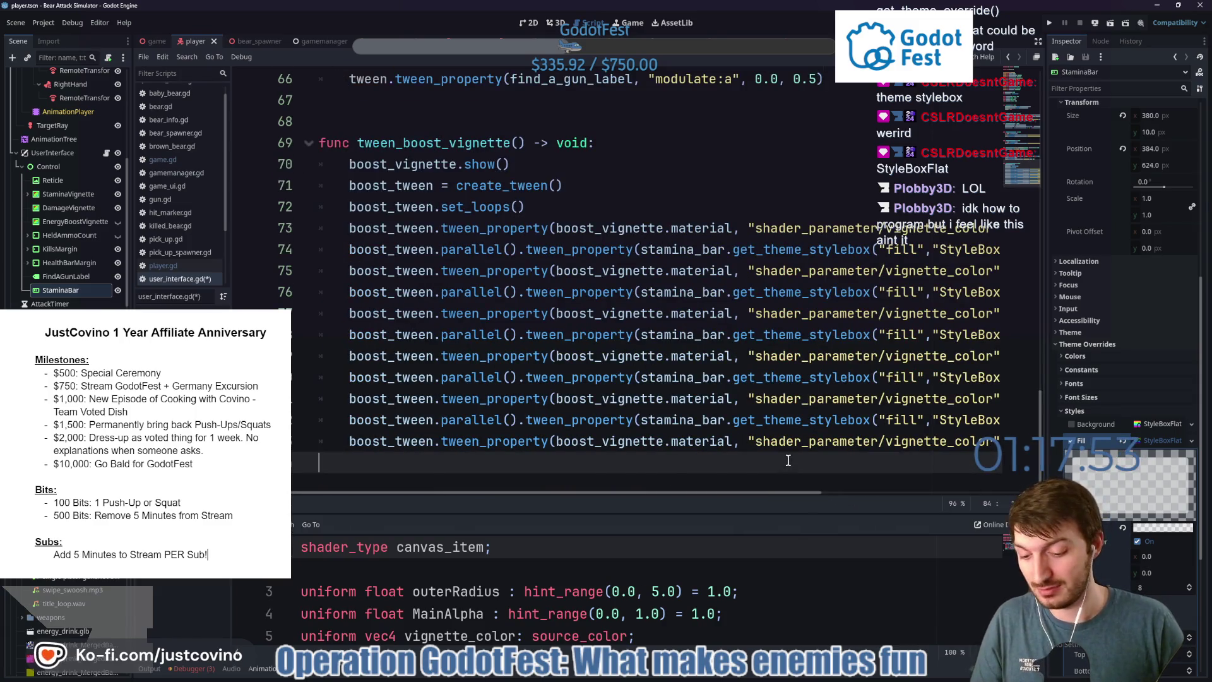
pyautogui.hotkey('ctrl', 'v')
pyautogui.moveTo(941, 462); pyautogui.dragTo(917, 462)
pyautogui.write('VIOLET')
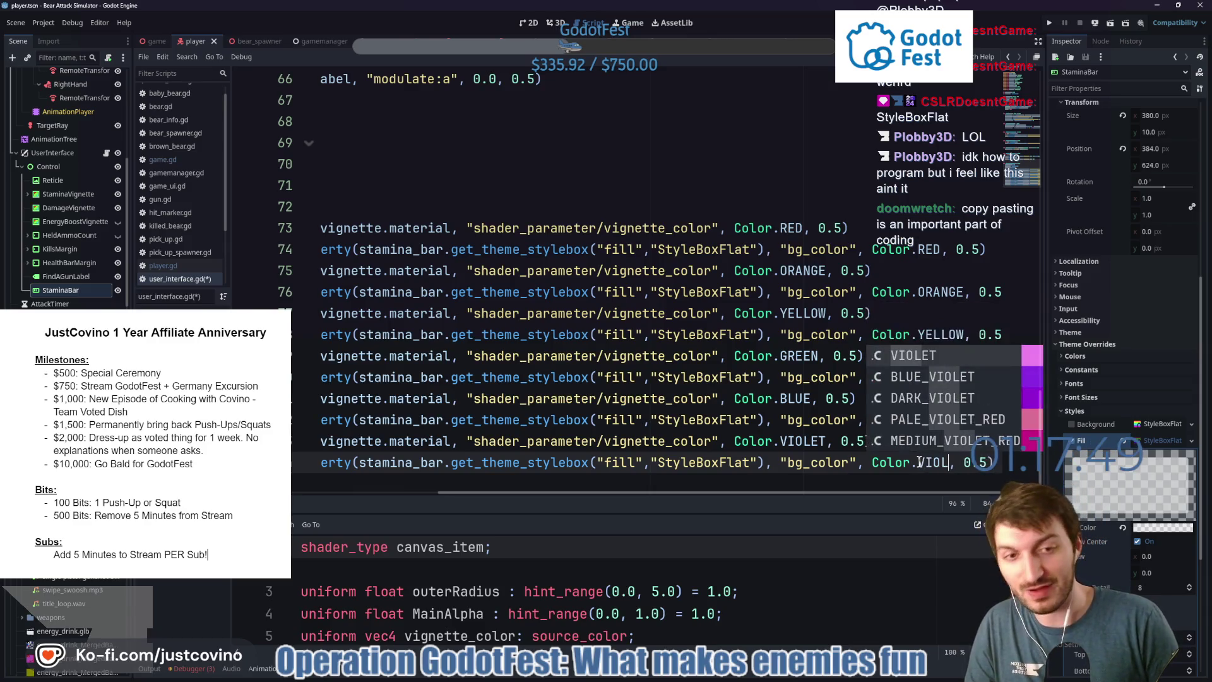
pyautogui.press('Return')
pyautogui.hotkey('ctrl', 's')
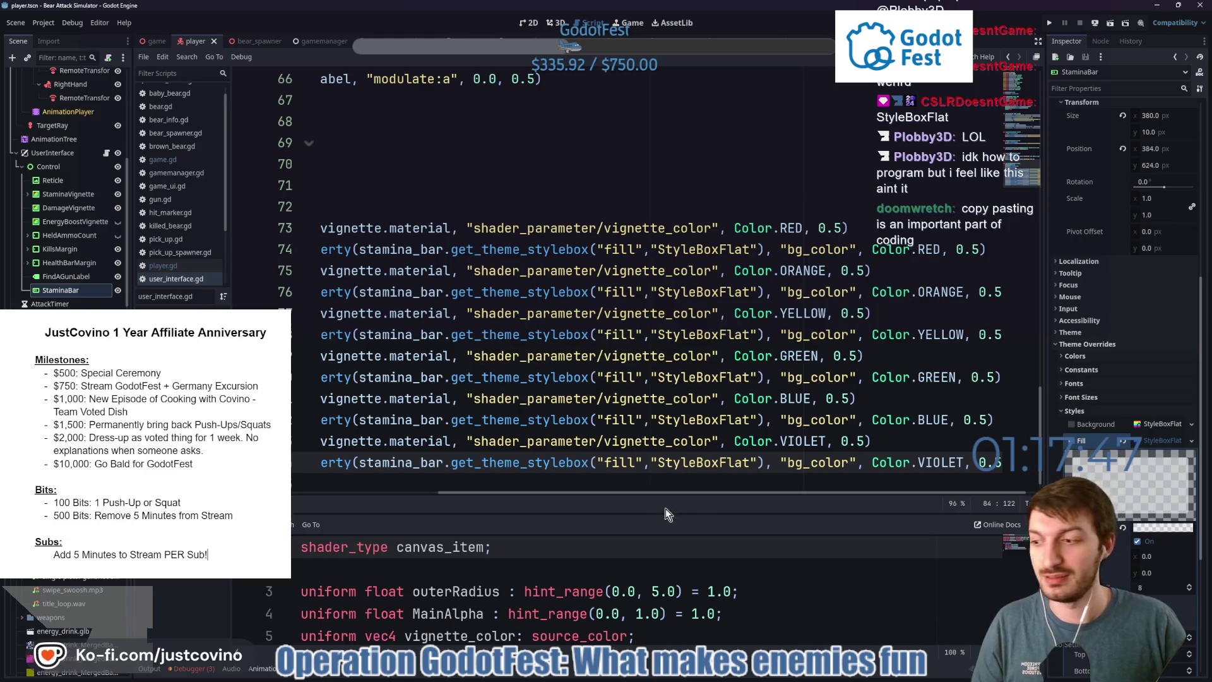
pyautogui.moveTo(590, 491); pyautogui.dragTo(375, 498)
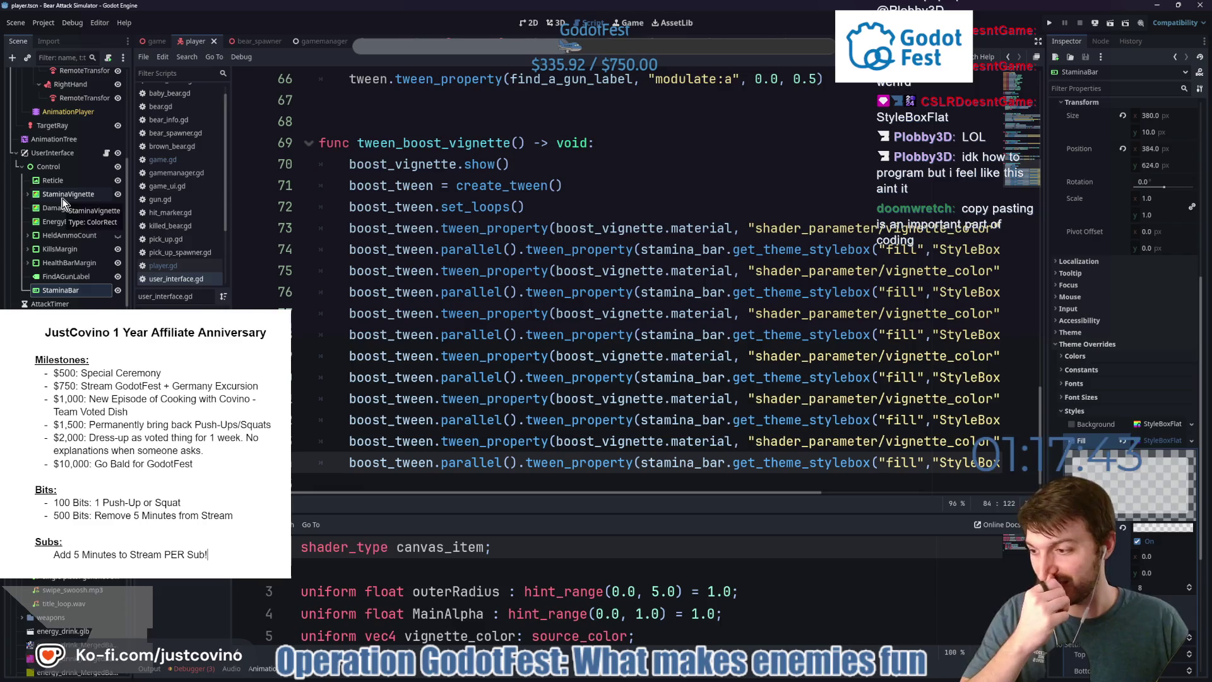
# Step: Run the game scene, walk to the energy drink, pick it up with E, then stop with F8
pyautogui.scroll(5, 63, 197)
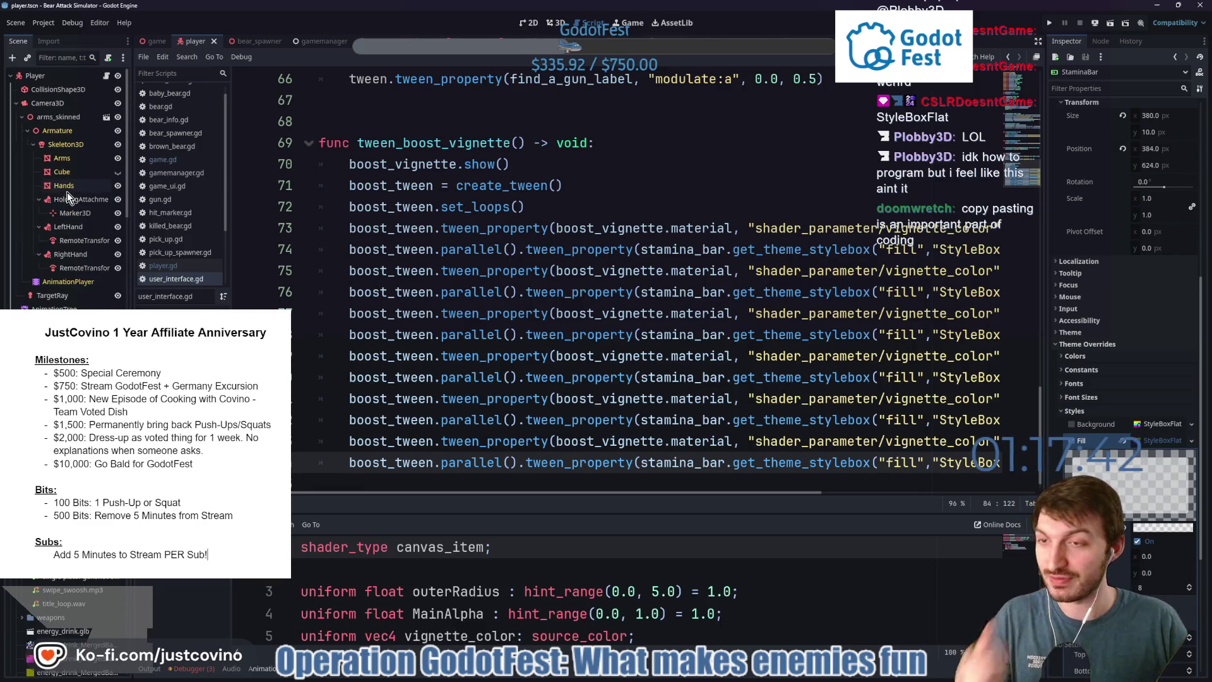
pyautogui.click(35, 75)
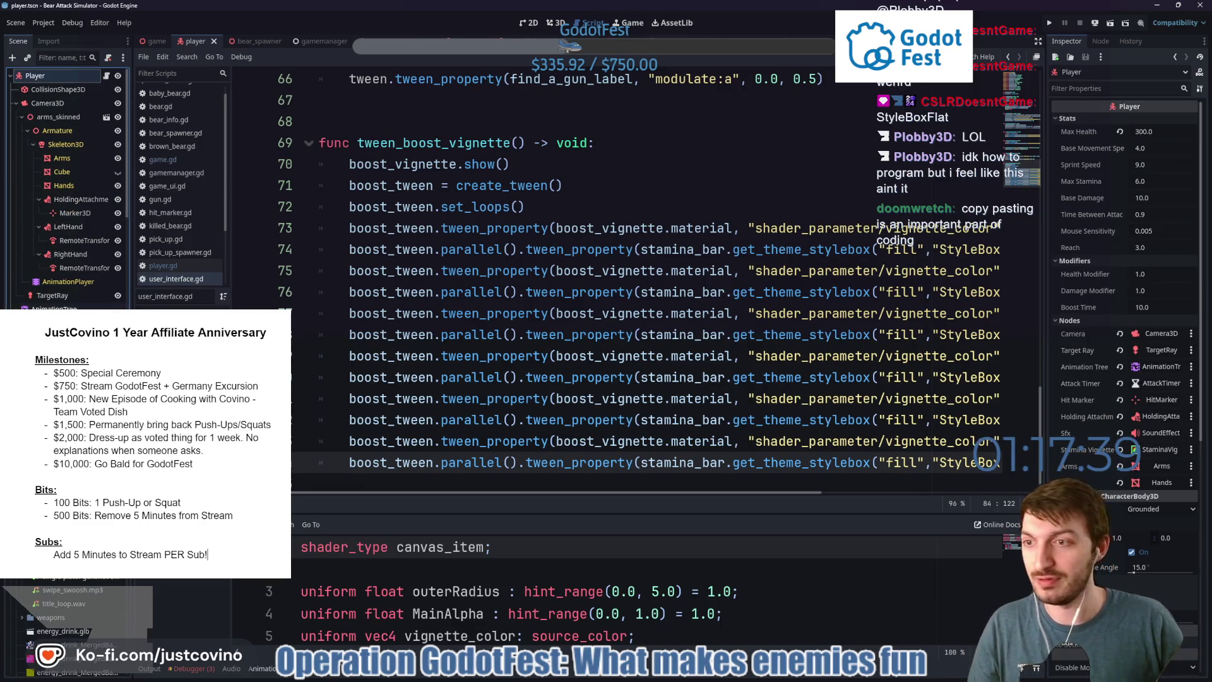
pyautogui.click(63, 341)
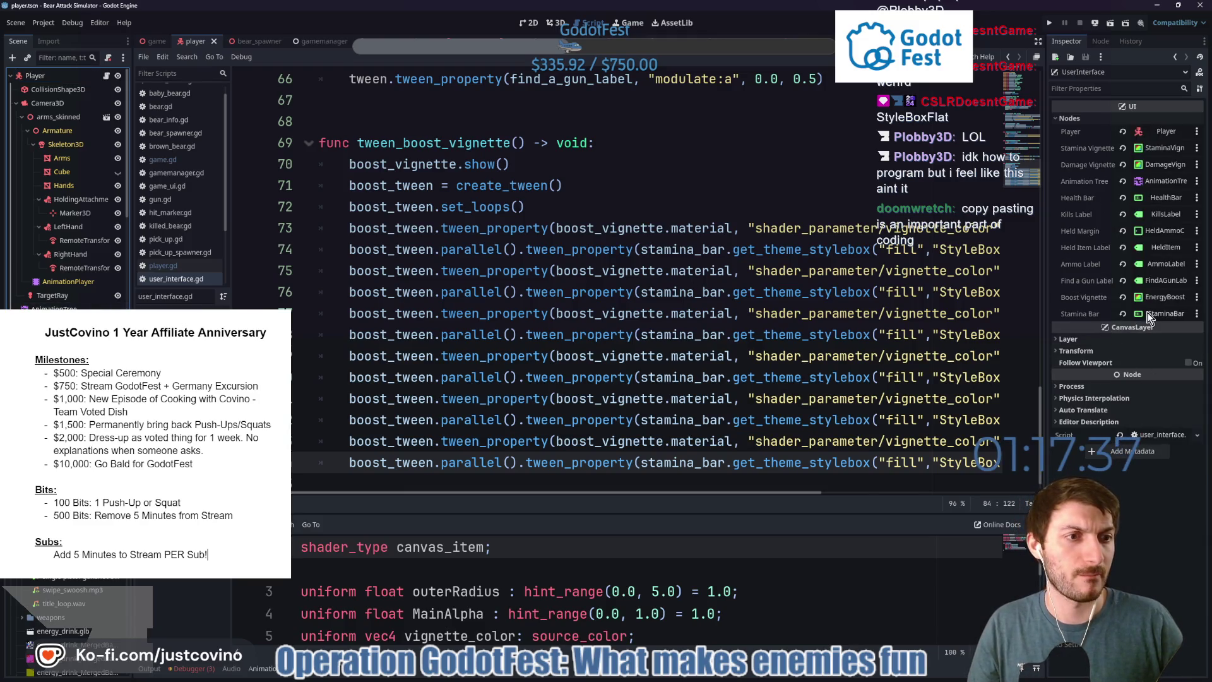
pyautogui.click(155, 40)
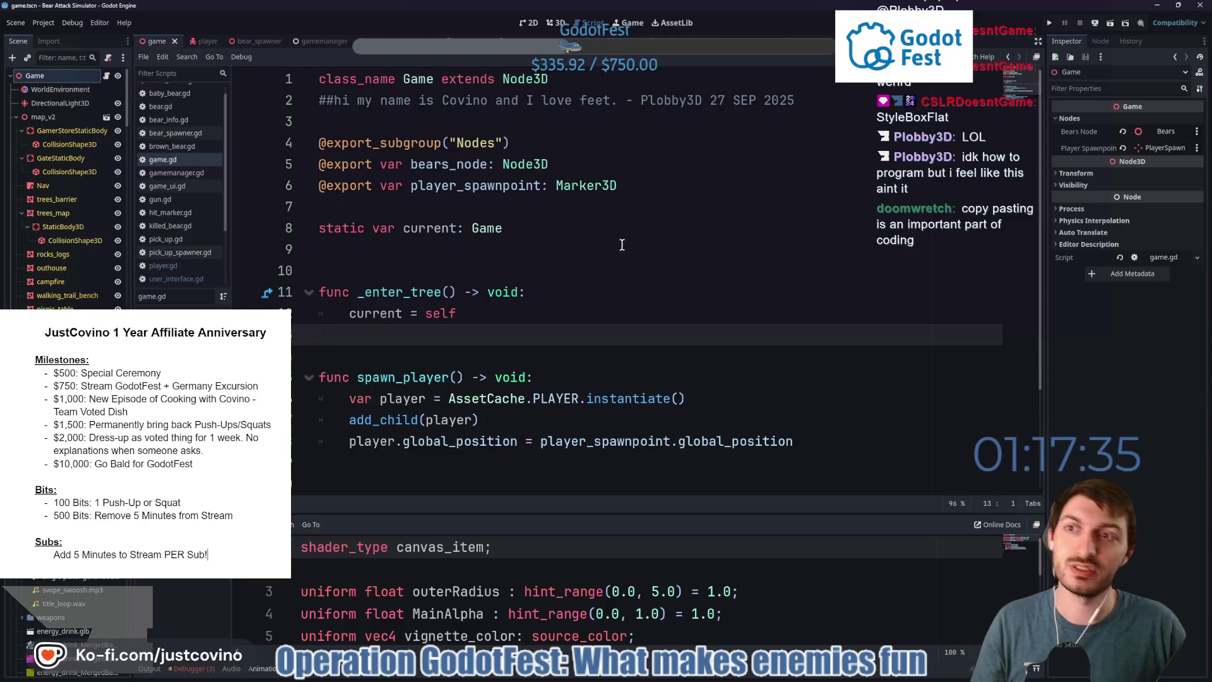
pyautogui.press('F5')
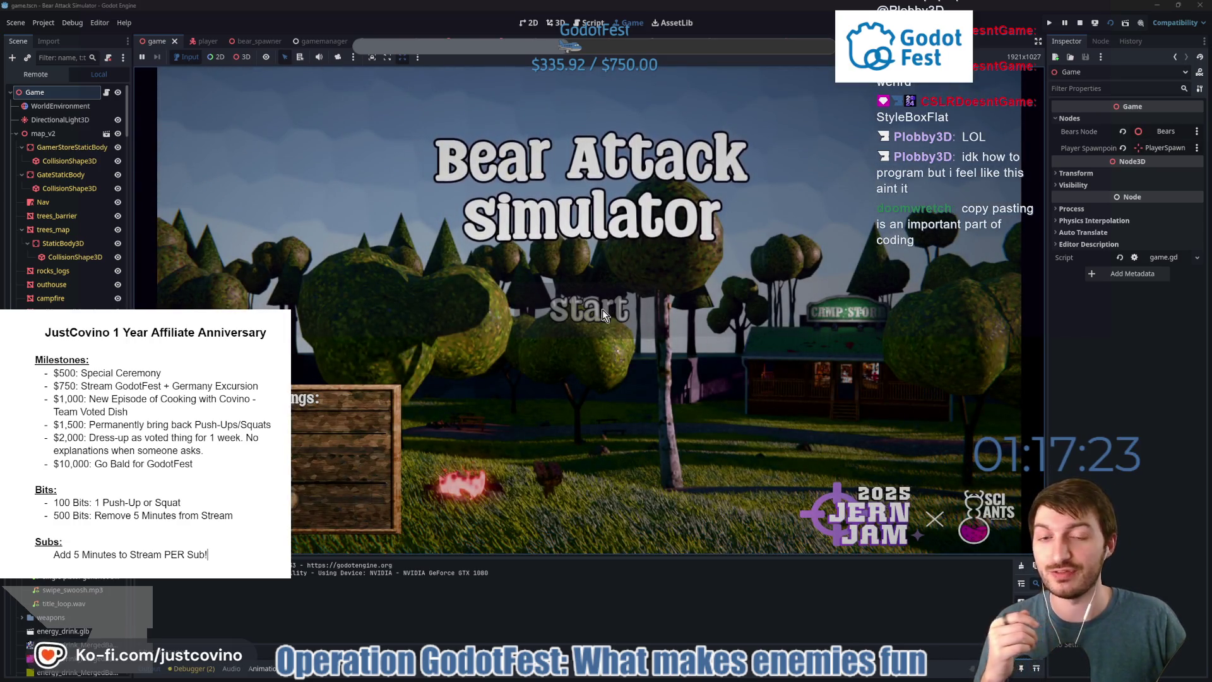
pyautogui.click(589, 317)
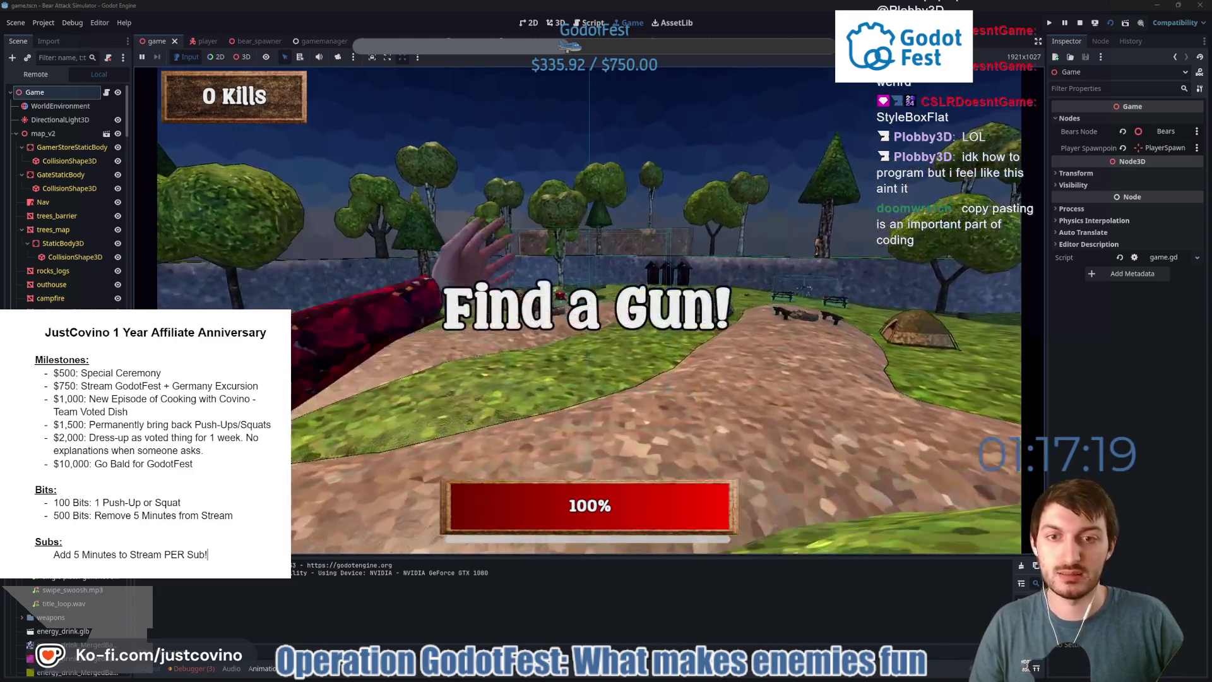
pyautogui.press('w')
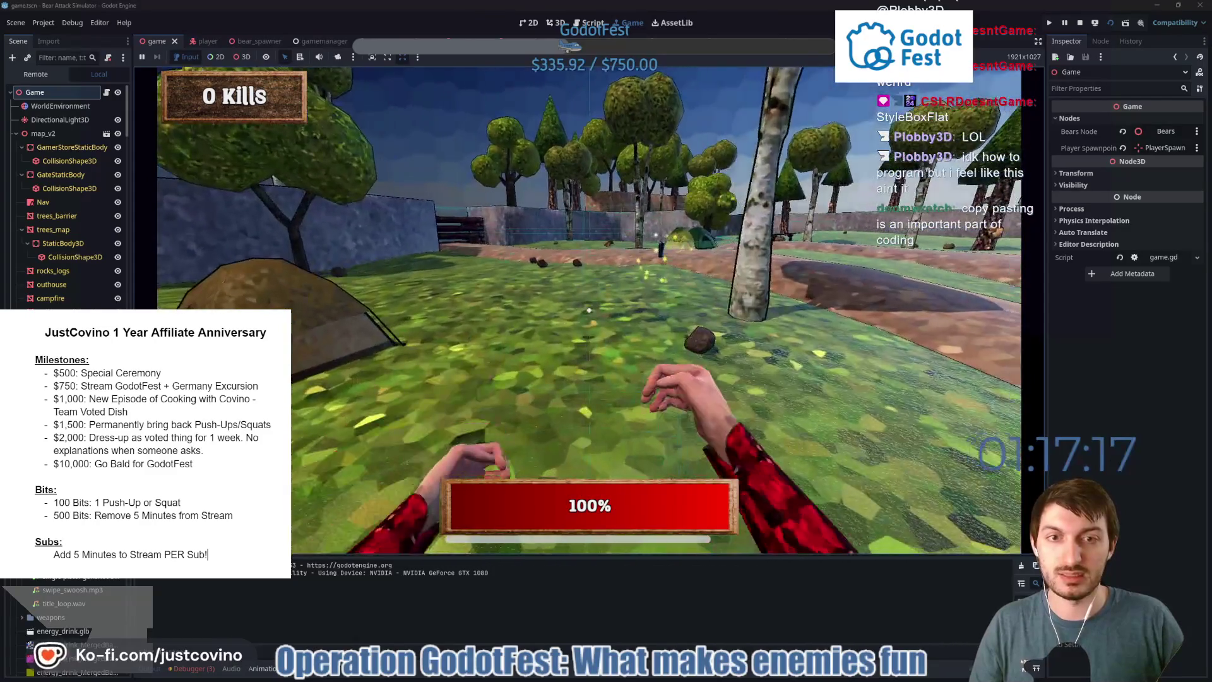
pyautogui.press('w')
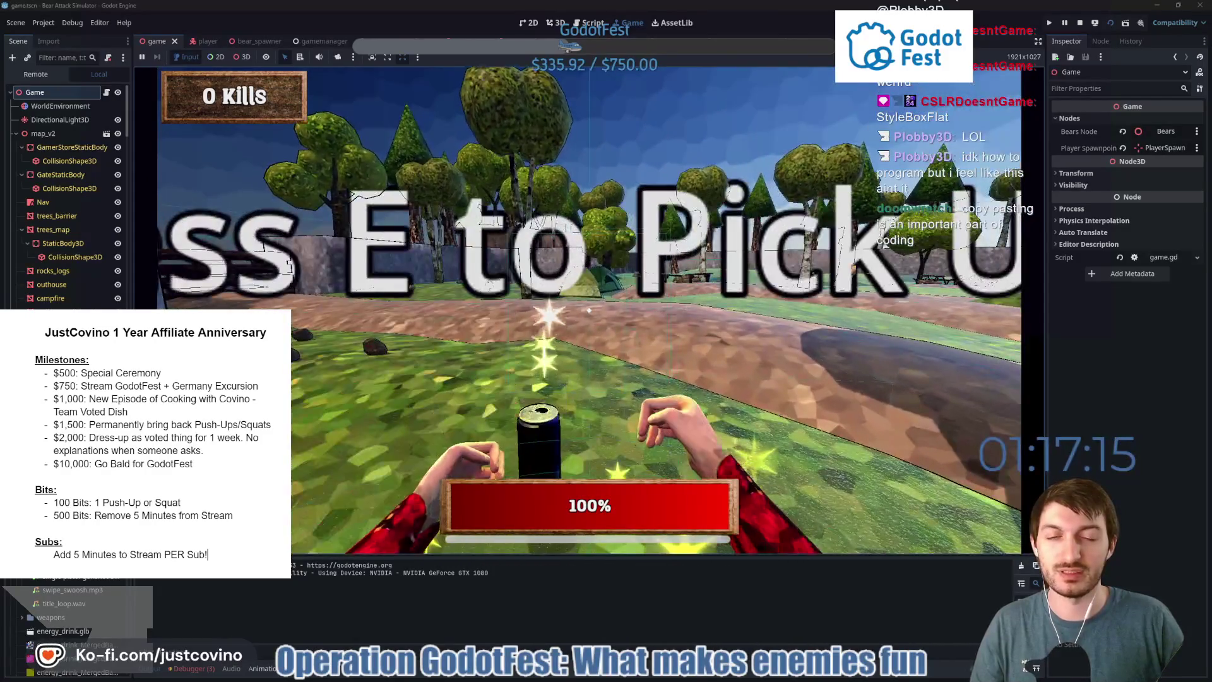
pyautogui.press('e')
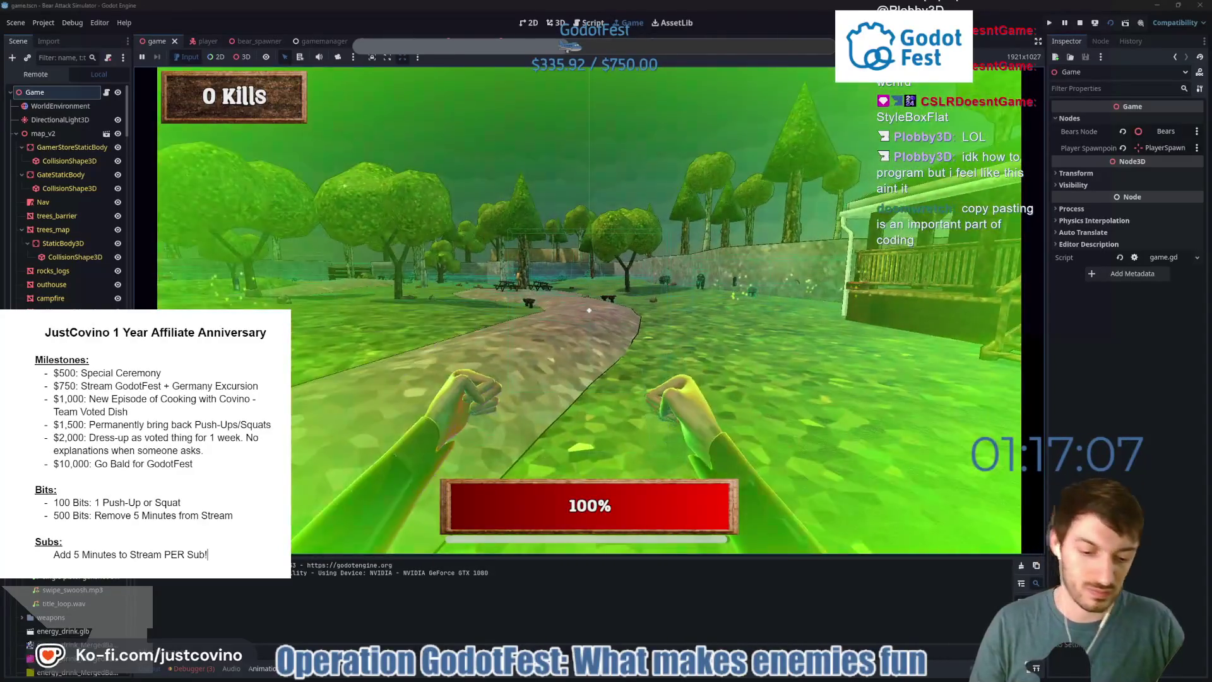
pyautogui.press('F8')
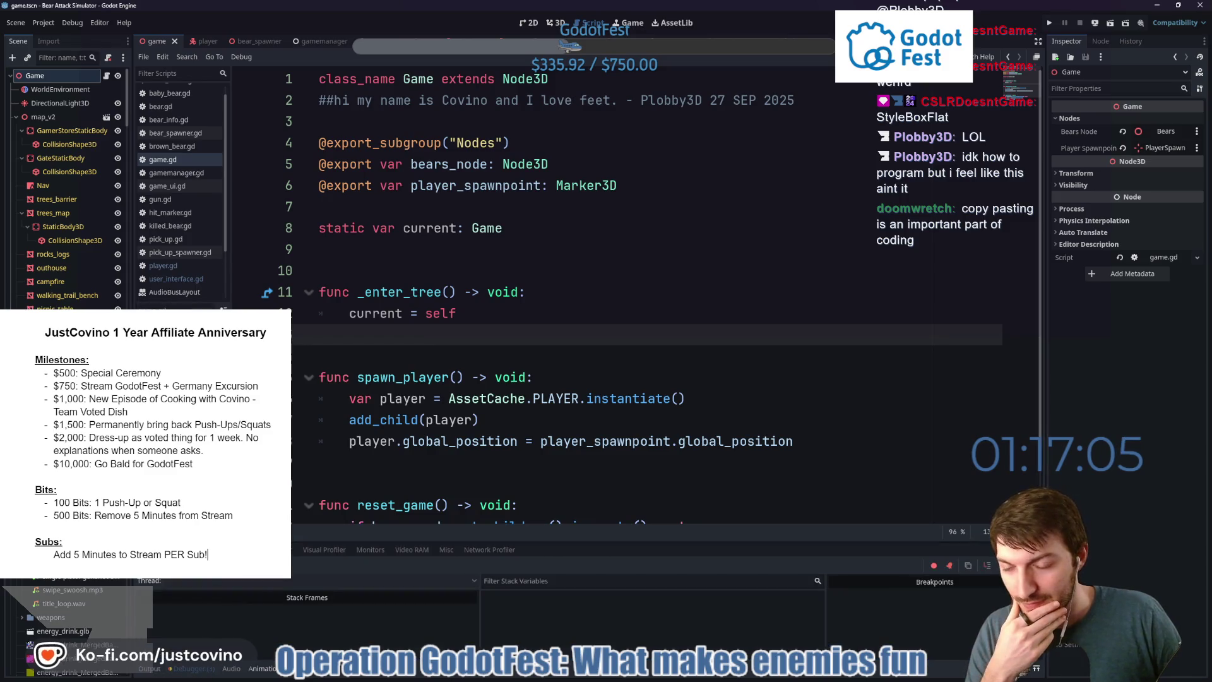
# Step: Show the Debugger errors list and open user_interface.gd from the player scene
pyautogui.click(183, 549)
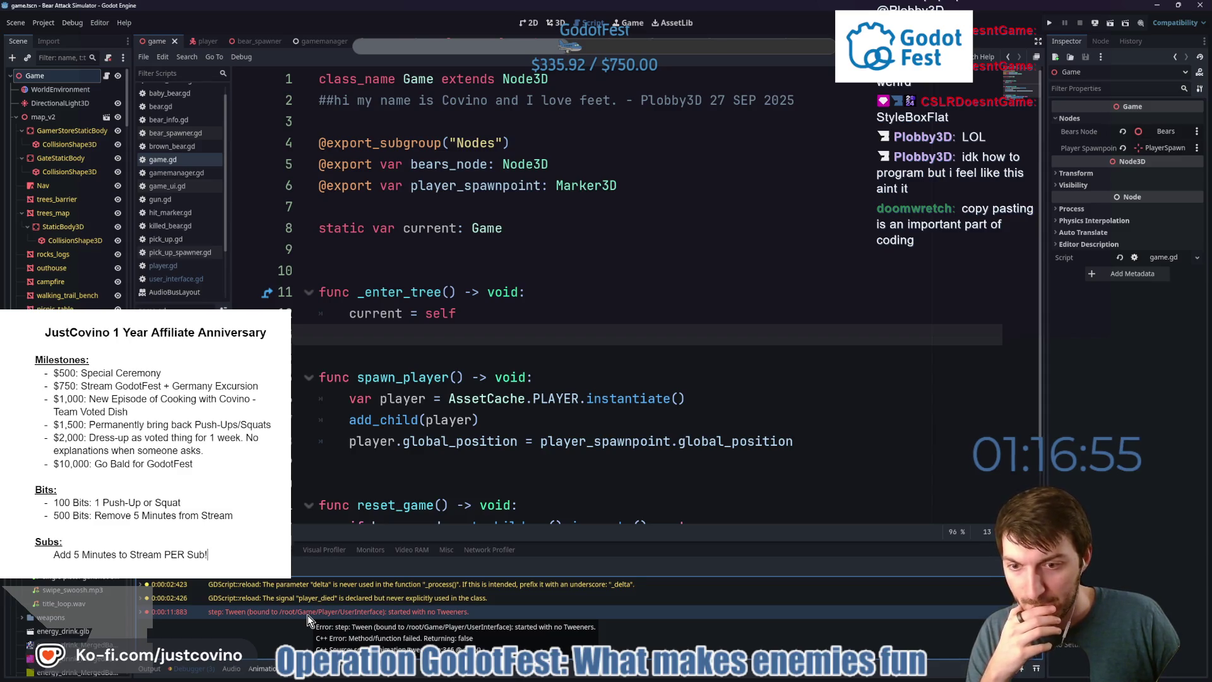
pyautogui.click(203, 41)
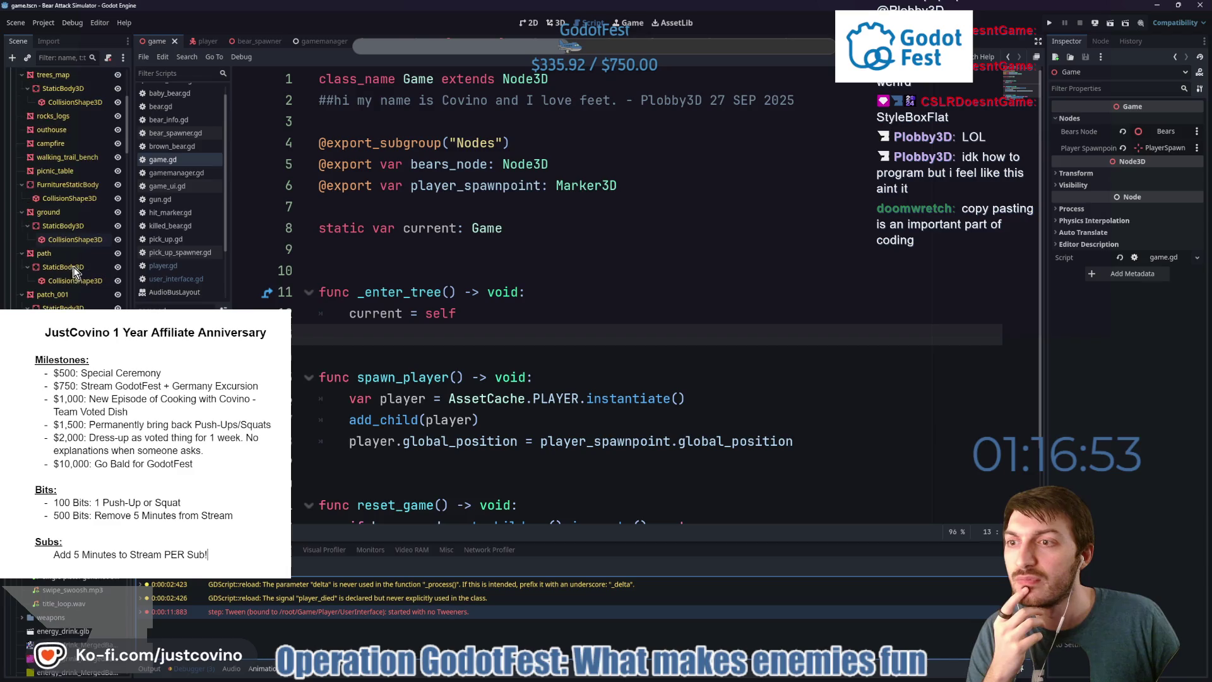
pyautogui.click(176, 278)
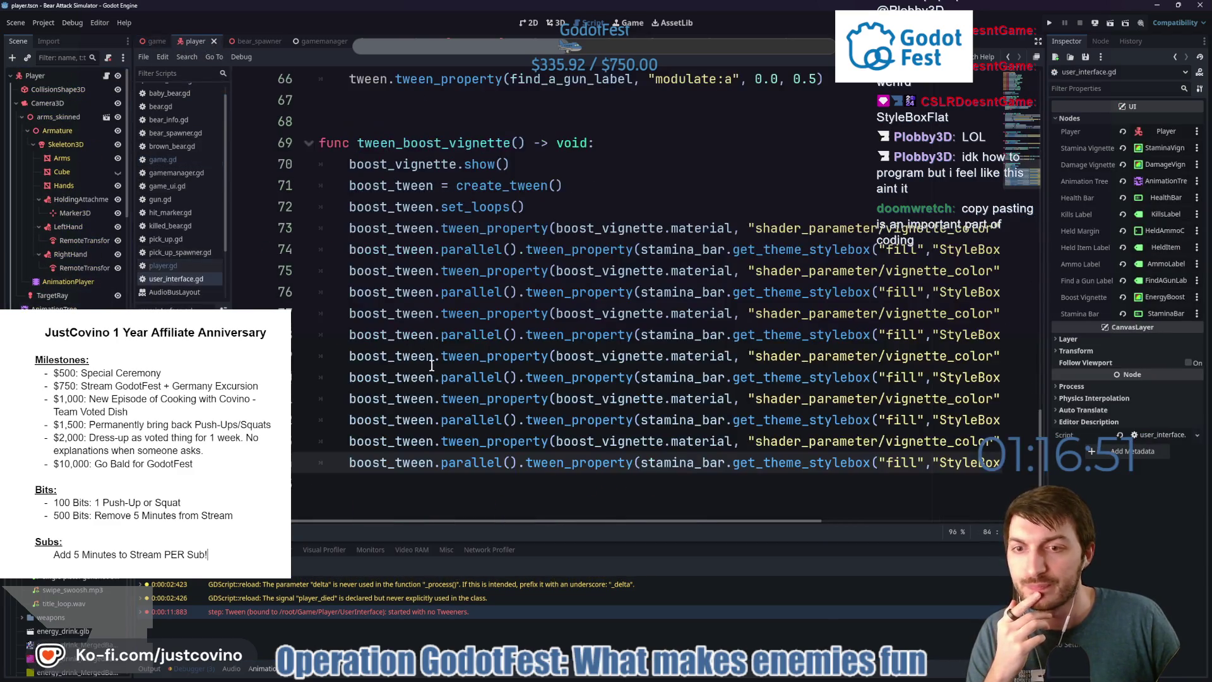
pyautogui.moveTo(505, 520); pyautogui.dragTo(722, 523)
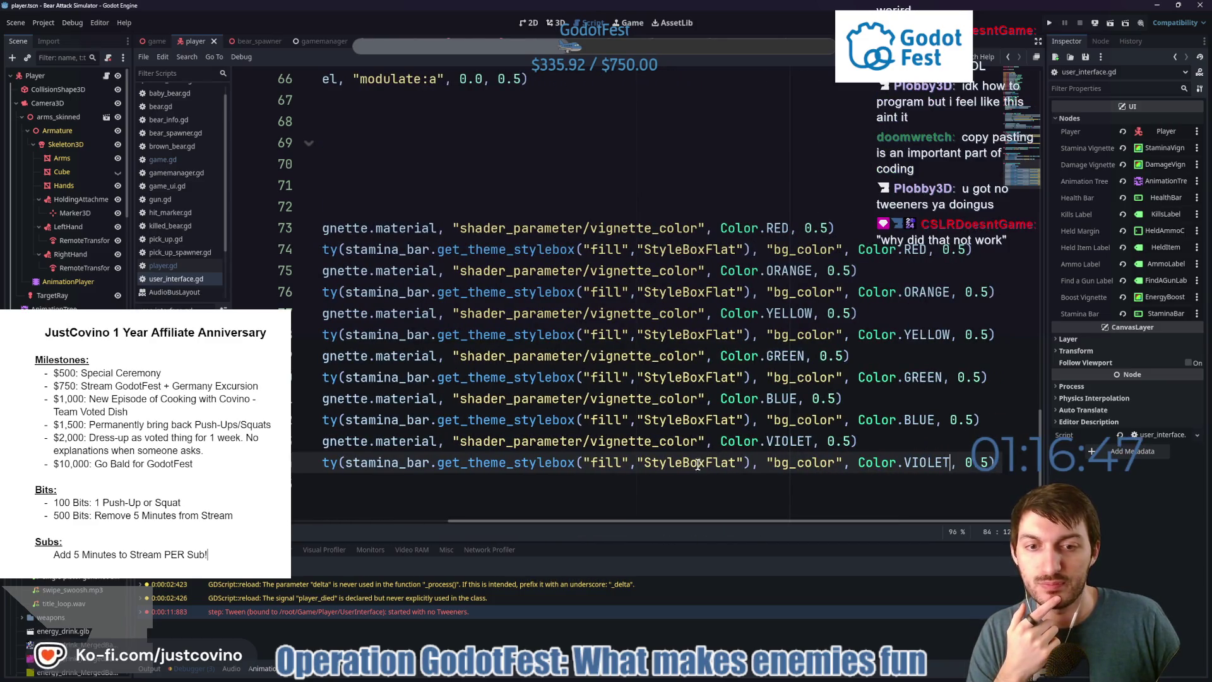
# Step: Expand the Tween 'started with no Tweeners' error and select line 84's stylebox lookup
pyautogui.moveTo(665, 464)
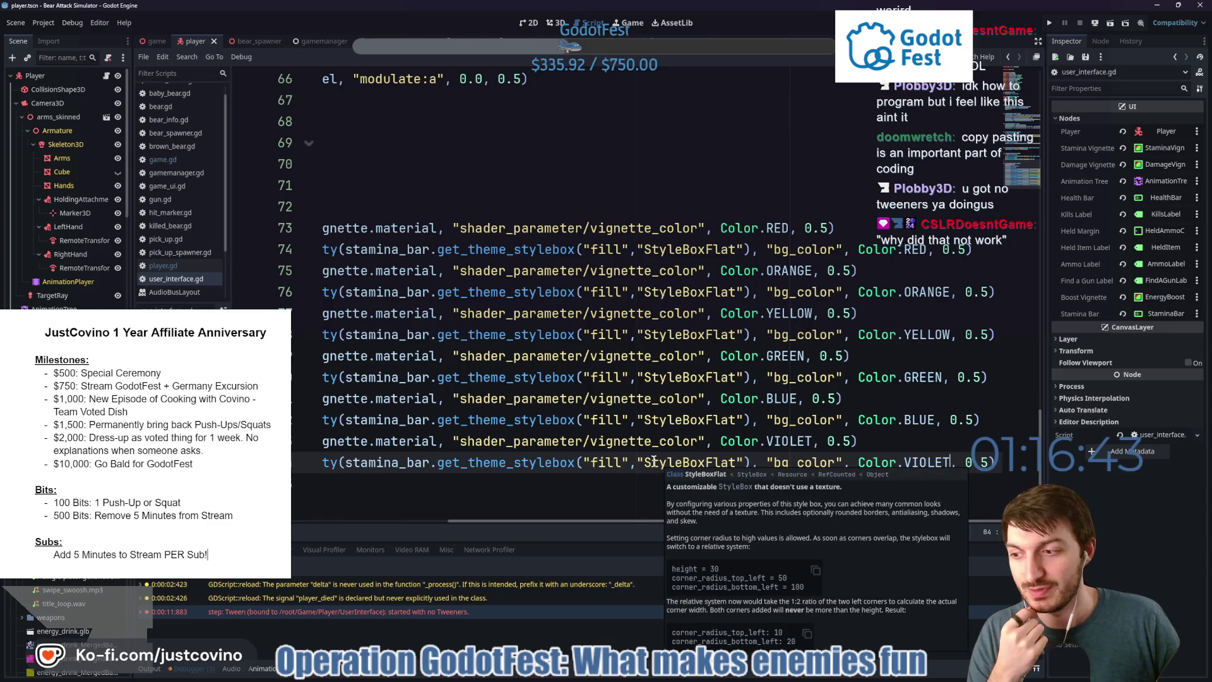
pyautogui.moveTo(396, 613)
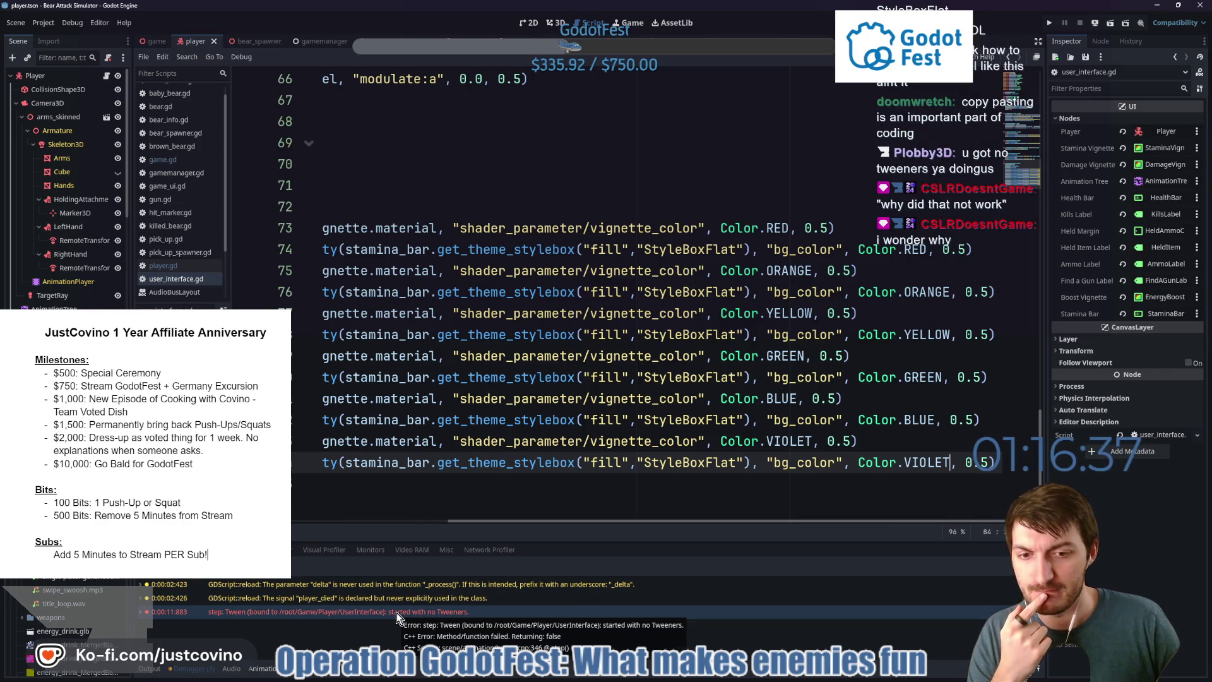
pyautogui.click(141, 611)
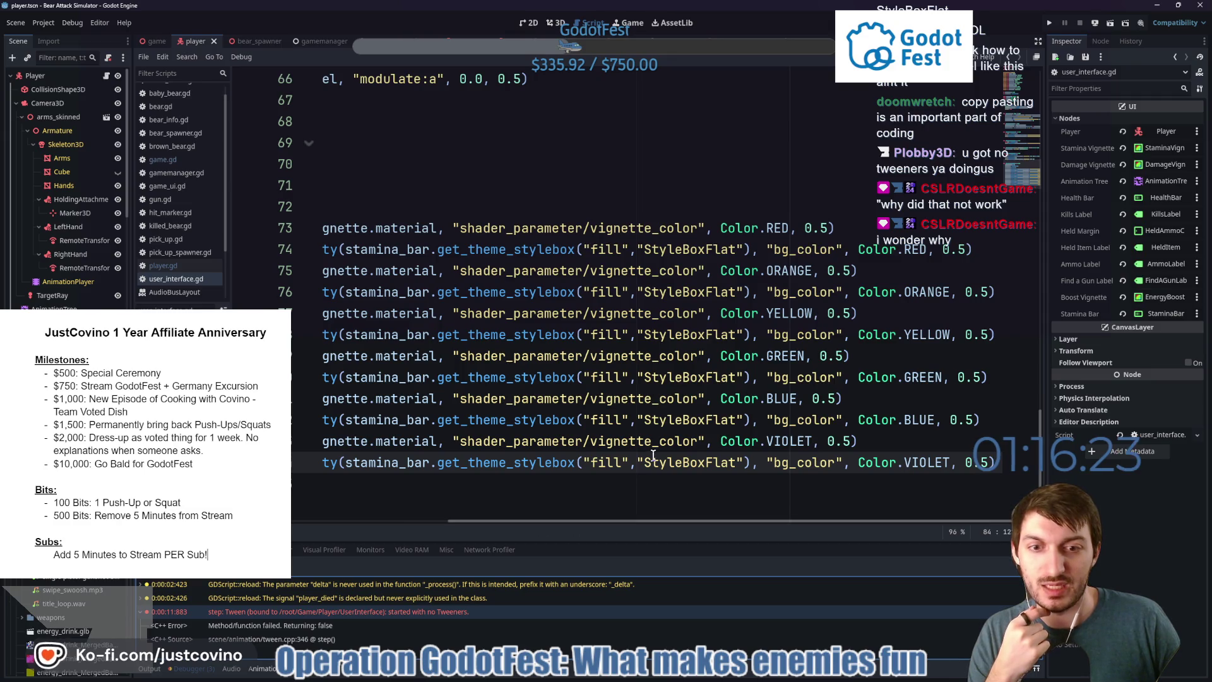
pyautogui.moveTo(497, 462)
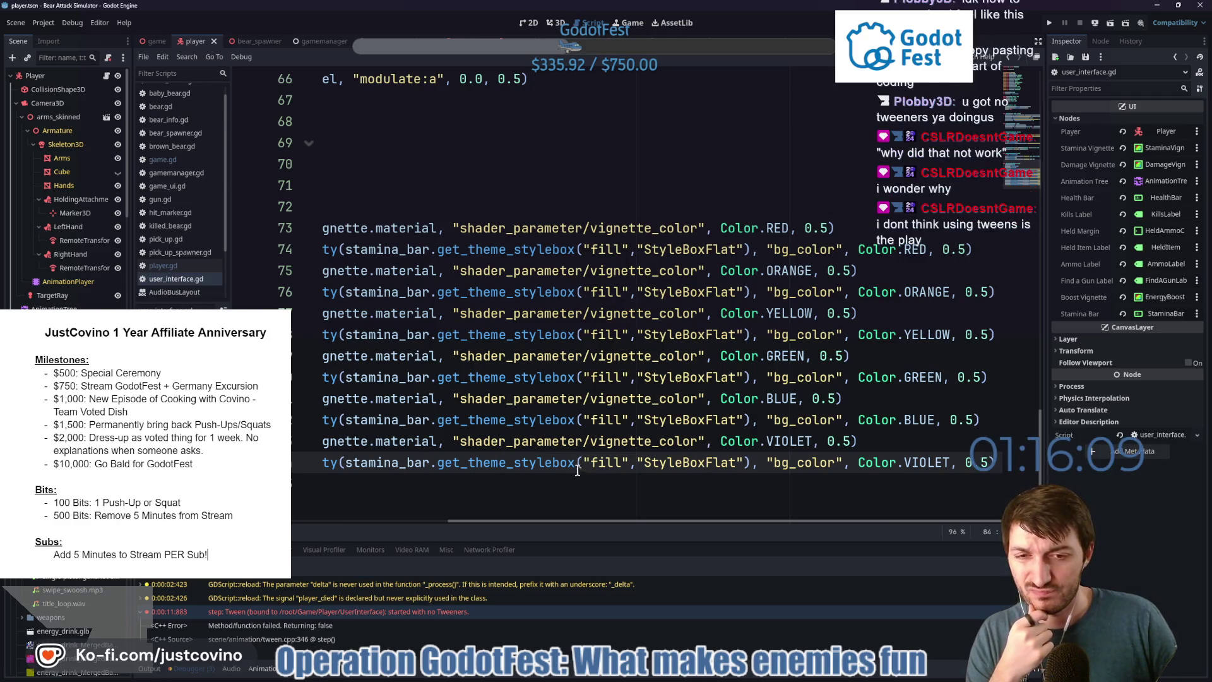
pyautogui.moveTo(577, 463)
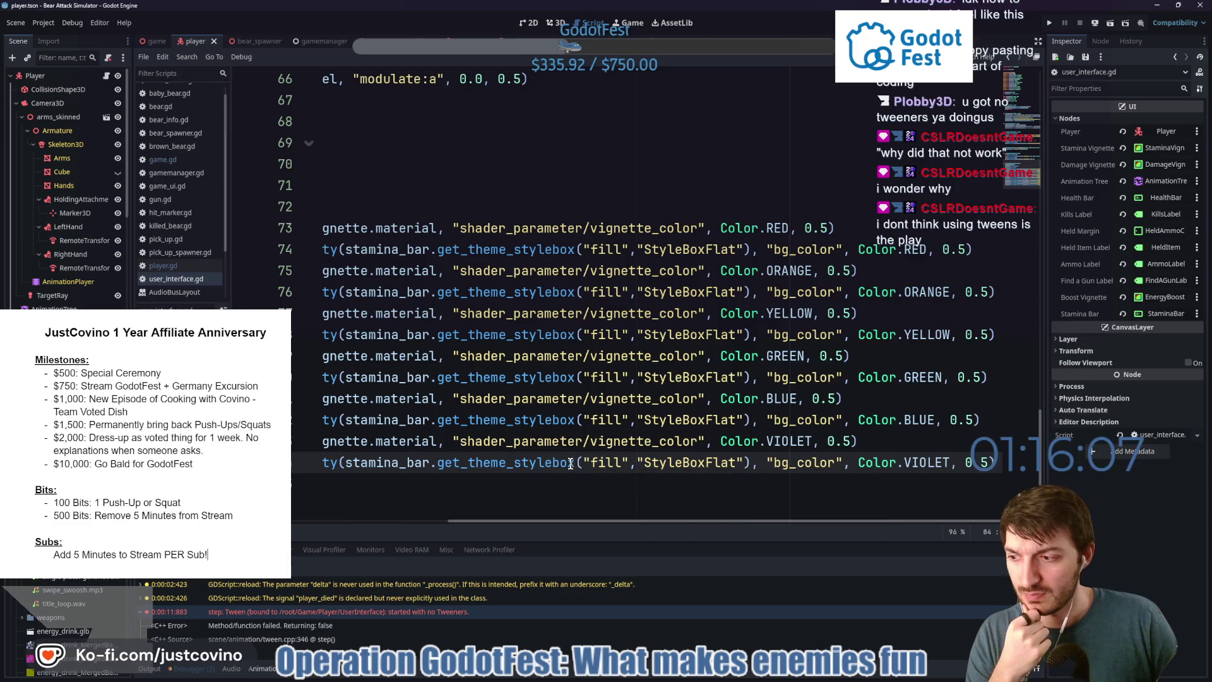
pyautogui.moveTo(539, 521)
pyautogui.mouseDown()
pyautogui.moveTo(303, 525)
pyautogui.moveTo(518, 525)
pyautogui.mouseUp()
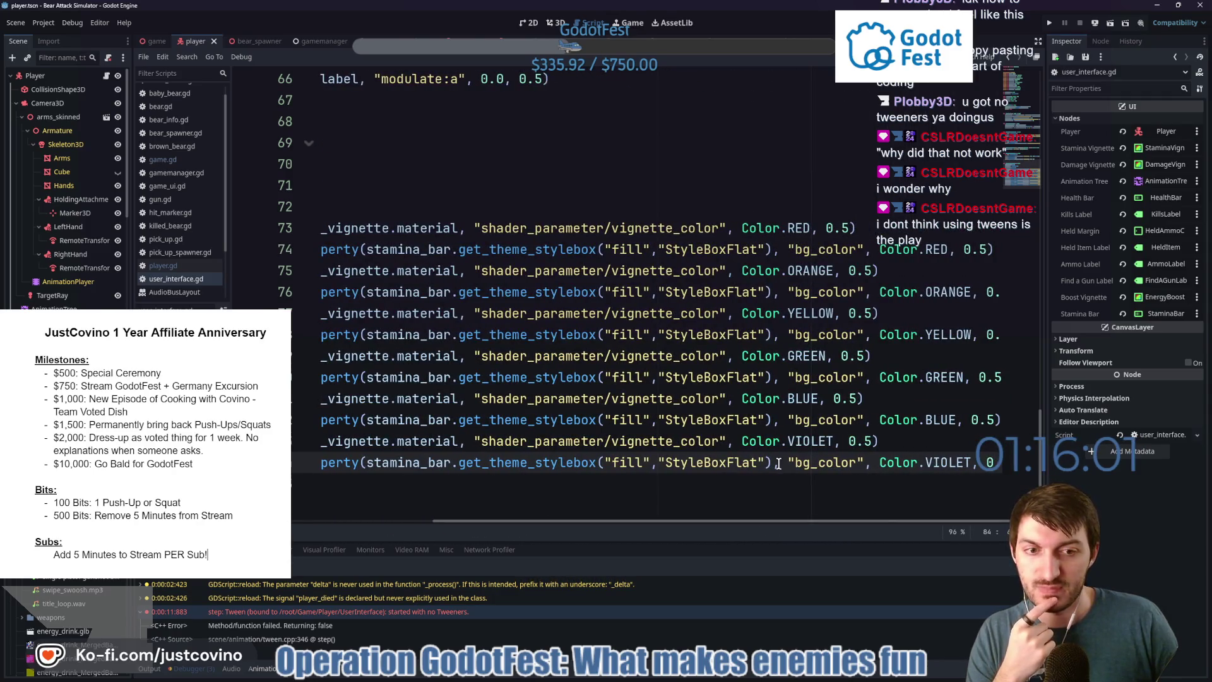
pyautogui.moveTo(769, 465)
pyautogui.mouseDown()
pyautogui.moveTo(477, 468)
pyautogui.moveTo(536, 472)
pyautogui.mouseUp()
# Step: Try get_theme_color("fill", "StyleBoxFlat") on the VIOLET line while inspecting StaminaBar
pyautogui.write('c')
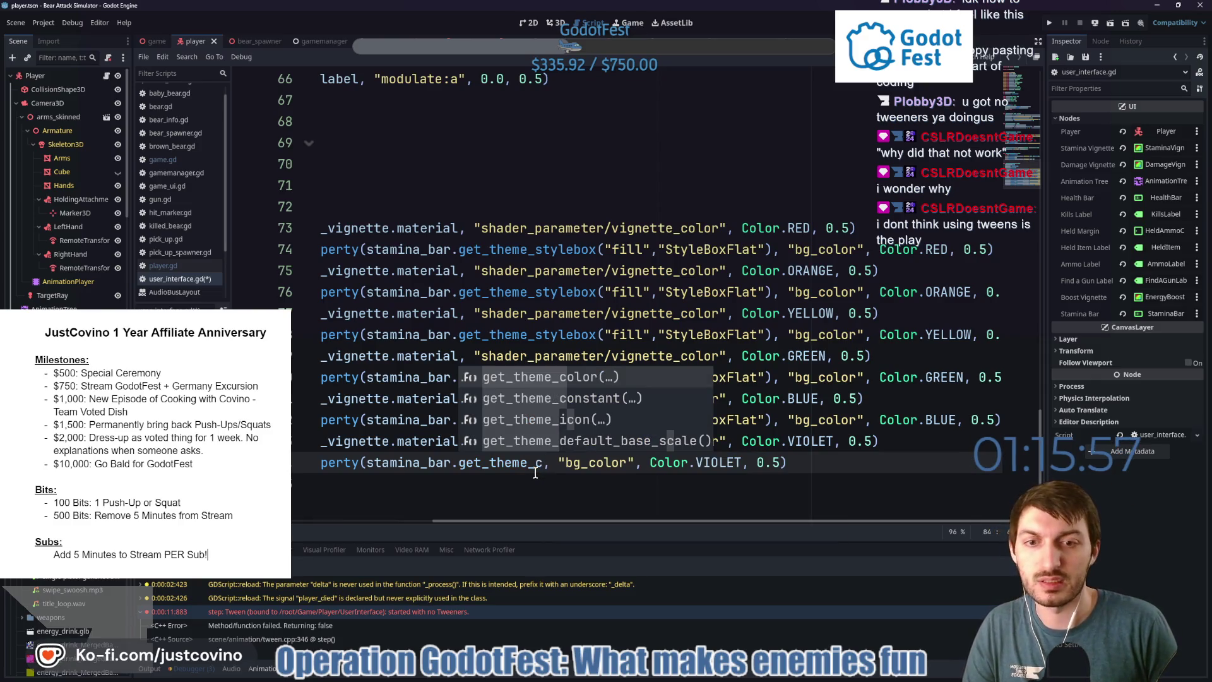
pyautogui.press('Return')
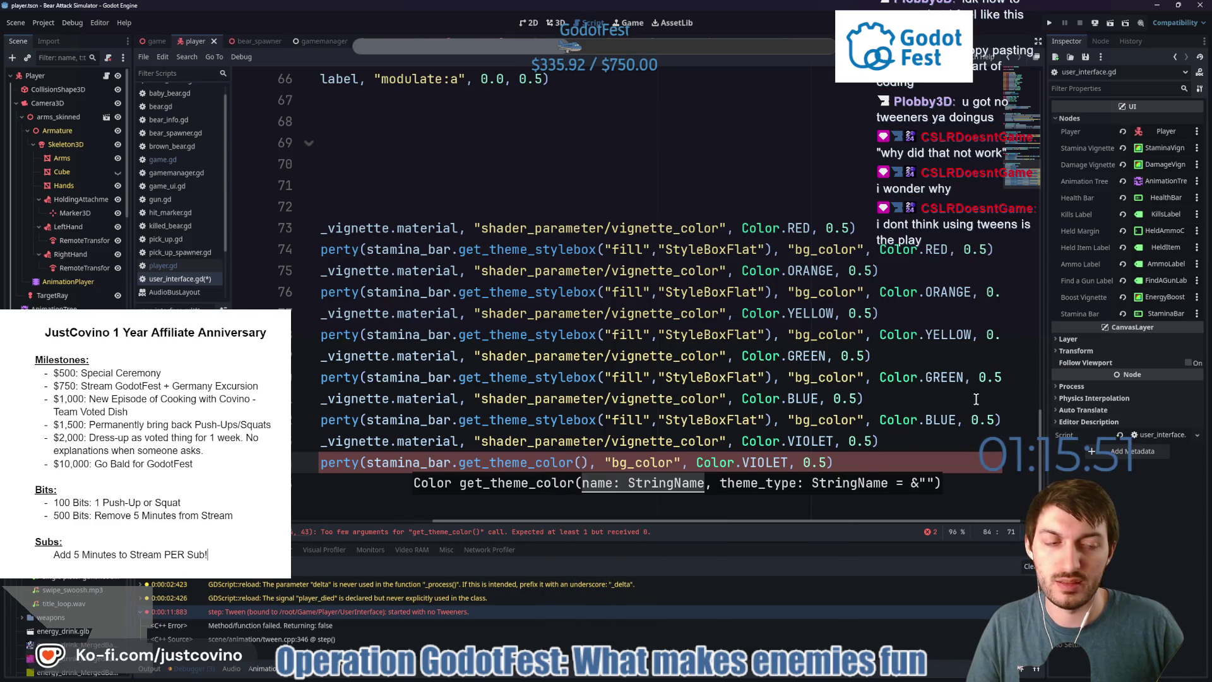
pyautogui.scroll(-5, 57, 303)
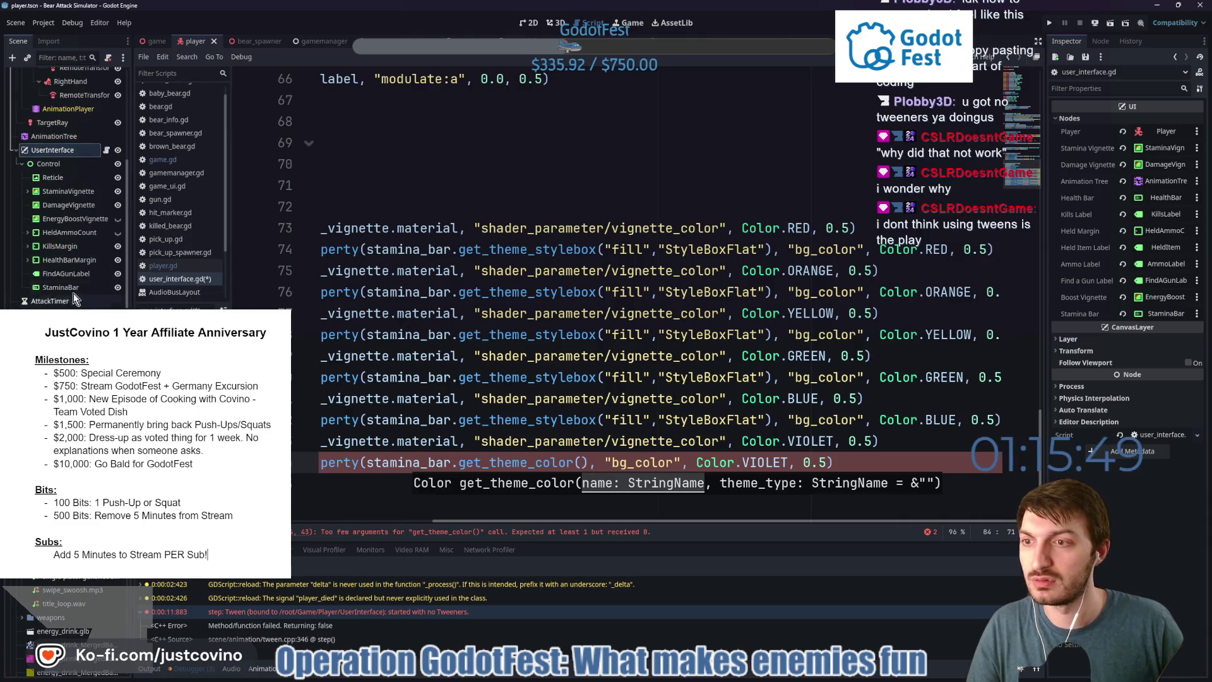
pyautogui.click(60, 287)
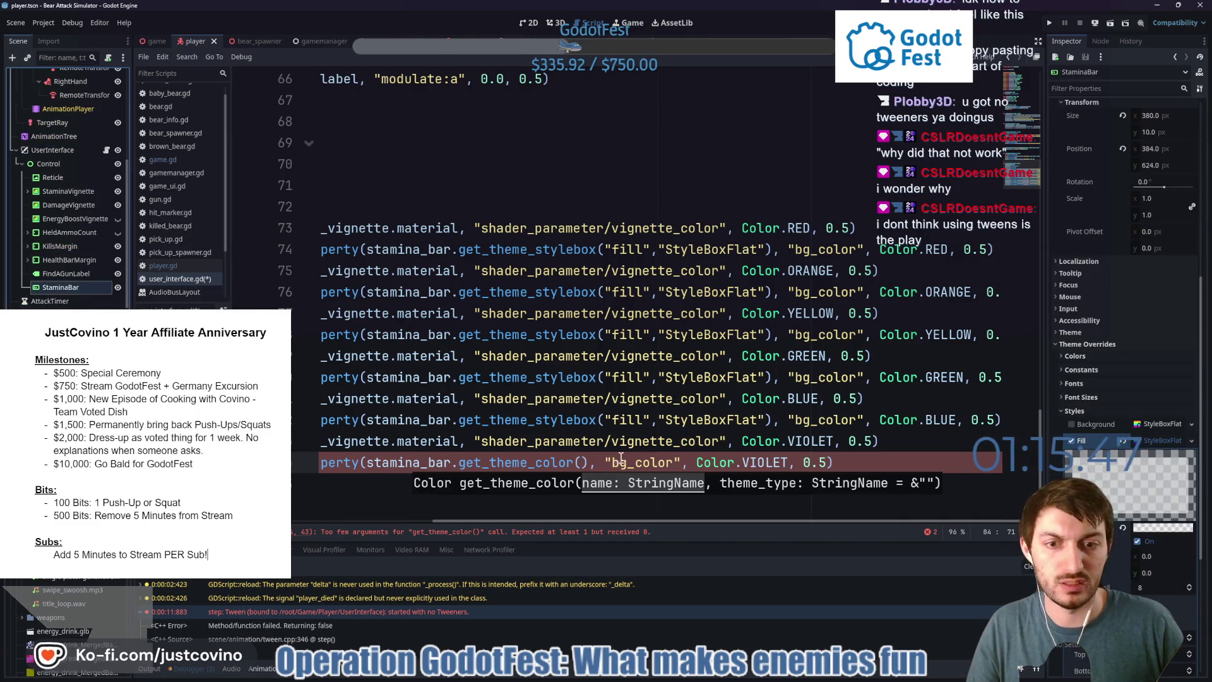
pyautogui.click(584, 463)
pyautogui.write('"fill"')
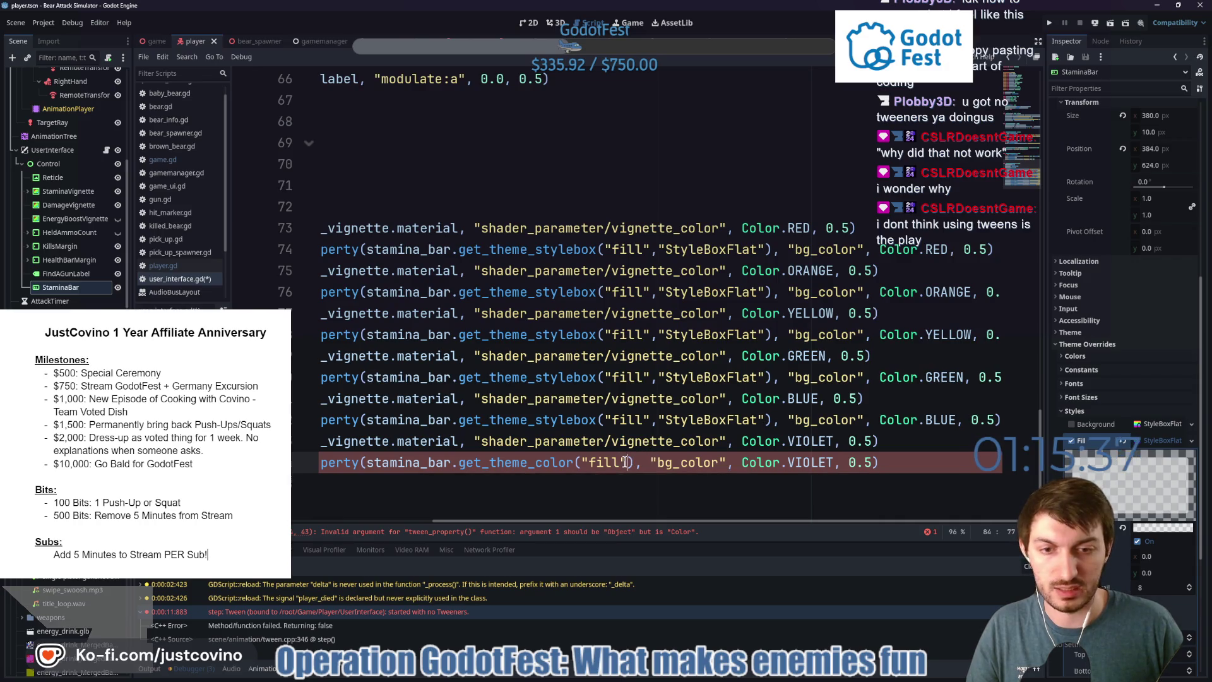
pyautogui.write(', "Styl')
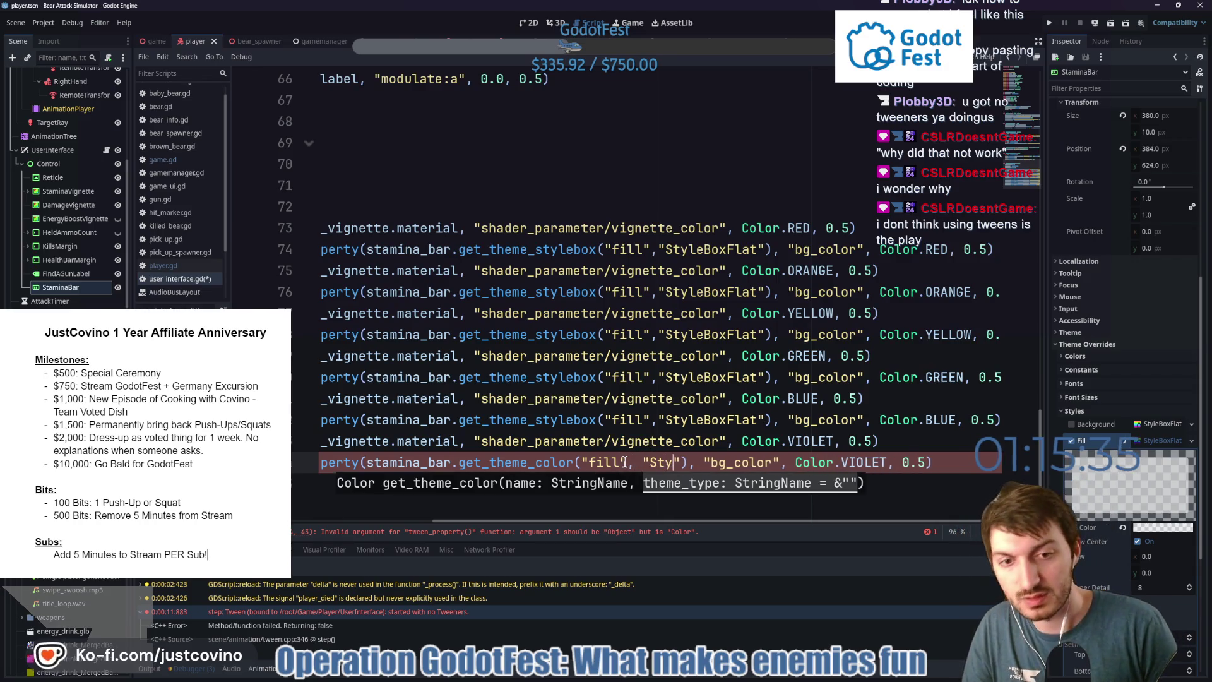
pyautogui.write('eBoxF')
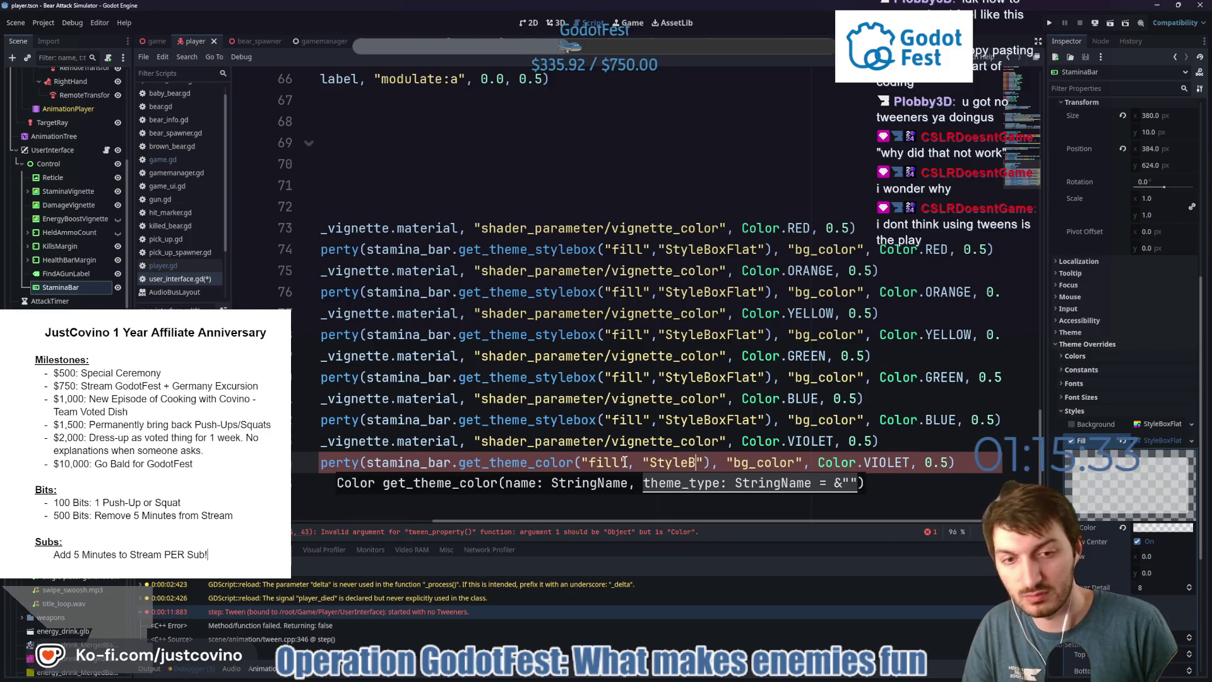
pyautogui.write('lat')
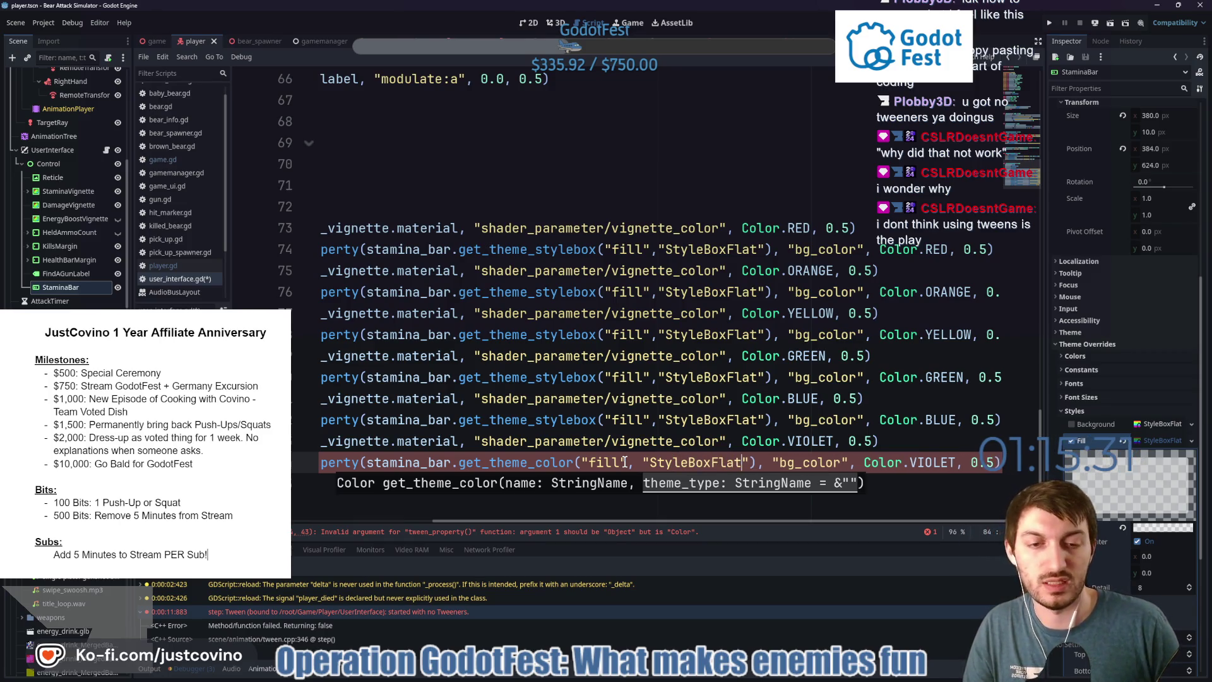
pyautogui.click(764, 459)
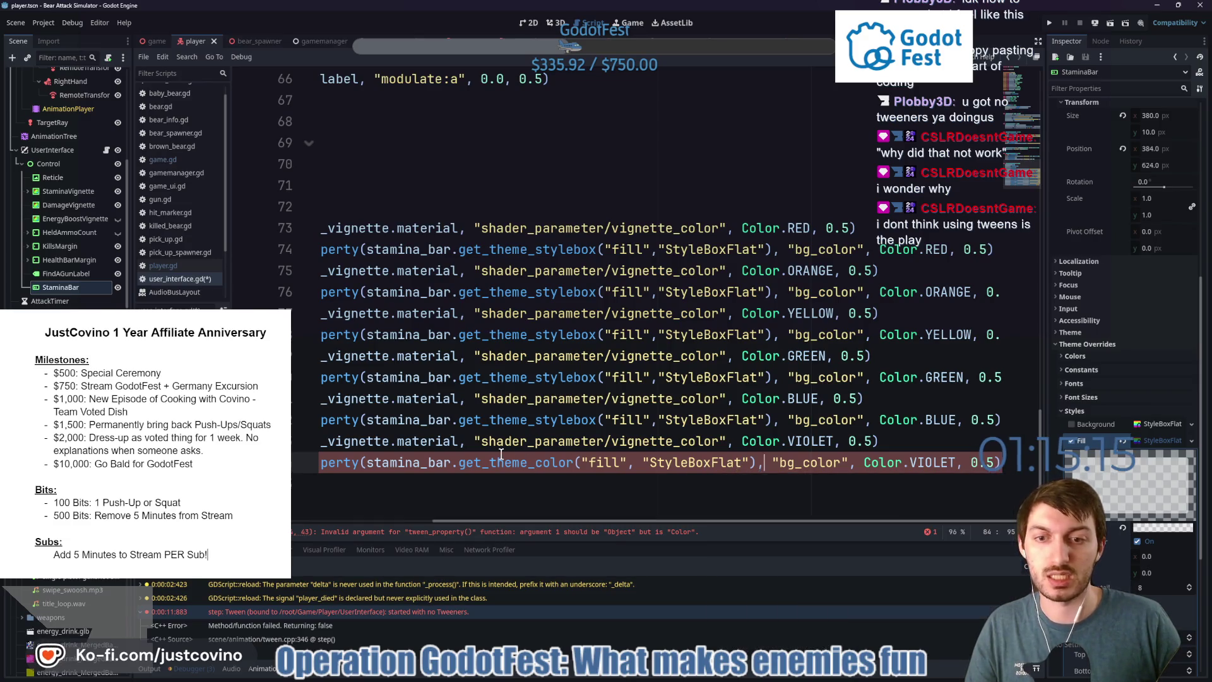
# Step: Replace that call so the VIOLET tween targets stamina_bar's "bg_color", then show the 2D view
pyautogui.moveTo(496, 459)
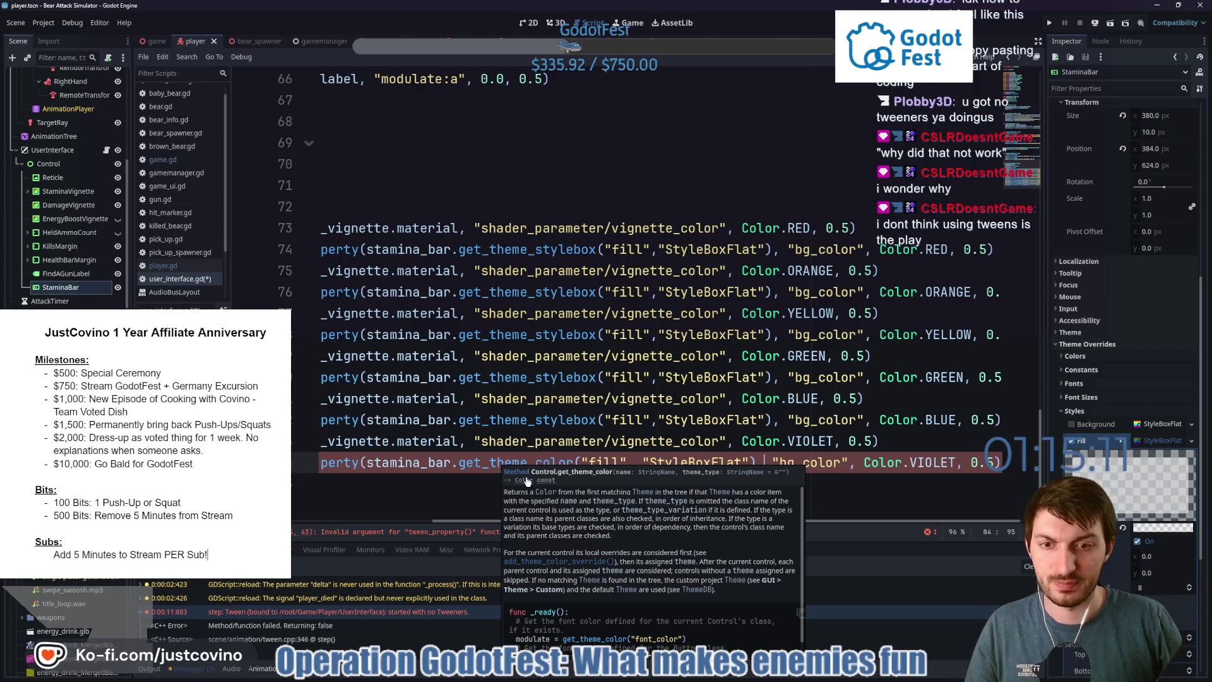
pyautogui.moveTo(753, 463); pyautogui.dragTo(459, 462)
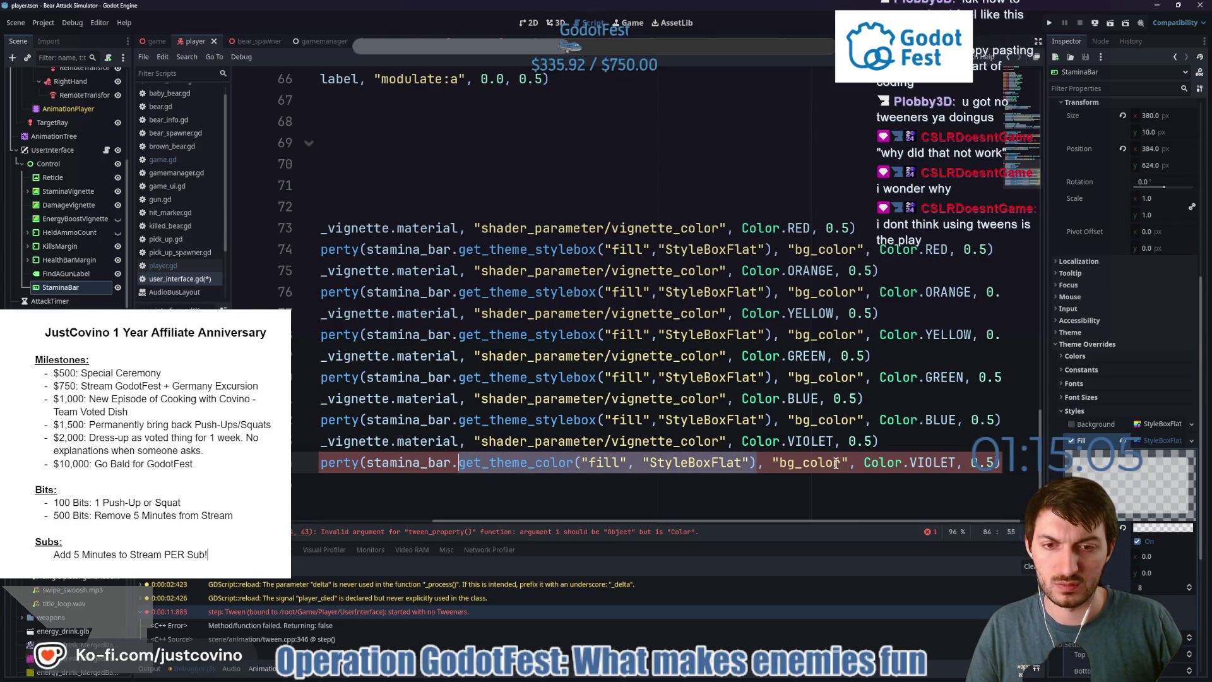
pyautogui.press('BackSpace')
pyautogui.press('BackSpace')
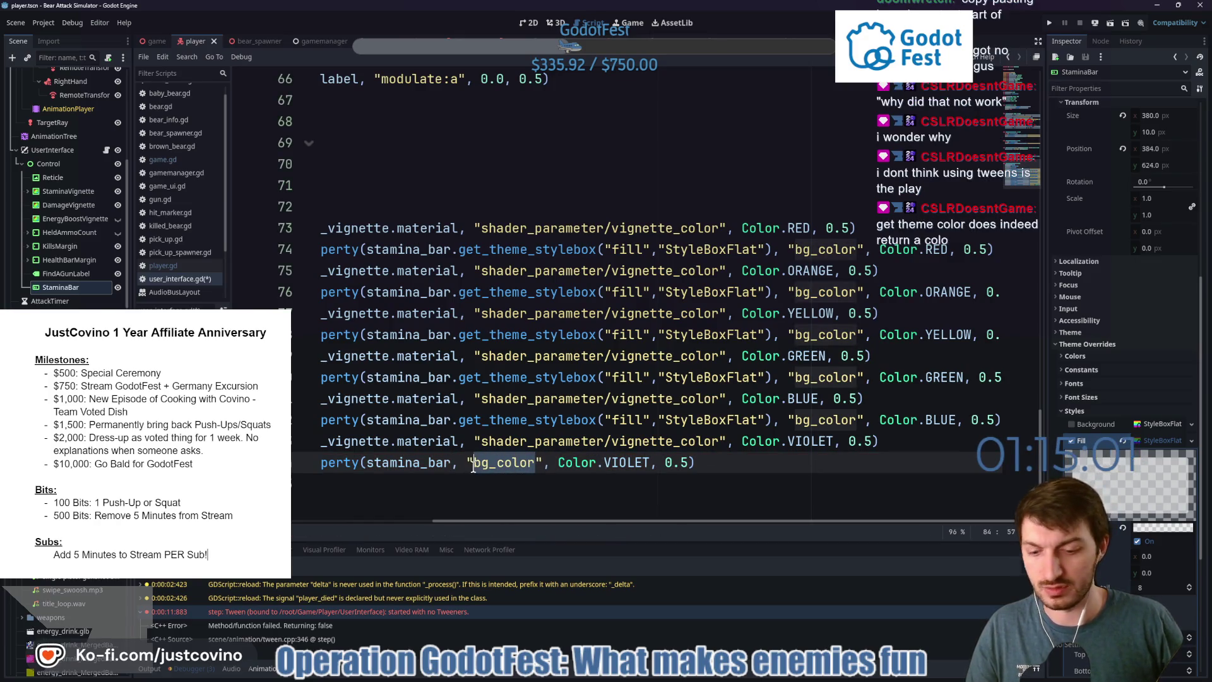
pyautogui.write('get')
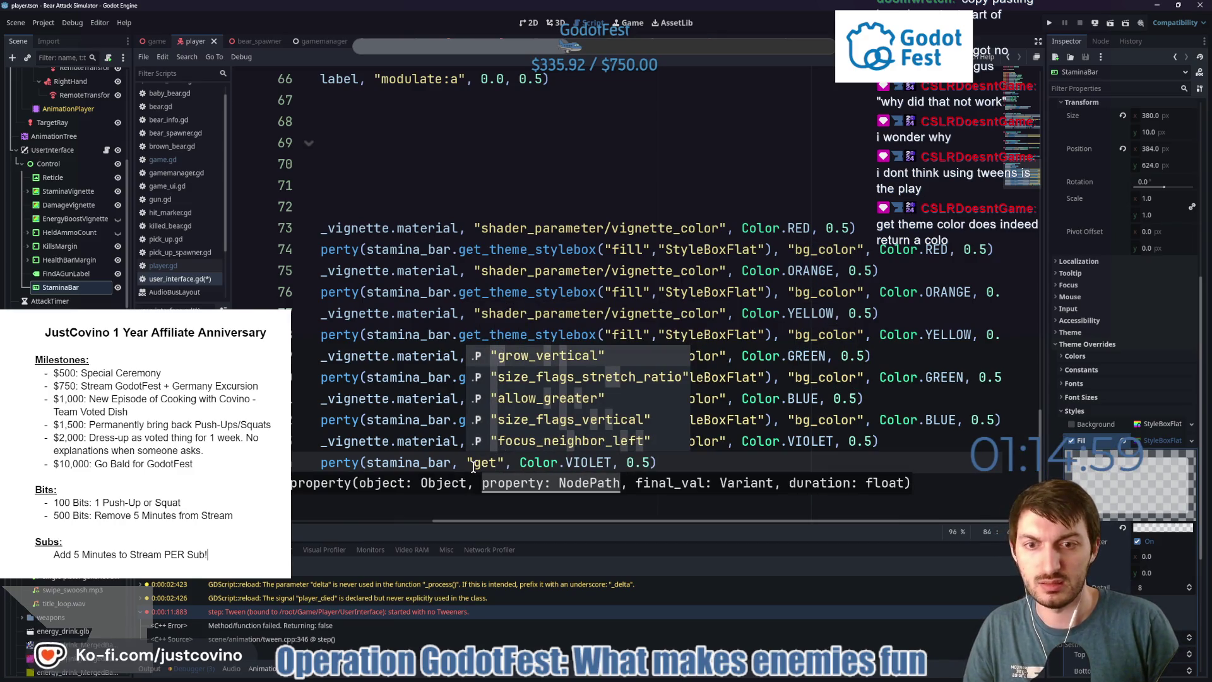
pyautogui.write('_t')
pyautogui.press('BackSpace')
pyautogui.press('BackSpace')
pyautogui.press('BackSpace')
pyautogui.write('bg')
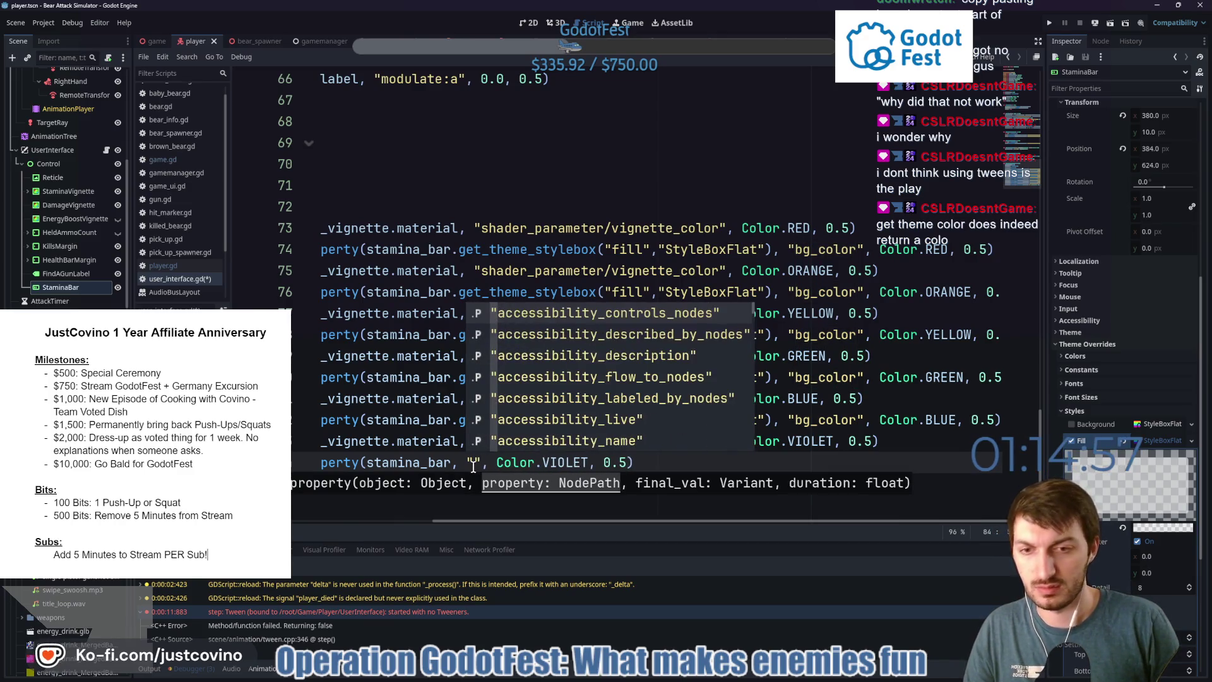
pyautogui.write('_color')
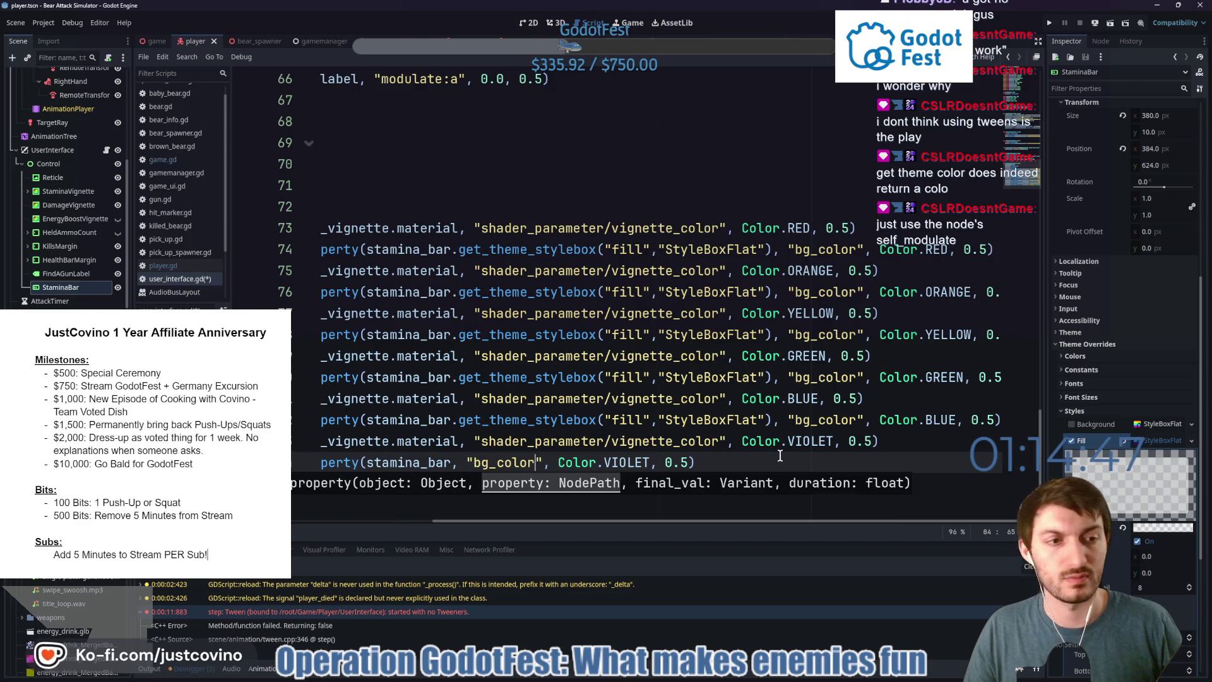
pyautogui.click(1164, 440)
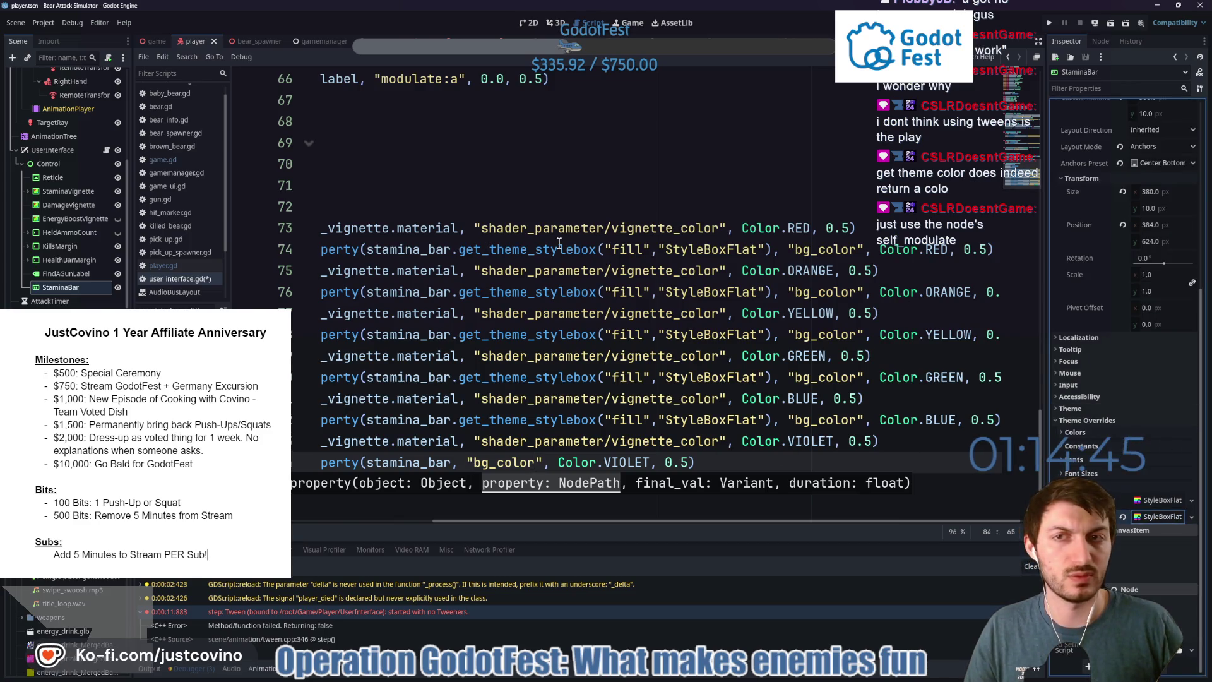
pyautogui.click(531, 23)
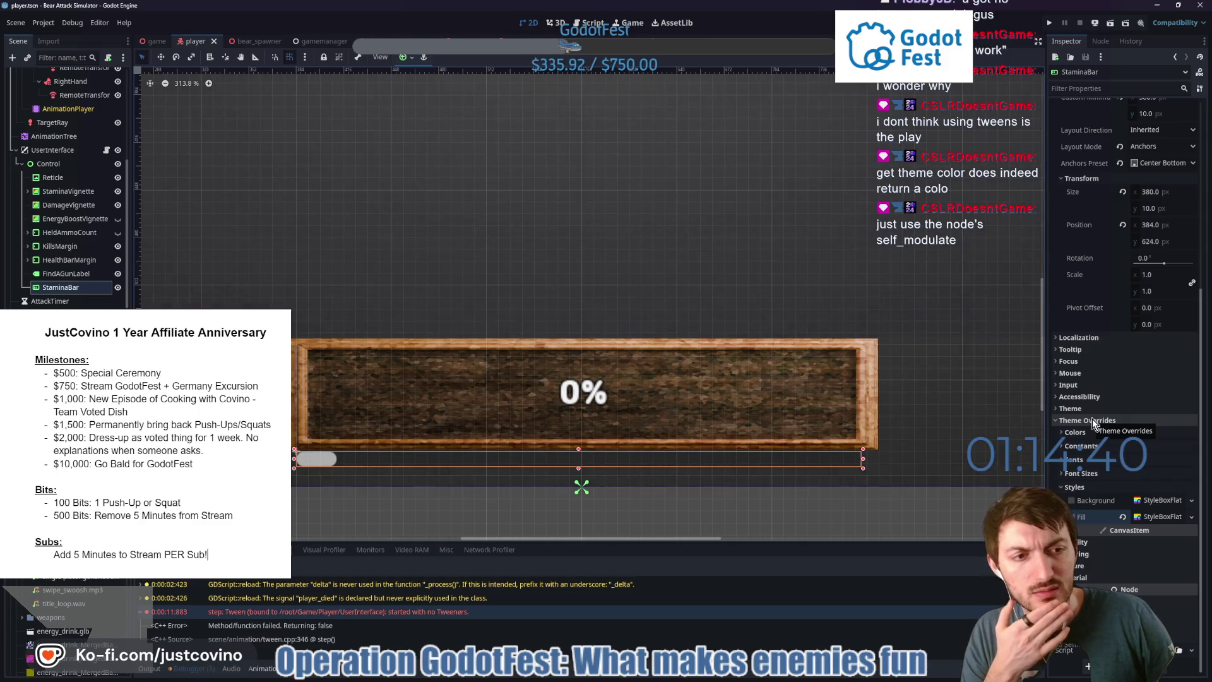
# Step: Glance at the stamina bar's theme colour overrides, then expand its CanvasItem Visibility section
pyautogui.click(1092, 433)
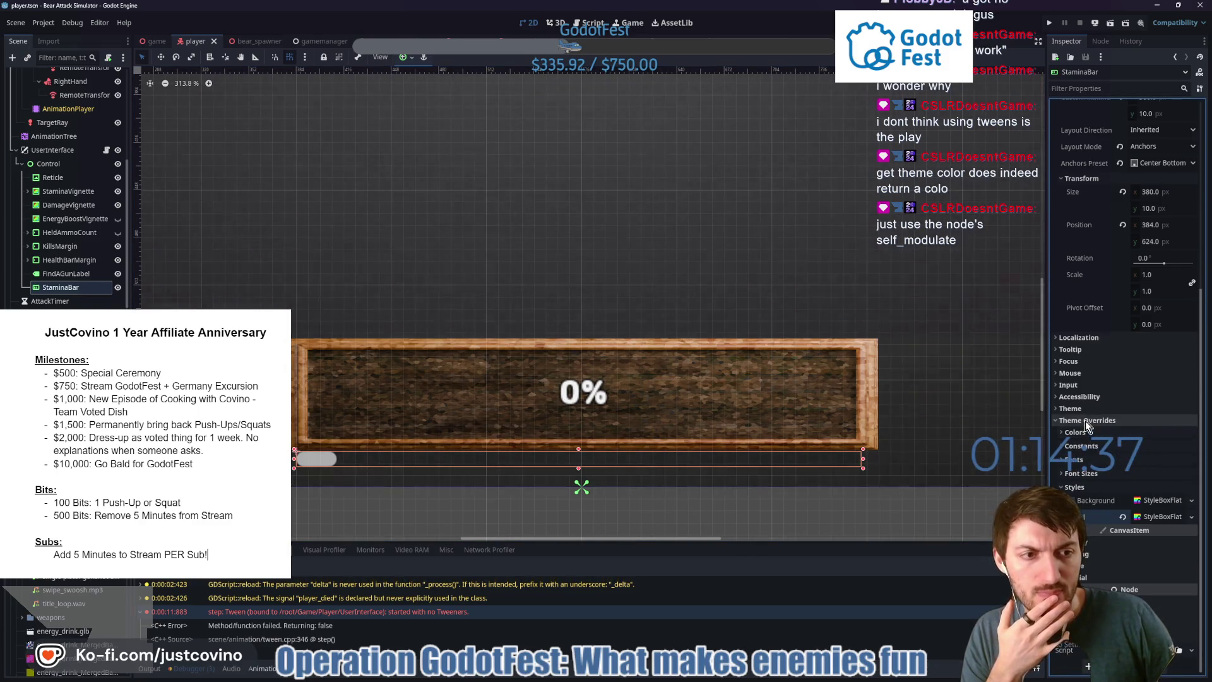
pyautogui.click(1085, 421)
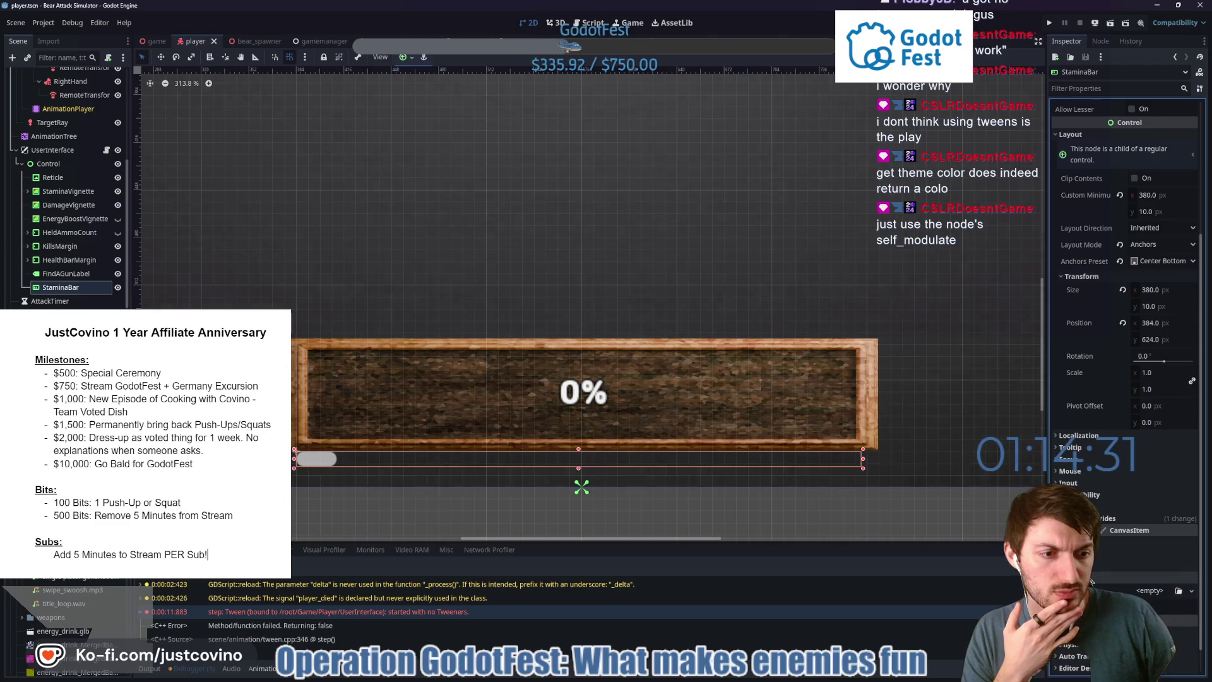
pyautogui.click(1129, 529)
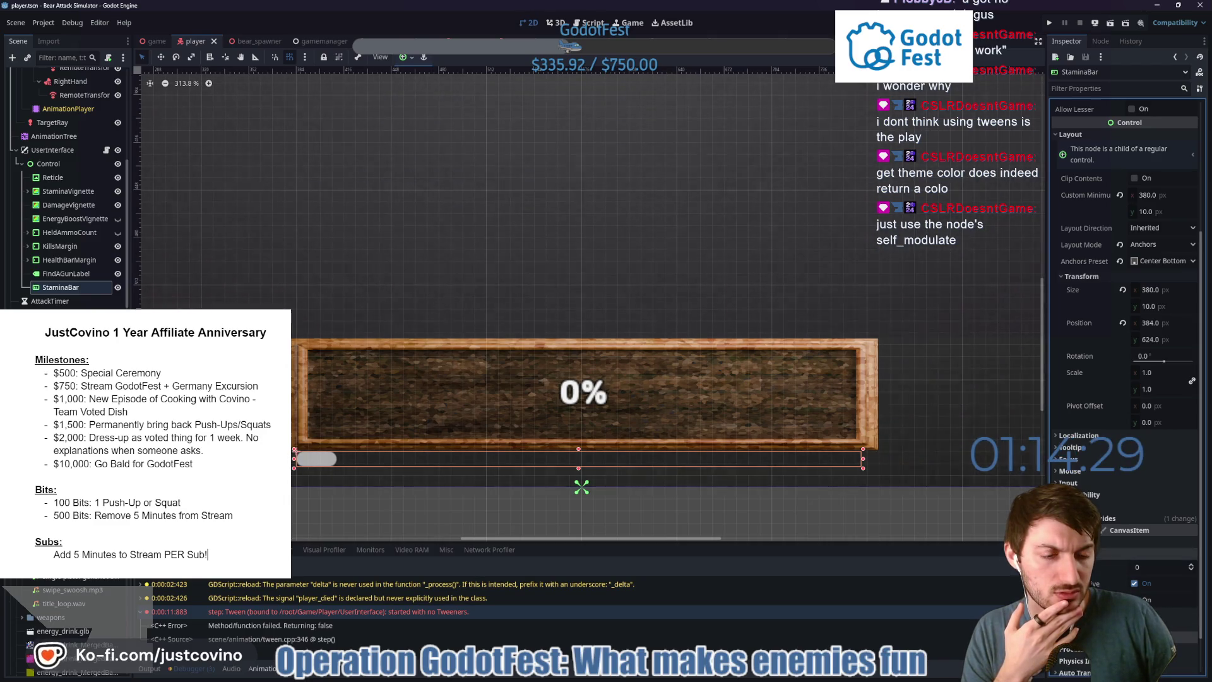
pyautogui.click(1124, 542)
# Step: Preview a fully saturated red Modulate on the stamina bar, then revert it to white
pyautogui.click(1162, 570)
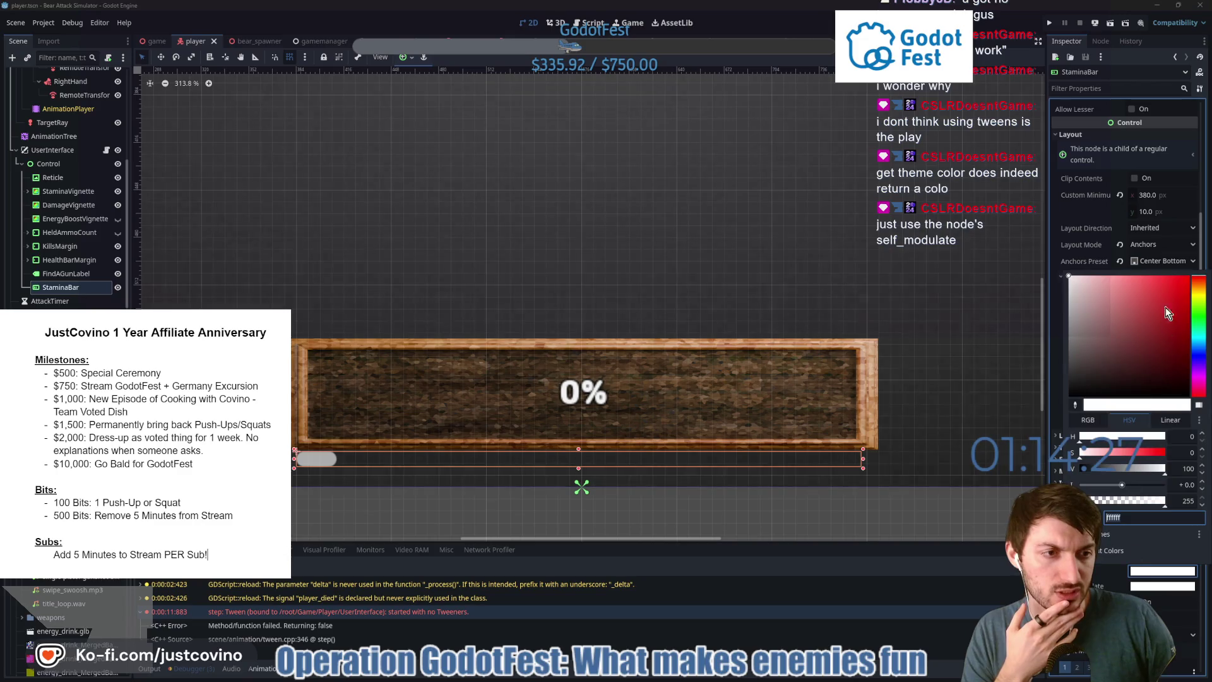
pyautogui.click(1172, 294)
pyautogui.moveTo(1172, 294)
pyautogui.mouseDown()
pyautogui.moveTo(1203, 304)
pyautogui.moveTo(1203, 279)
pyautogui.mouseUp()
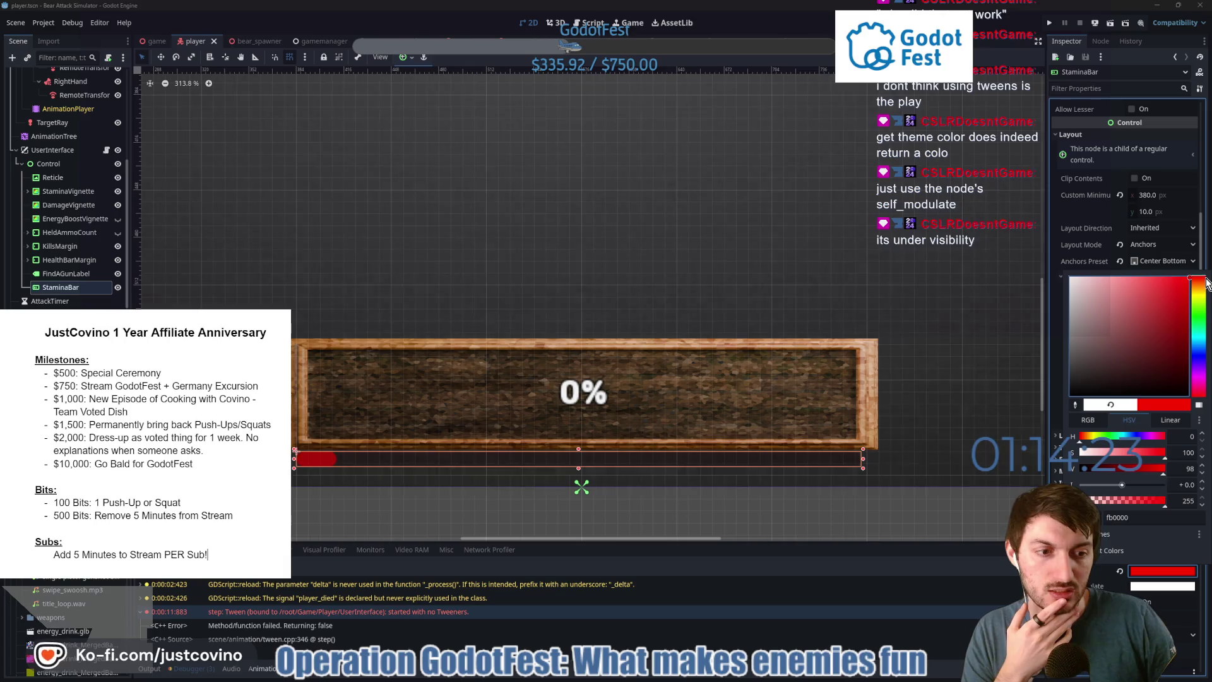
pyautogui.click(1149, 578)
pyautogui.click(1119, 571)
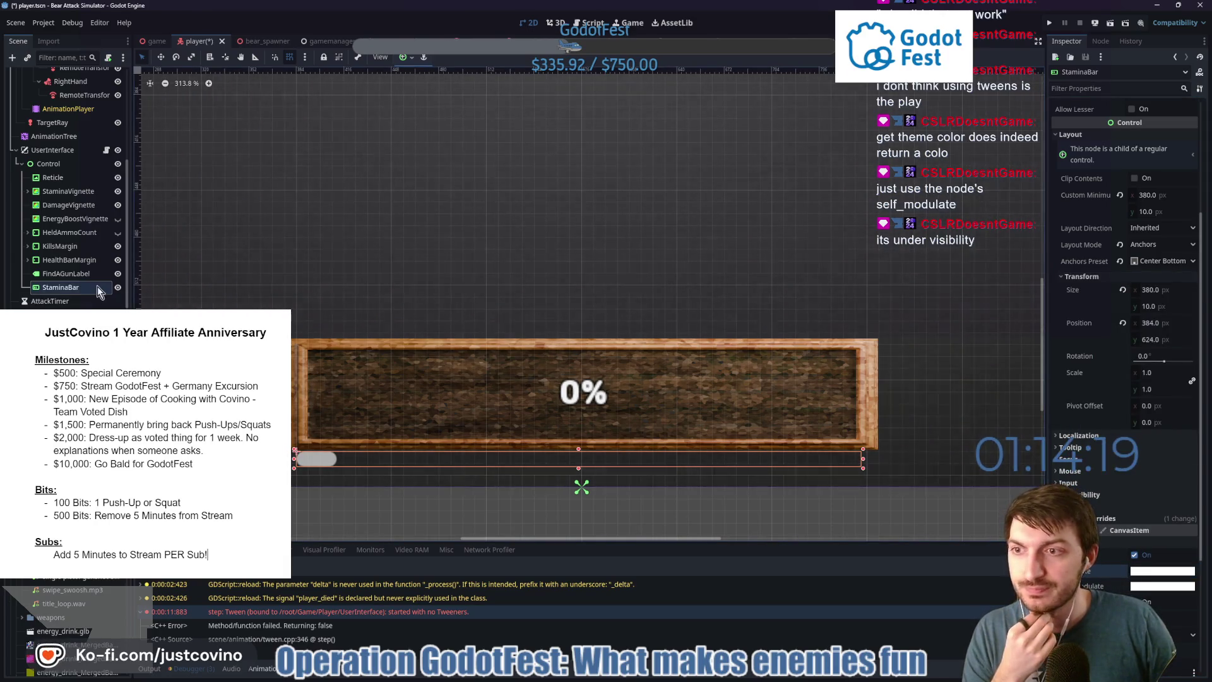
pyautogui.hotkey('ctrl', 'F3')
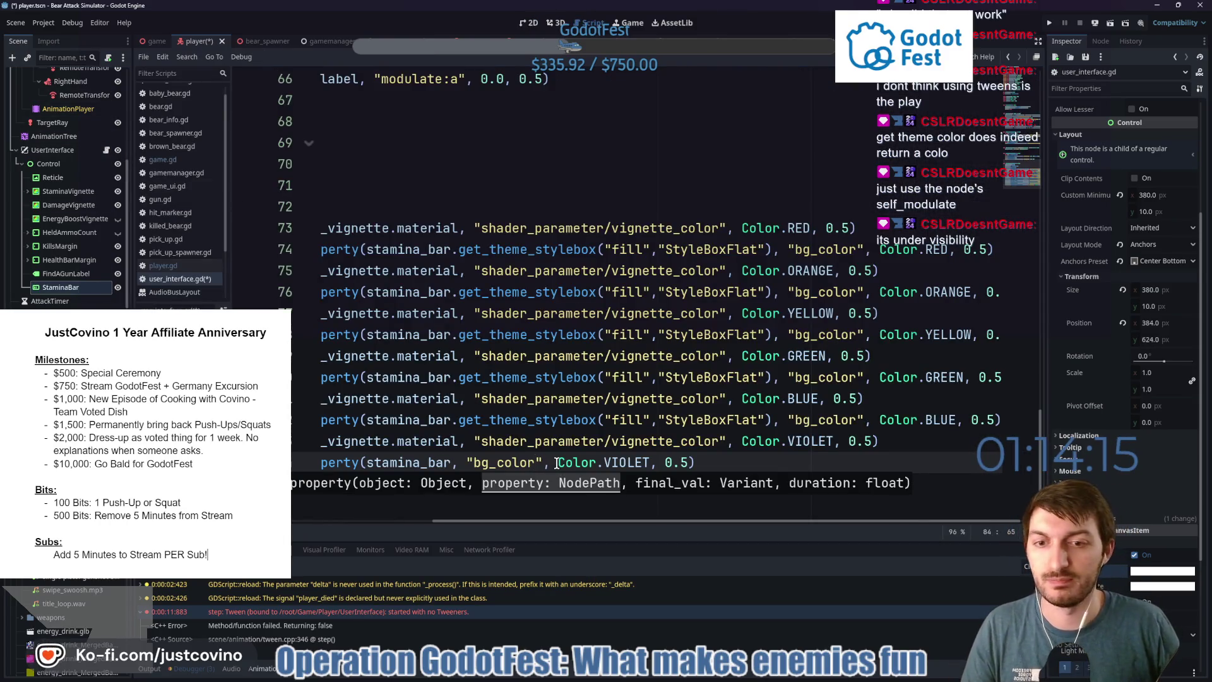
# Step: Change the violet line's property to 'modulate' and delete the get_theme_stylebox calls on lines 74, 76, 78
pyautogui.moveTo(536, 462); pyautogui.dragTo(473, 463)
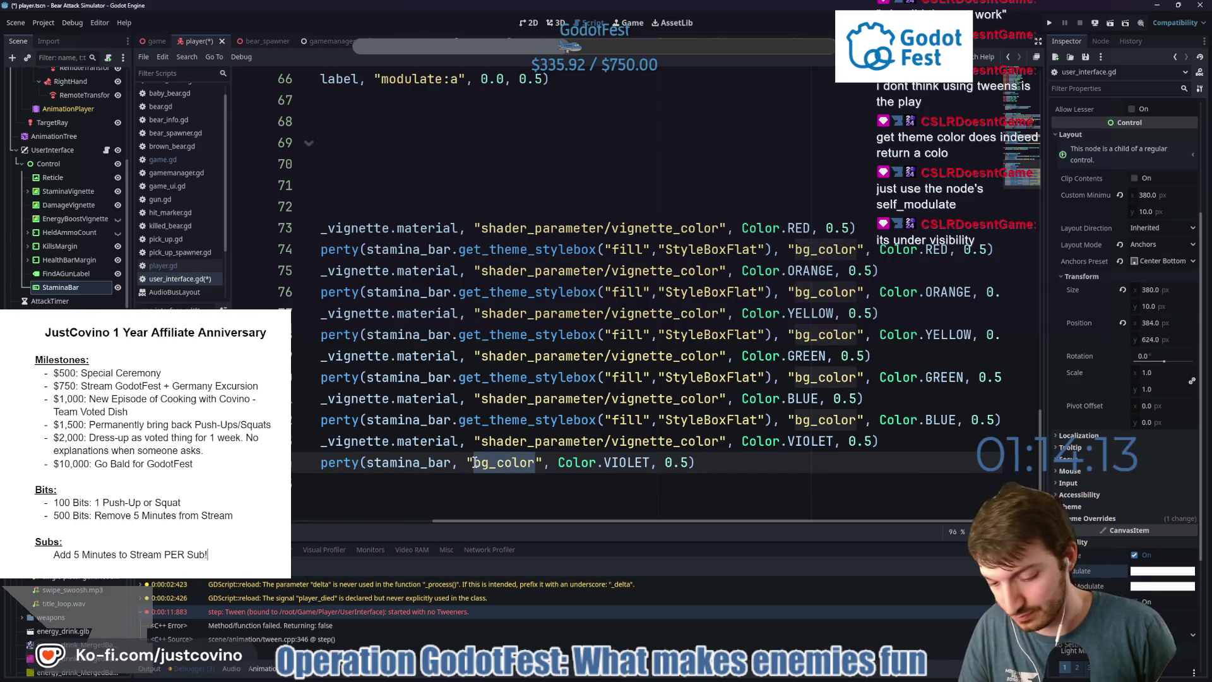
pyautogui.write('modulate')
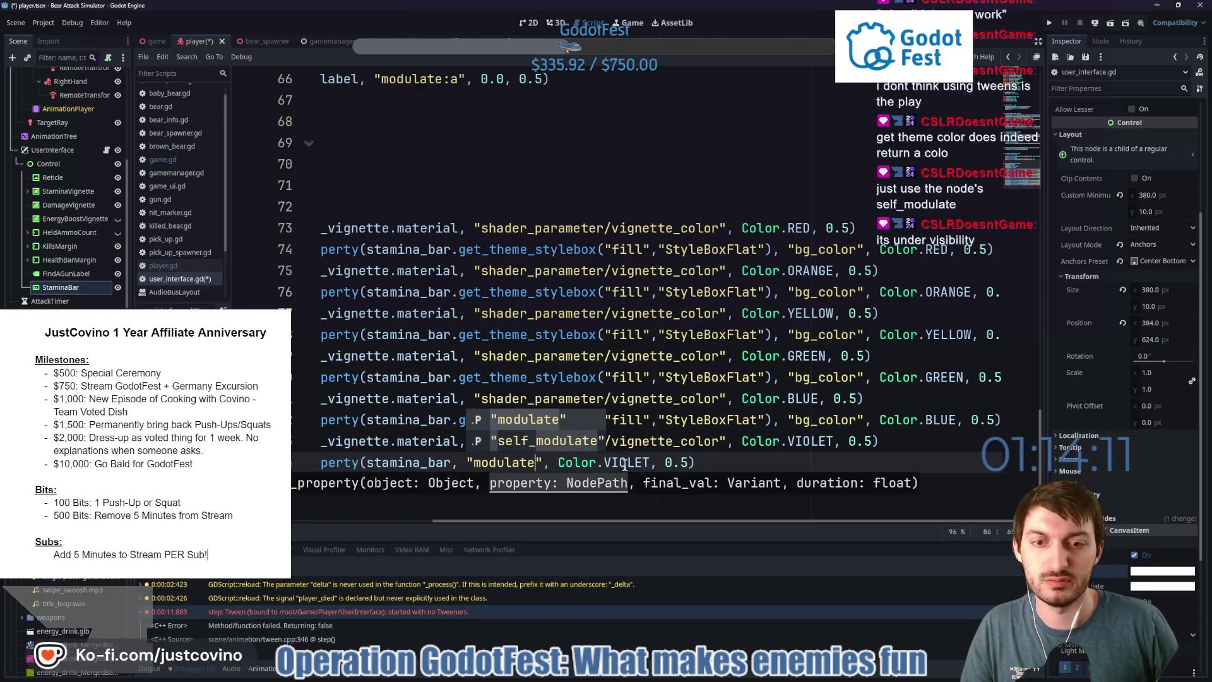
pyautogui.click(626, 463)
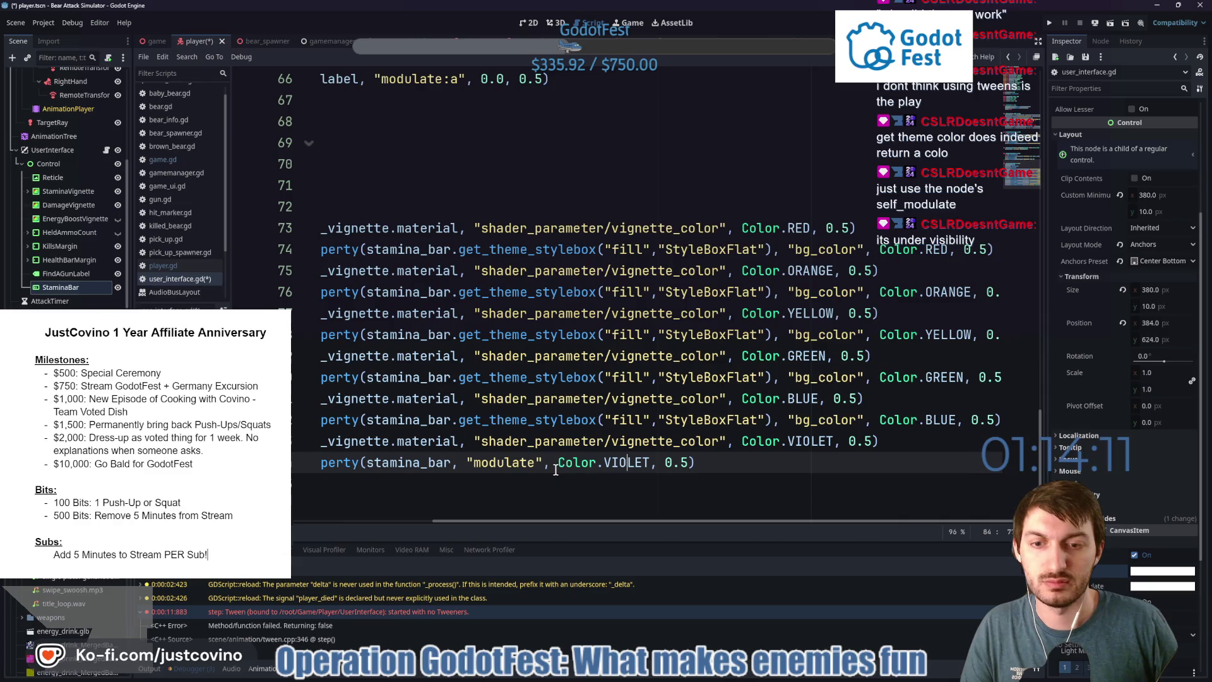
pyautogui.click(718, 443)
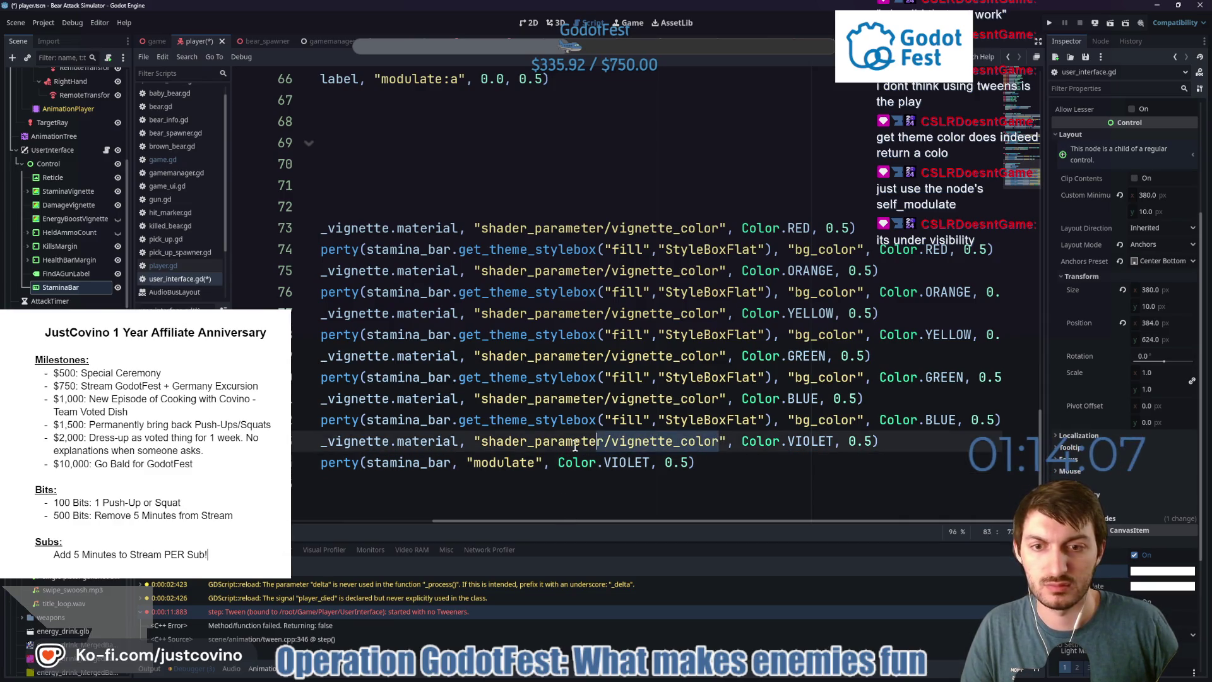
pyautogui.click(553, 421)
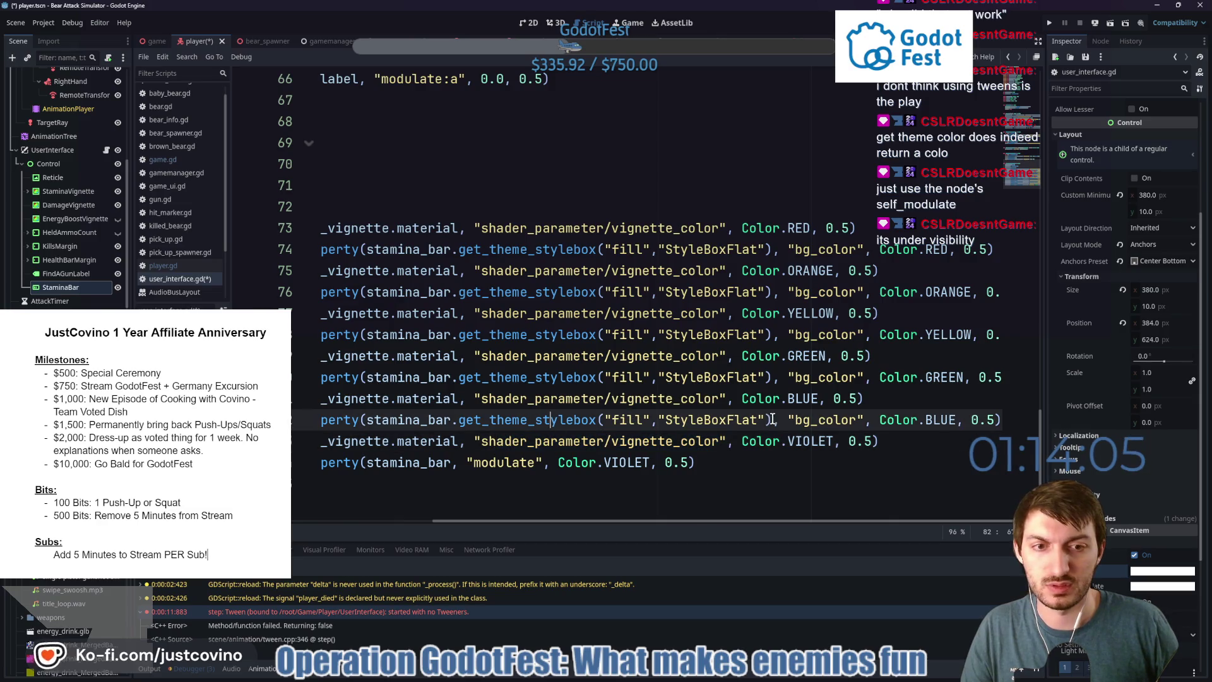
pyautogui.moveTo(771, 420); pyautogui.dragTo(453, 425)
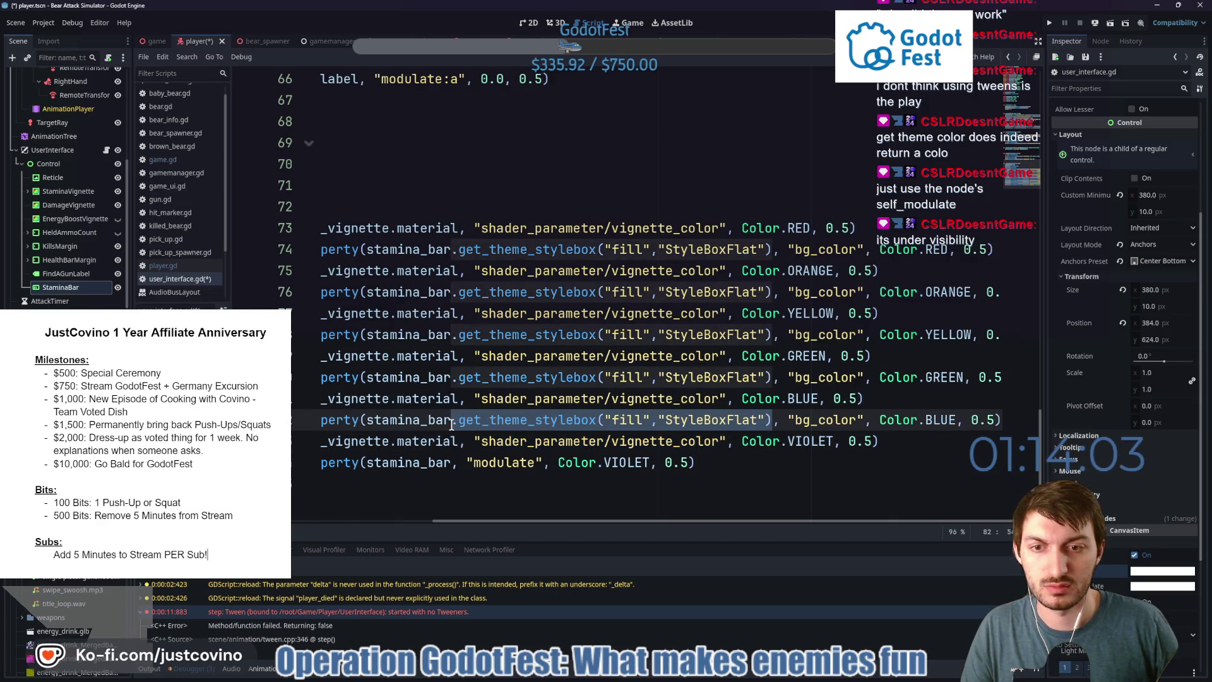
pyautogui.moveTo(453, 247); pyautogui.dragTo(771, 252)
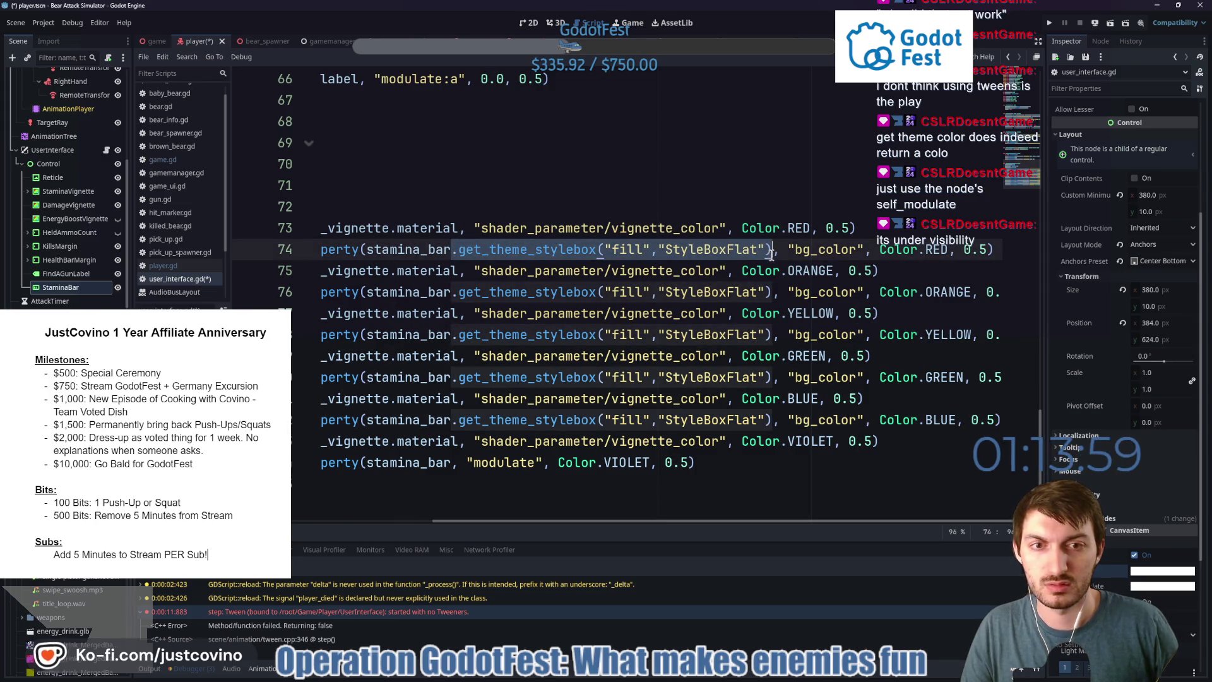
pyautogui.hotkey('ctrl', 'd')
pyautogui.hotkey('ctrl', 'd')
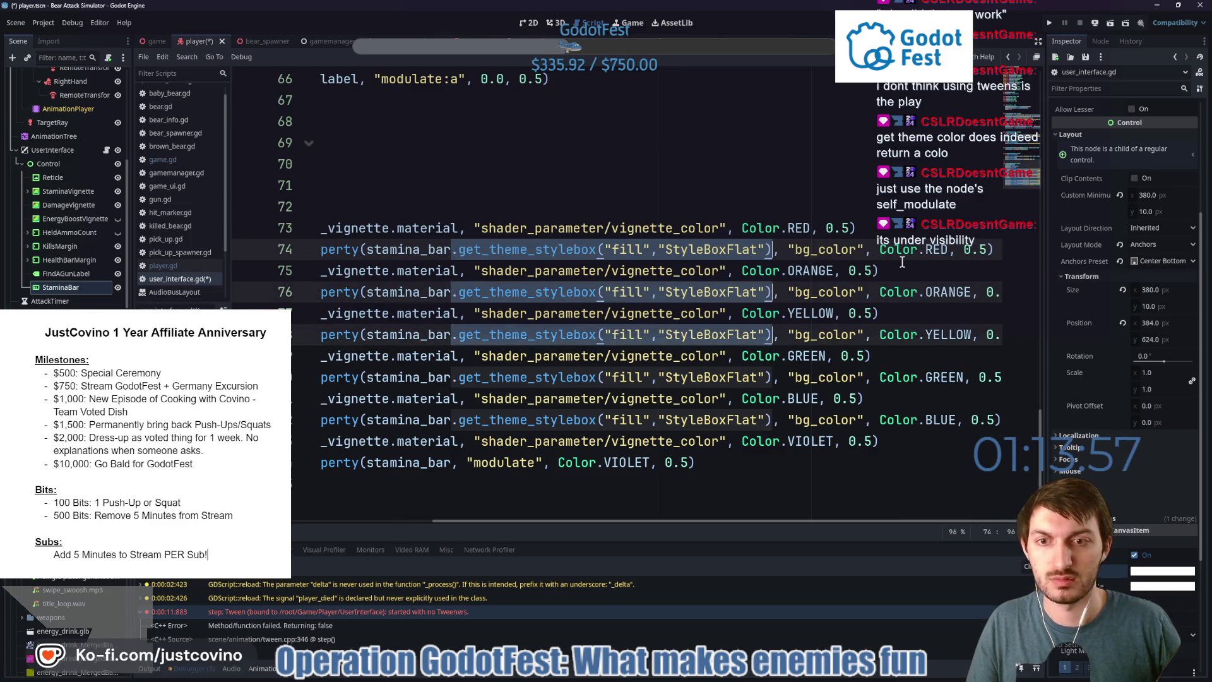
pyautogui.hotkey('ctrl', 'd')
# Step: Replace 'bg_color' with 'modulate' on the remaining stamina-bar tween lines
pyautogui.hotkey('ctrl', 'd')
pyautogui.press('BackSpace')
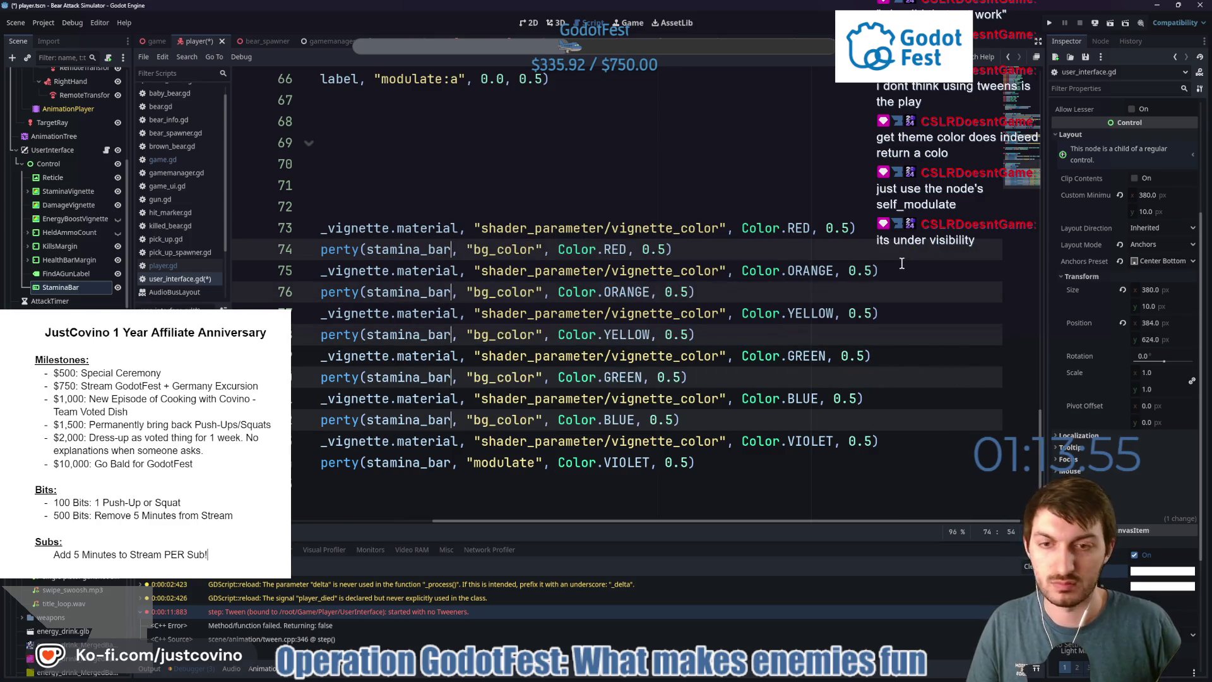
pyautogui.moveTo(472, 249); pyautogui.dragTo(536, 249)
pyautogui.hotkey('ctrl', 'd')
pyautogui.hotkey('ctrl', 'd')
pyautogui.hotkey('ctrl', 'd')
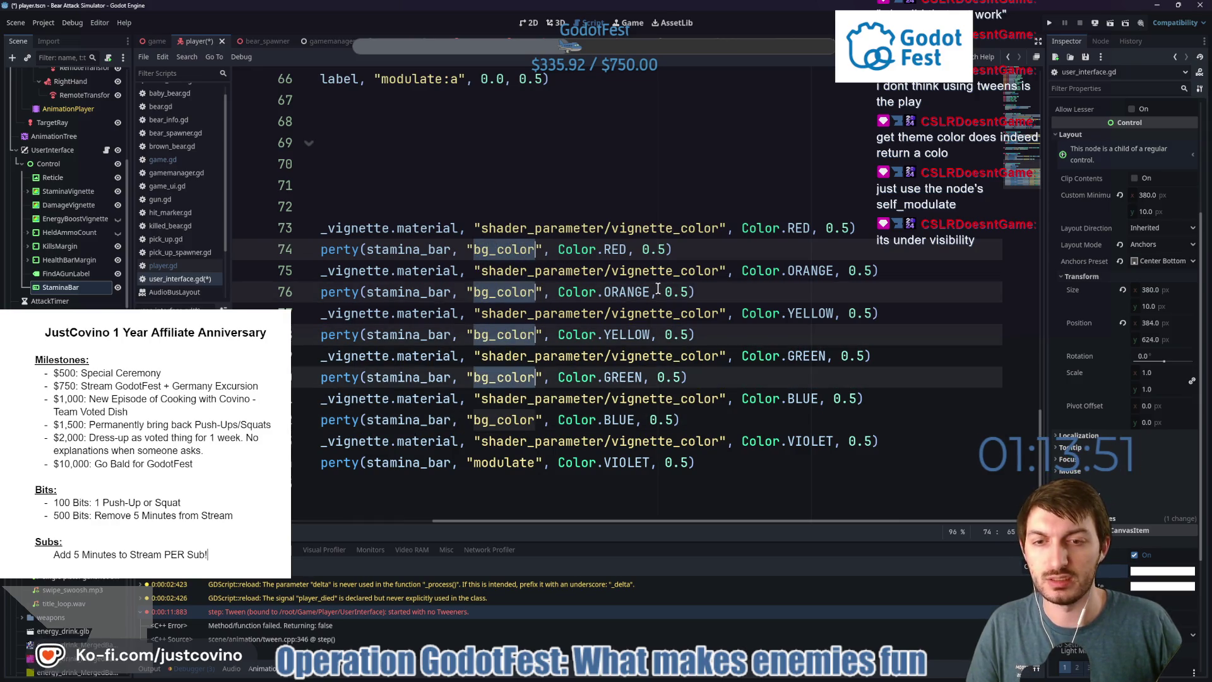
pyautogui.write('modulate')
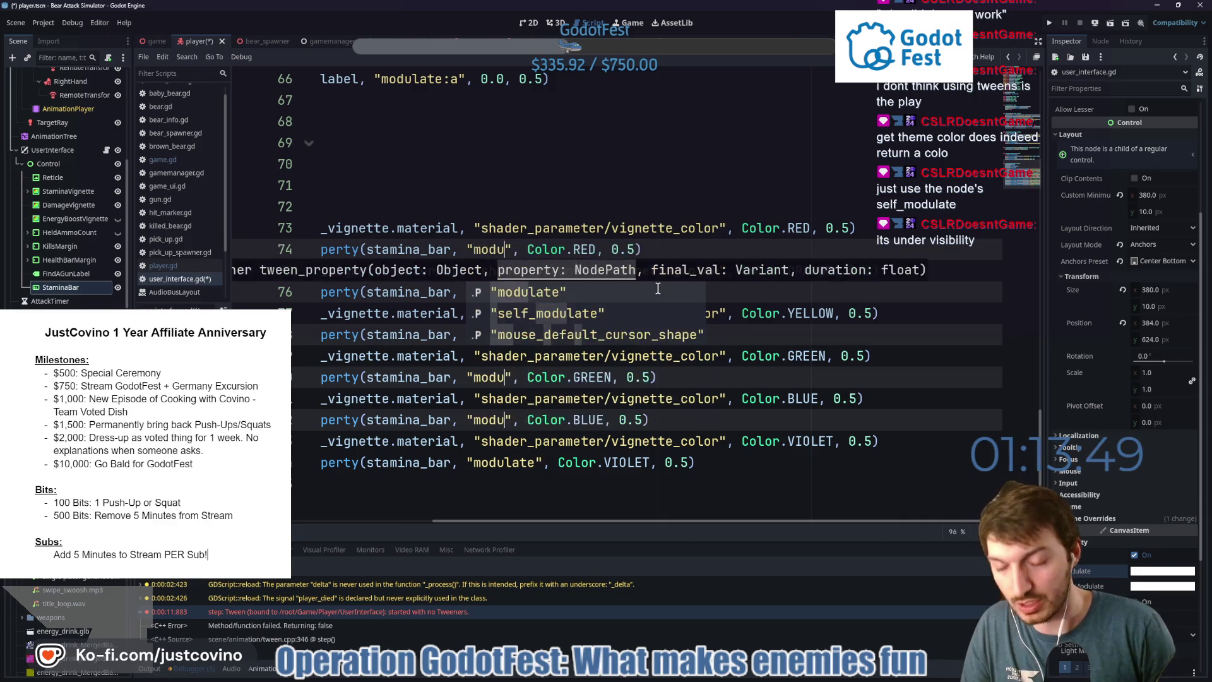
pyautogui.click(740, 299)
# Step: Save the script and run the game from the game scene, starting a new round
pyautogui.hotkey('ctrl', 's')
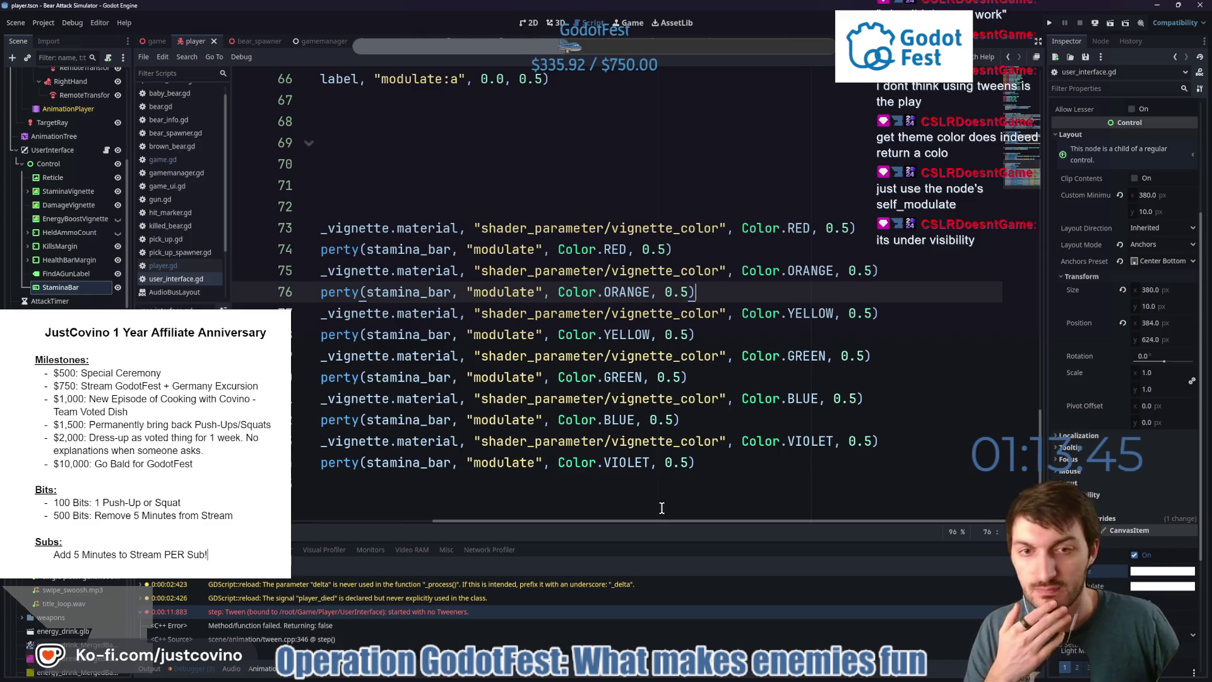
pyautogui.moveTo(623, 525); pyautogui.dragTo(410, 521)
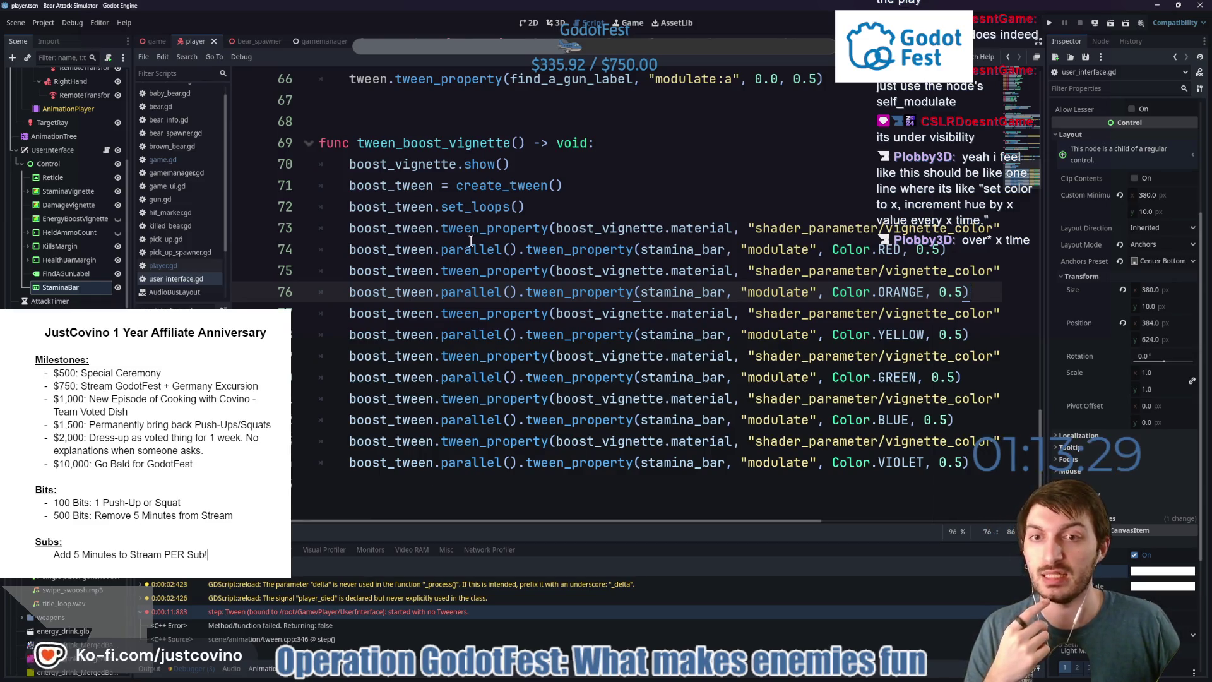
pyautogui.click(157, 41)
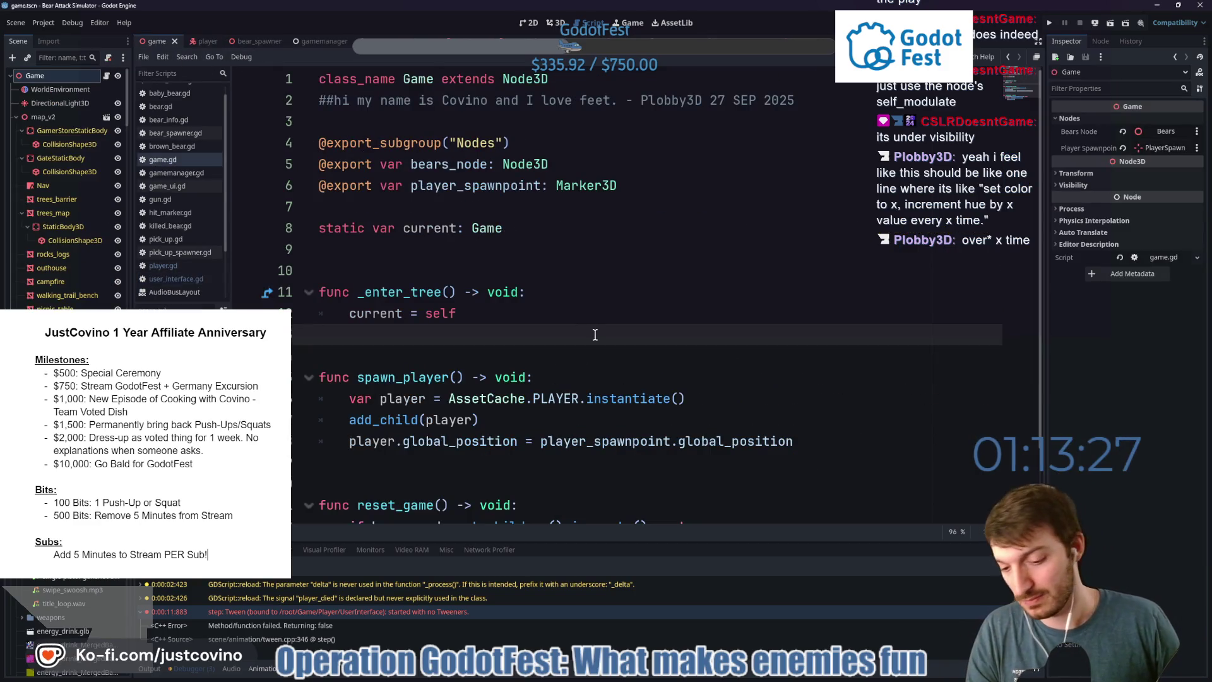
pyautogui.press('F5')
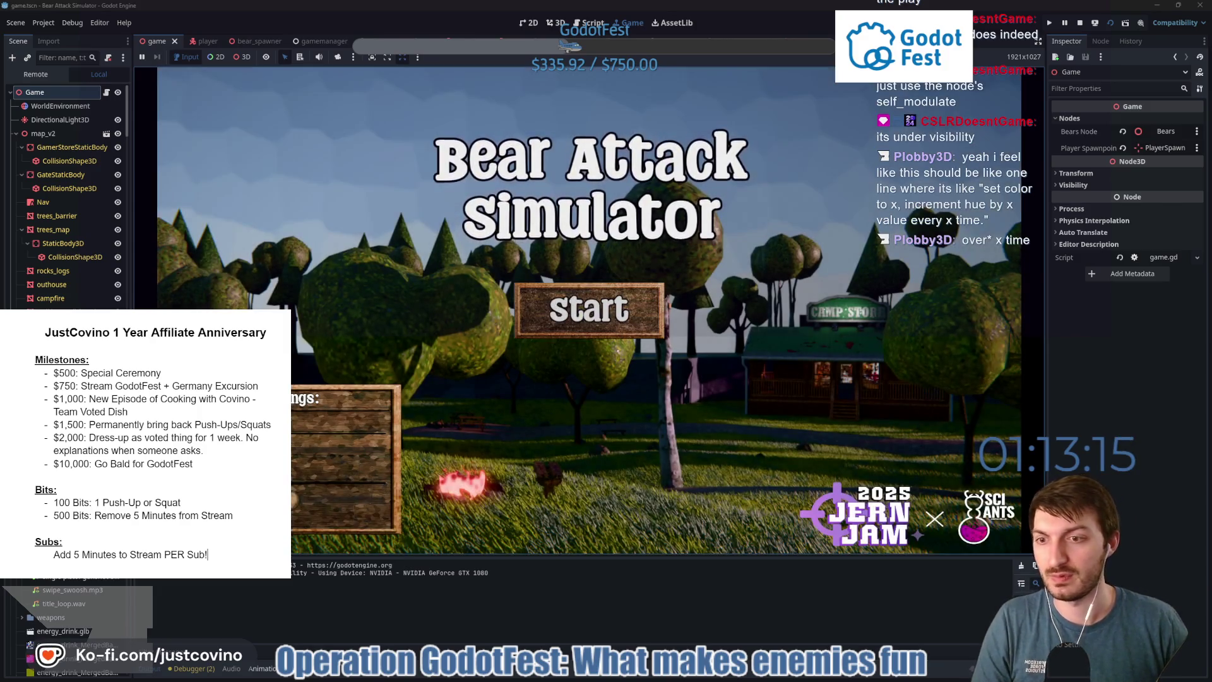
pyautogui.click(589, 309)
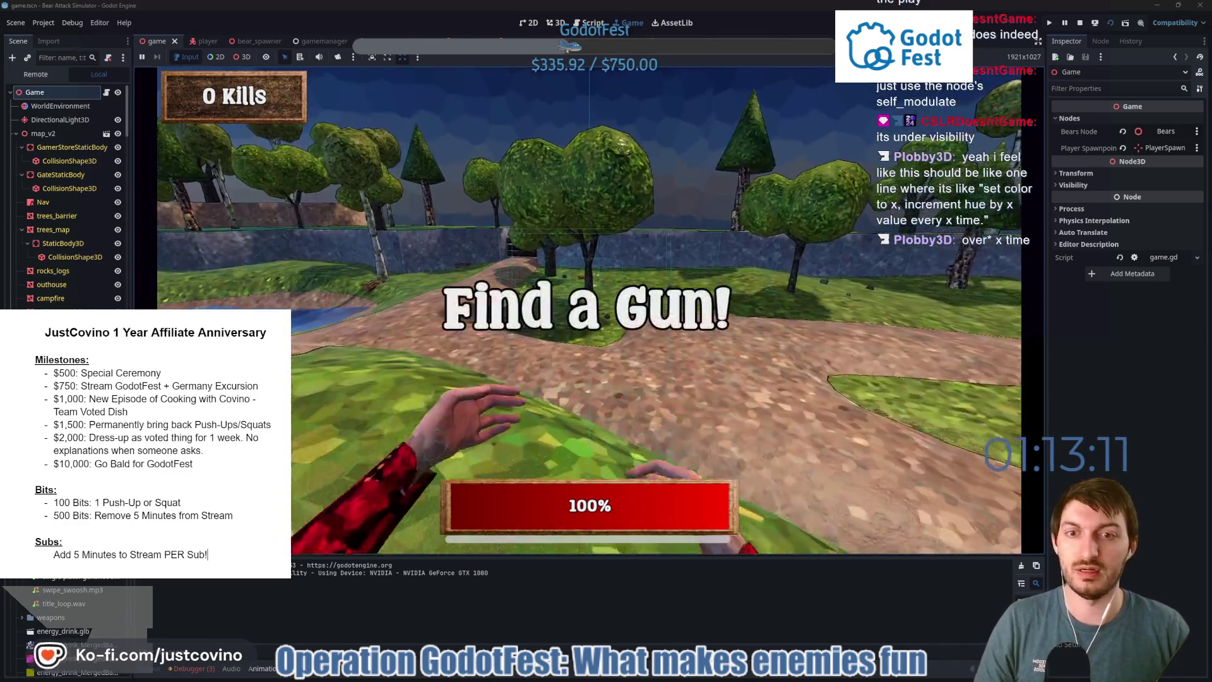
# Step: Walk to the drink can, pick it up to trigger the boost, then stop the game
pyautogui.press('w')
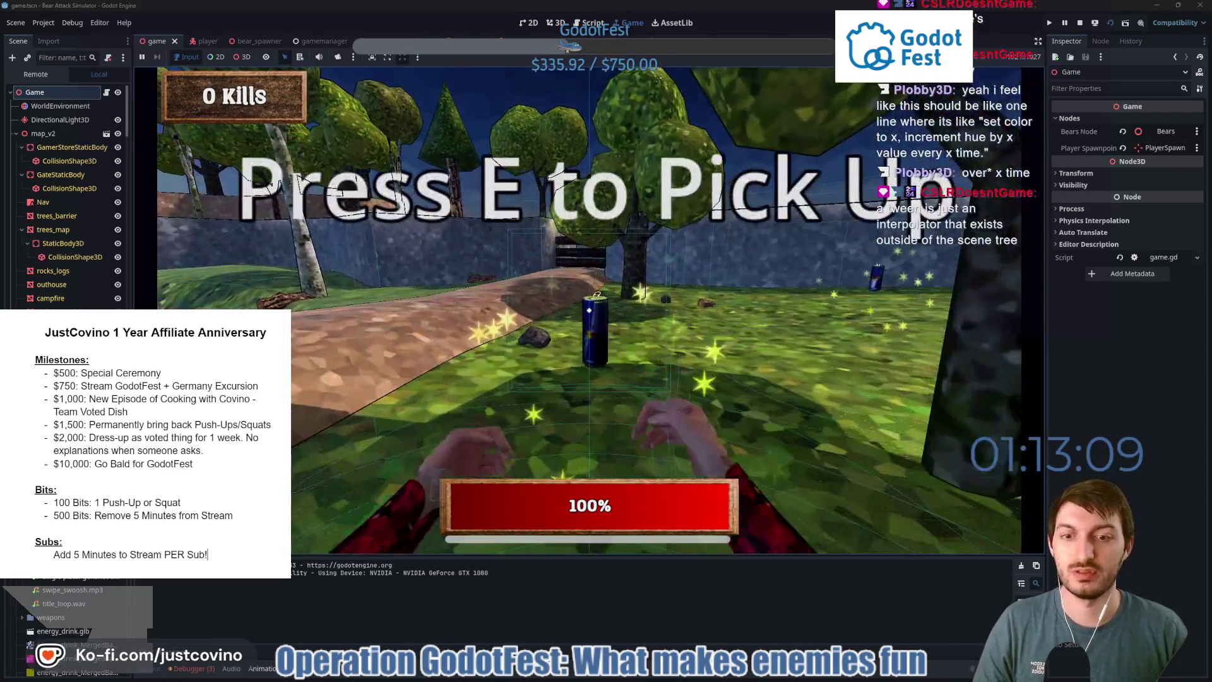
pyautogui.press('e')
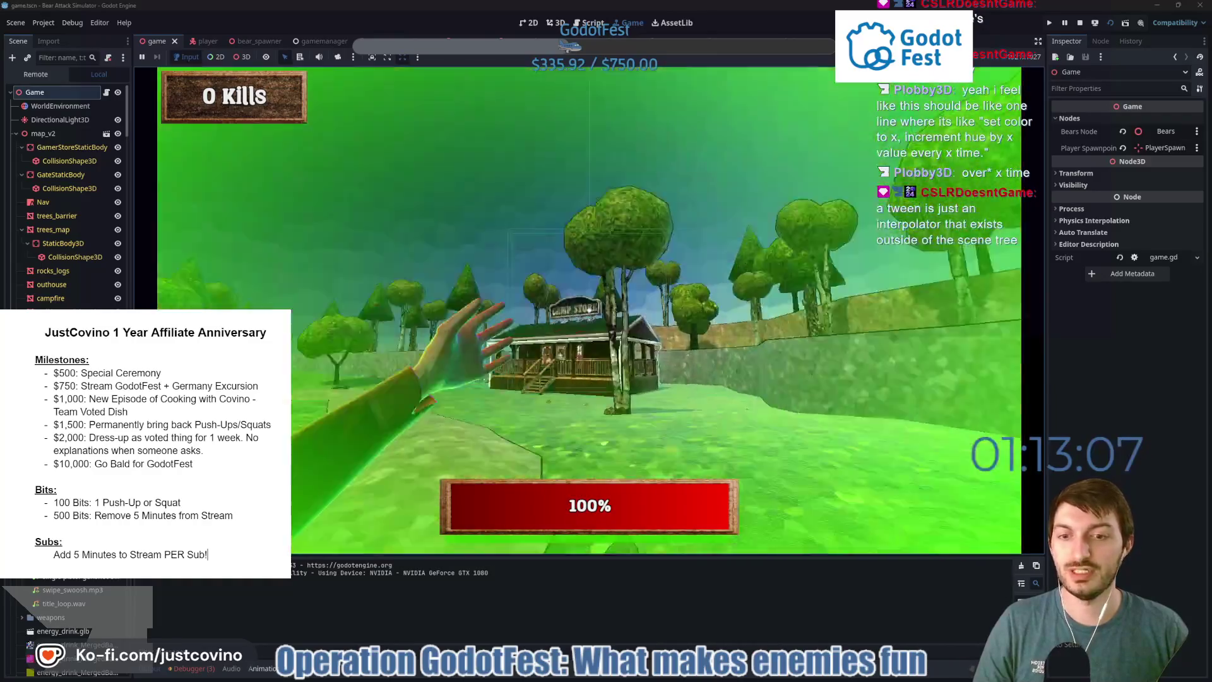
pyautogui.press('w')
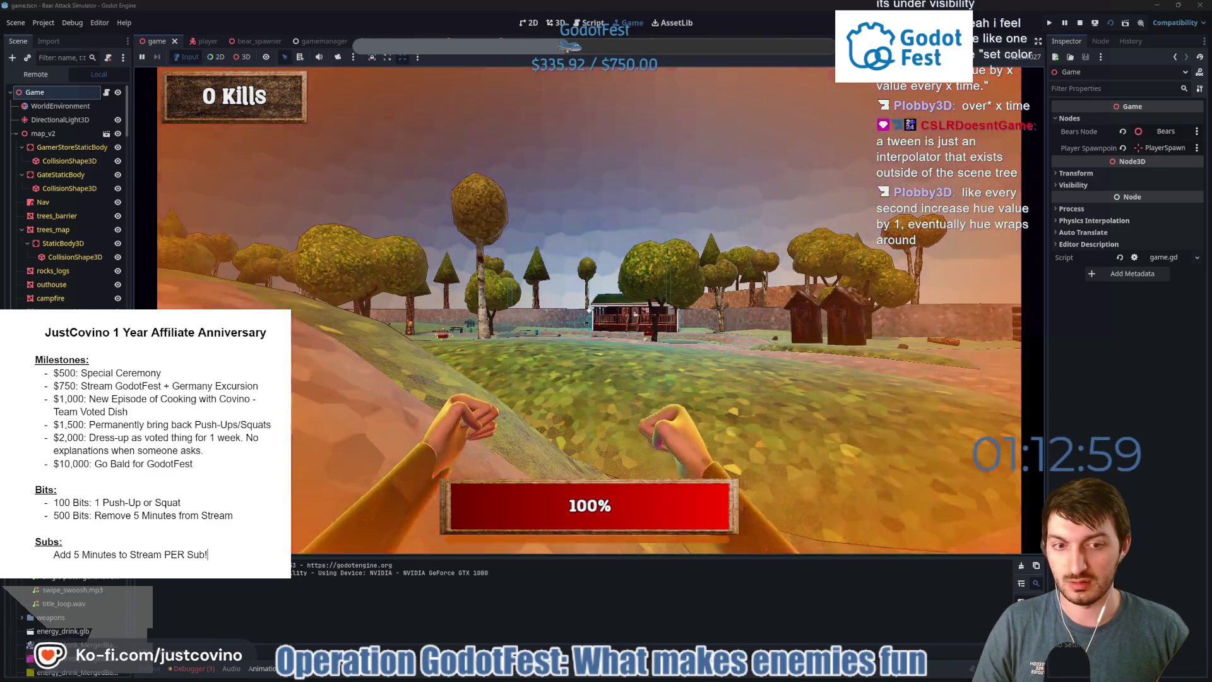
pyautogui.press('F8')
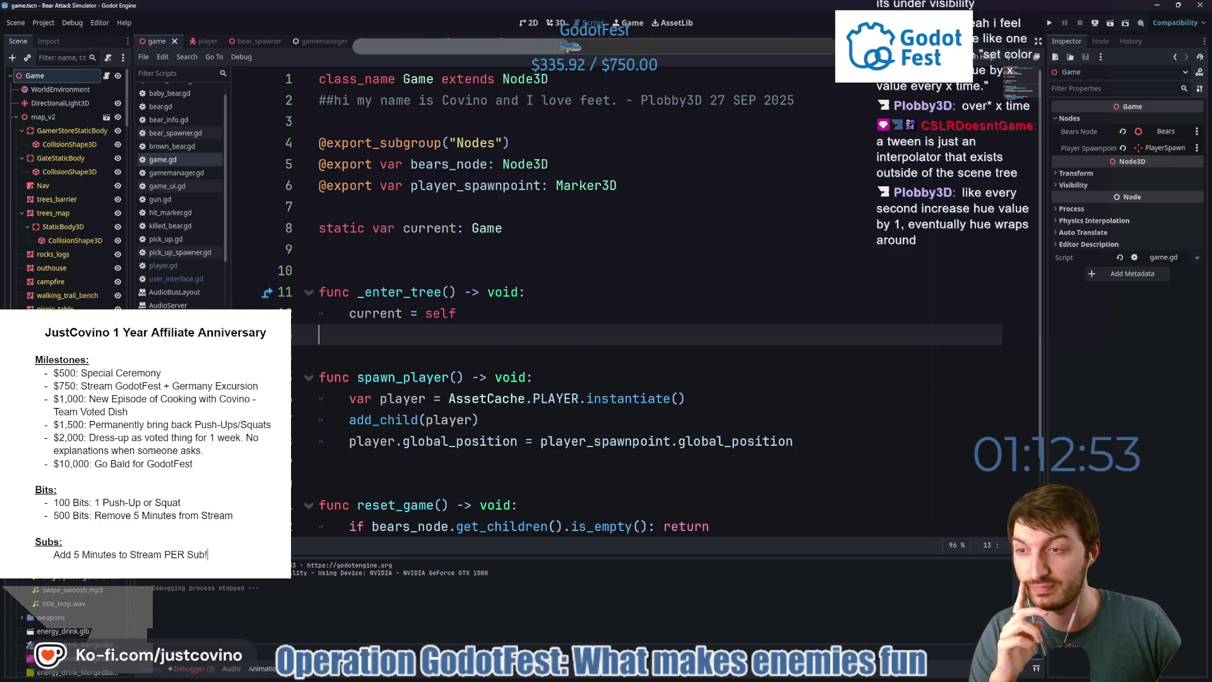
# Step: Read through game_ui.gd's start and return button handlers, then switch back to the player scene
pyautogui.scroll(-10, 72, 276)
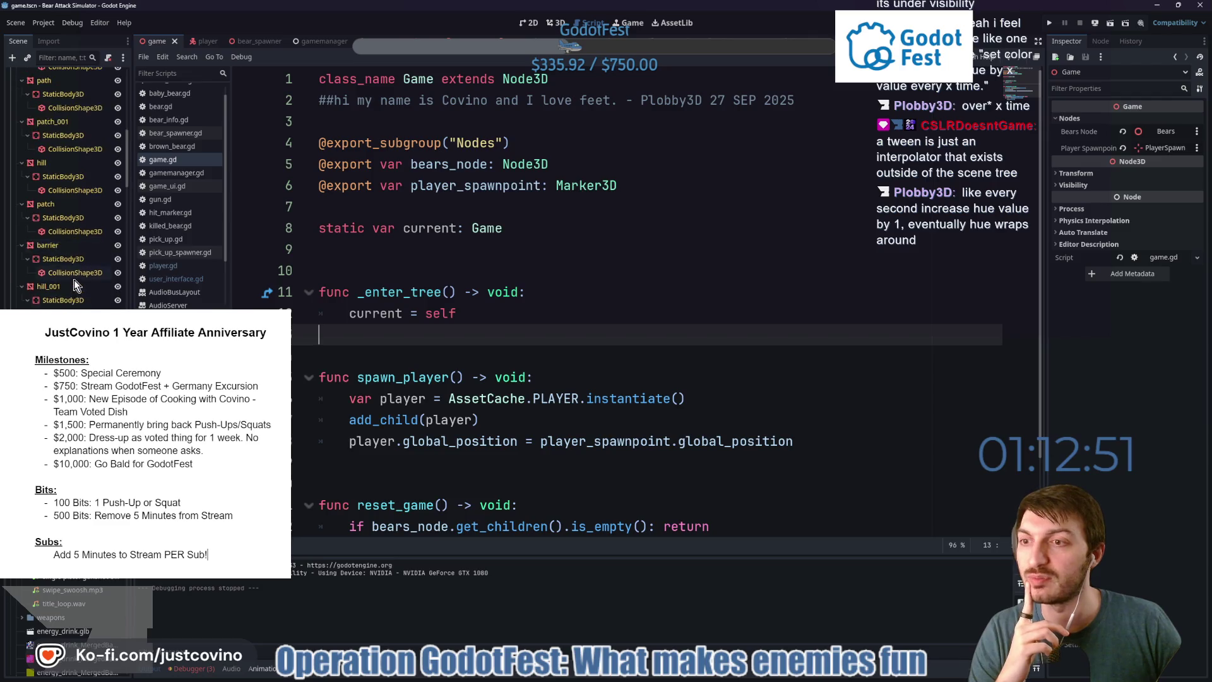
pyautogui.scroll(-8, 80, 290)
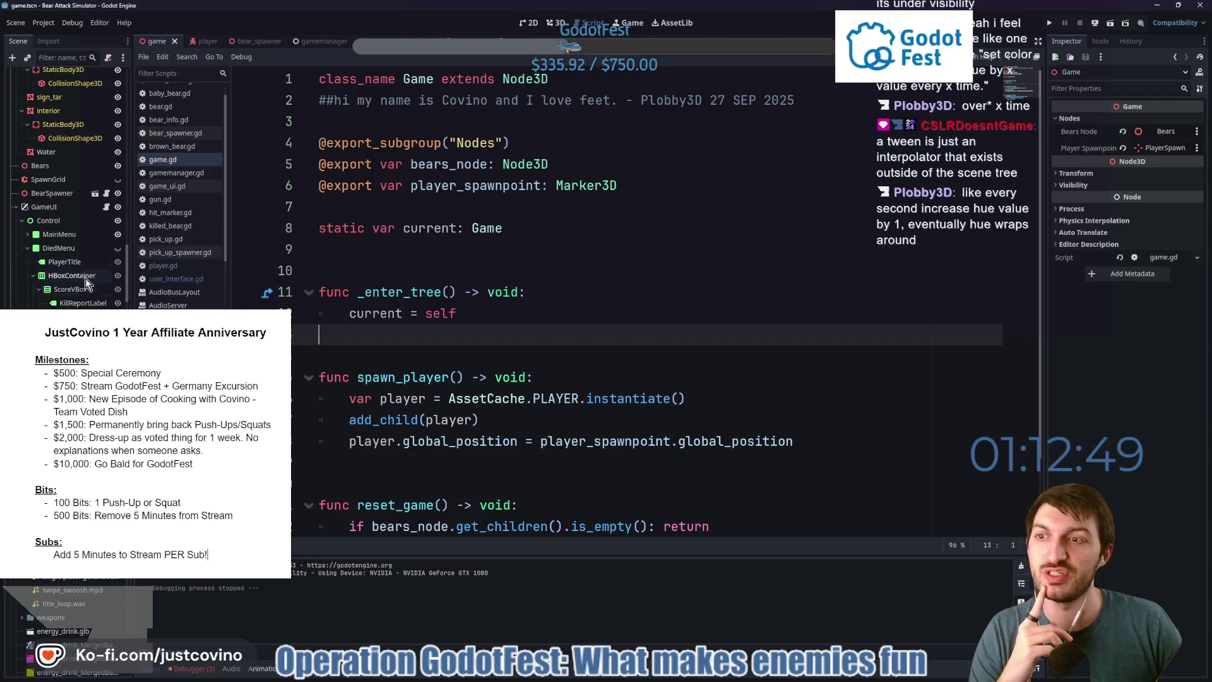
pyautogui.click(108, 207)
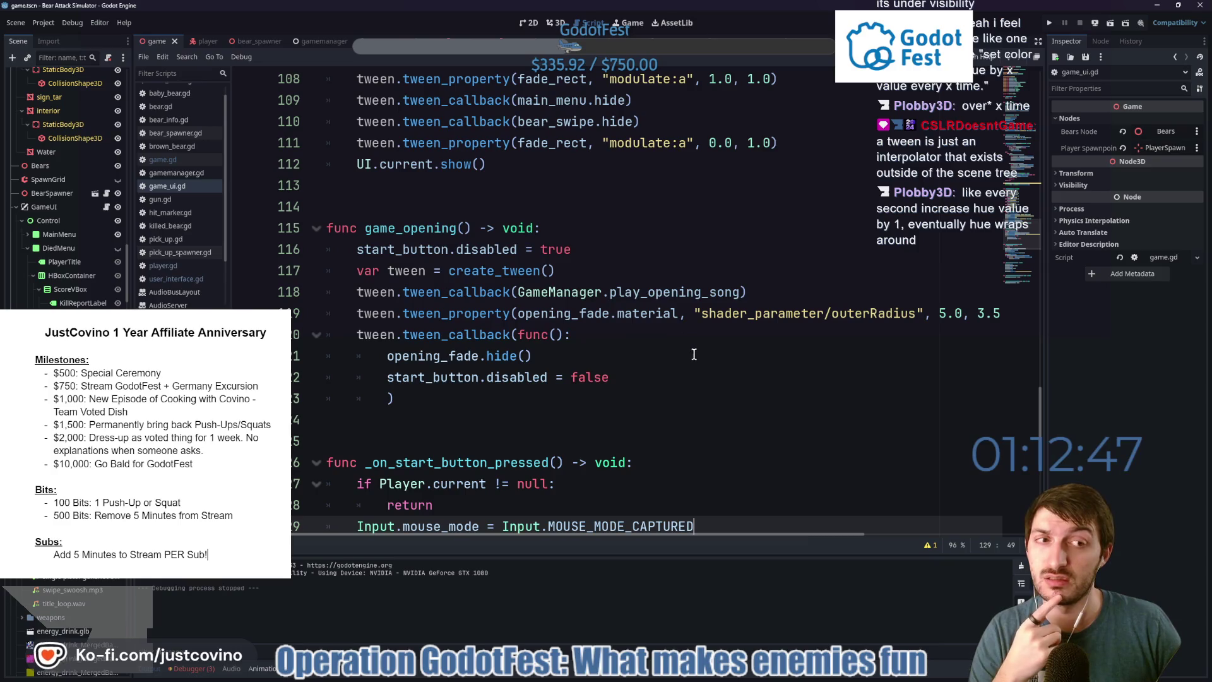
pyautogui.scroll(-1, 666, 385)
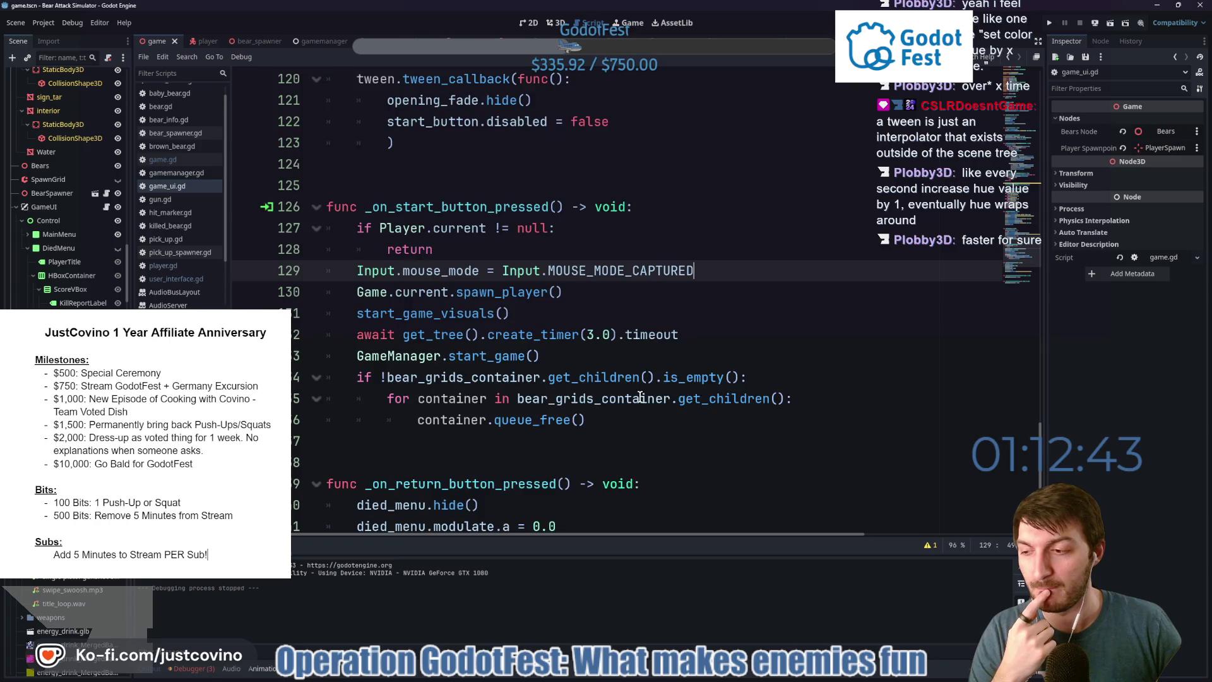
pyautogui.scroll(-5, 641, 397)
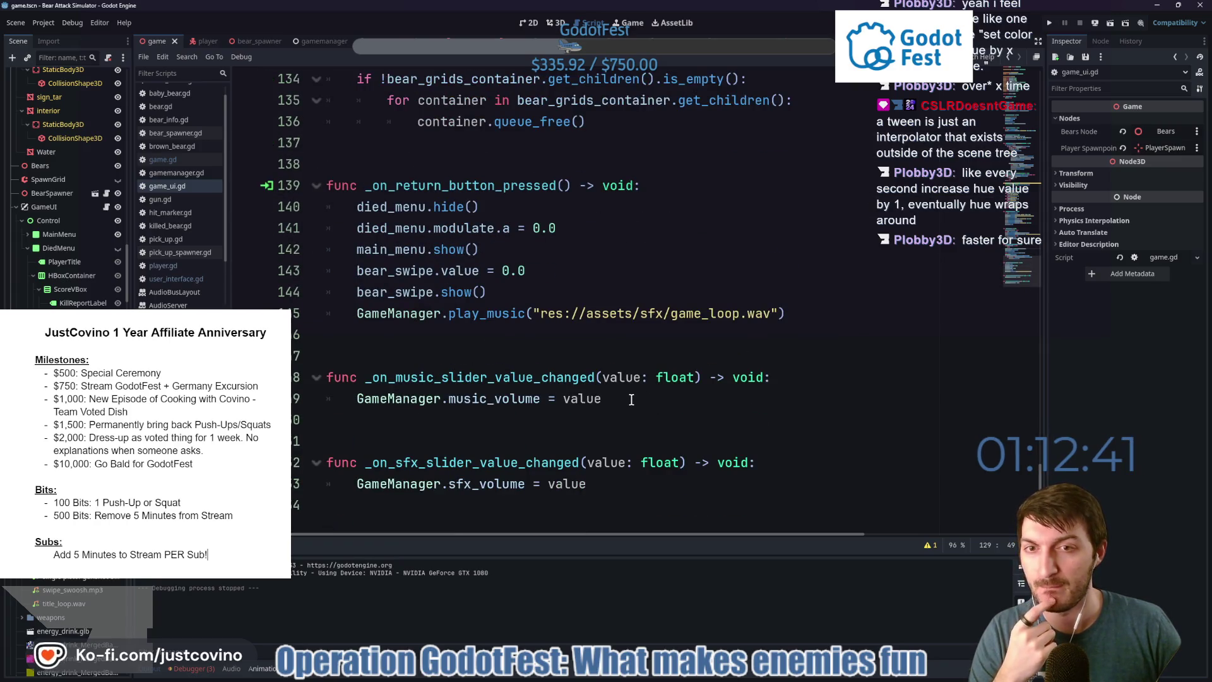
pyautogui.scroll(1, 627, 399)
pyautogui.scroll(3, 583, 369)
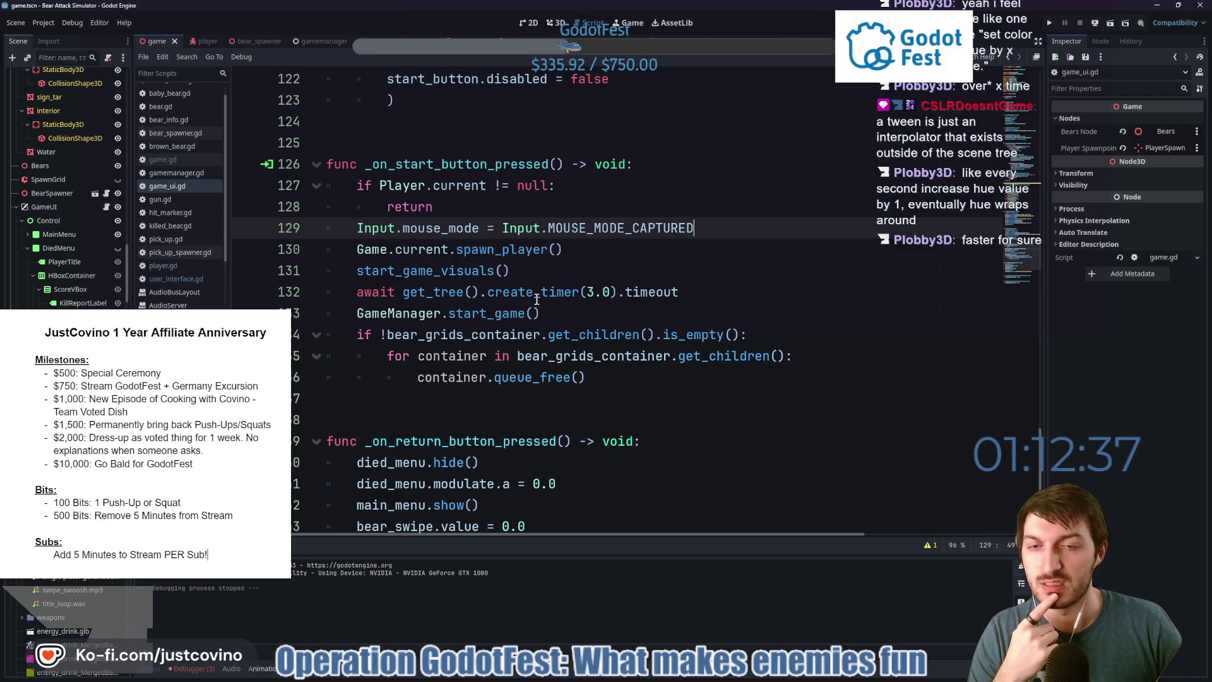
pyautogui.click(201, 42)
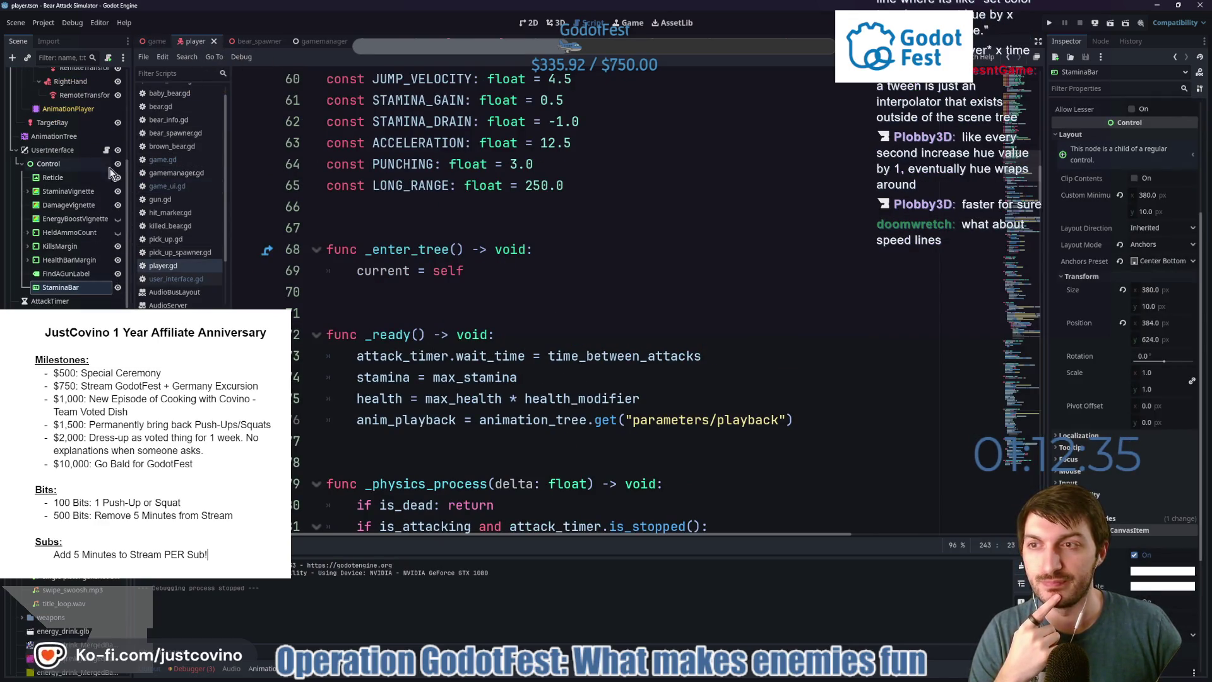
# Step: In user_interface.gd, swap the YELLOW and GREEN colours on lines 78 and 80
pyautogui.click(176, 279)
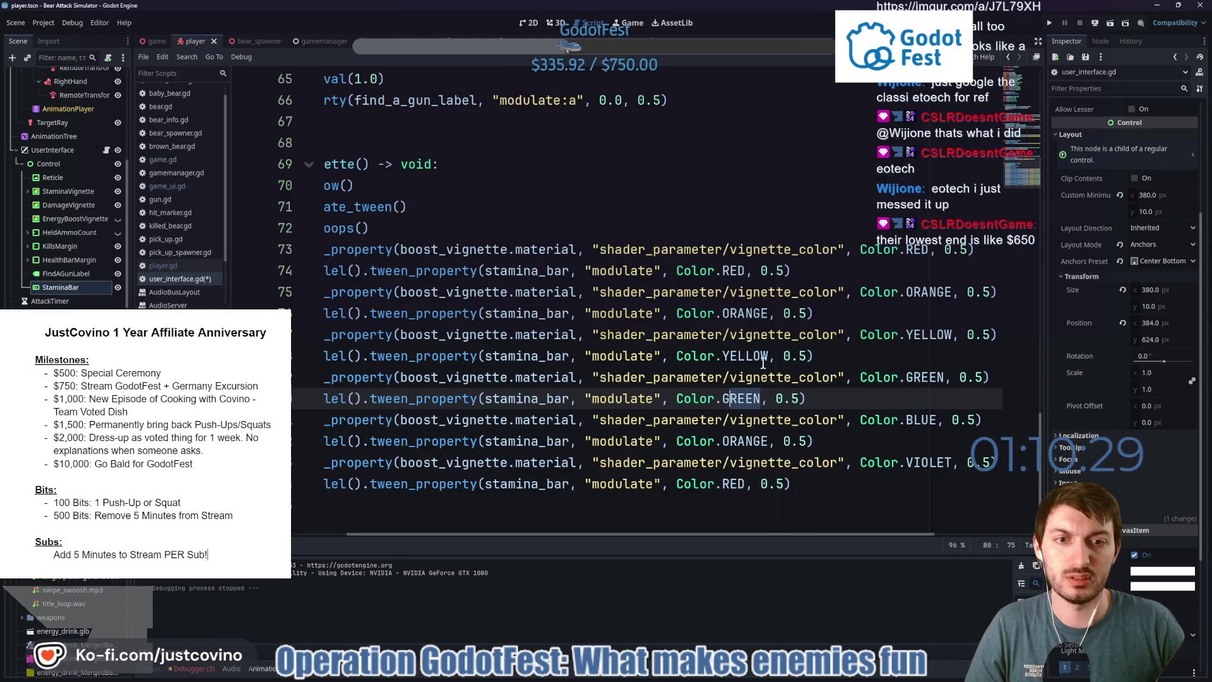
pyautogui.click(760, 357)
pyautogui.moveTo(760, 358); pyautogui.dragTo(747, 357)
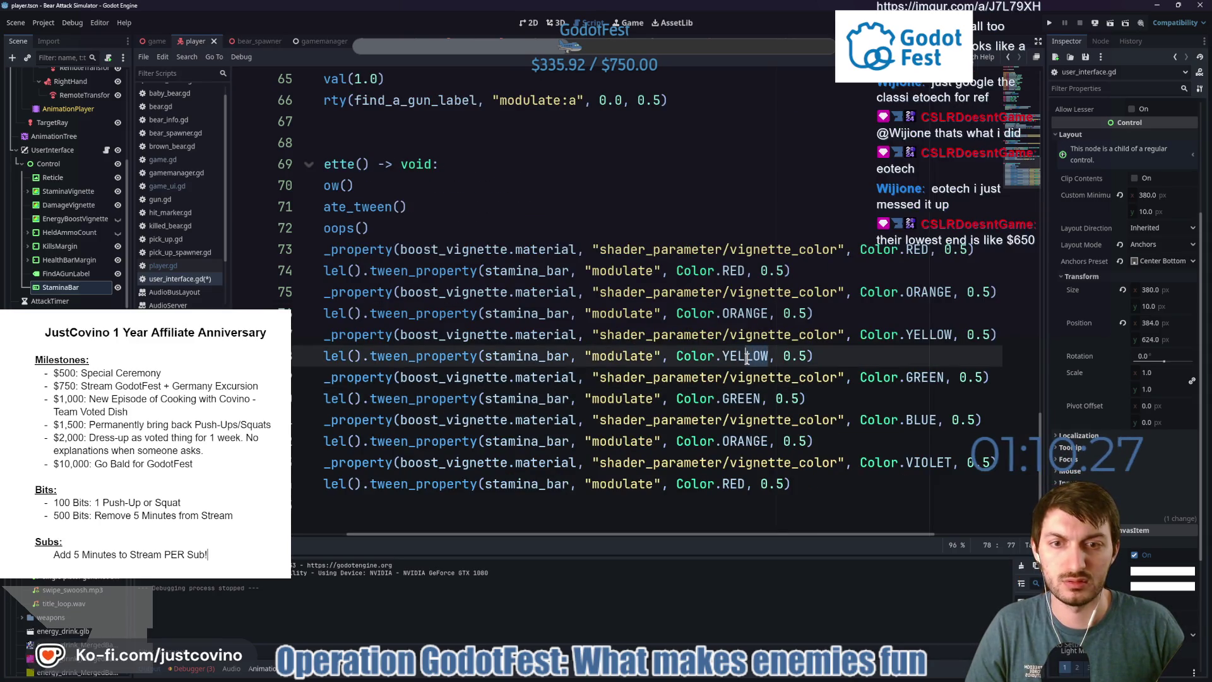
pyautogui.click(761, 399)
pyautogui.moveTo(761, 398); pyautogui.dragTo(722, 400)
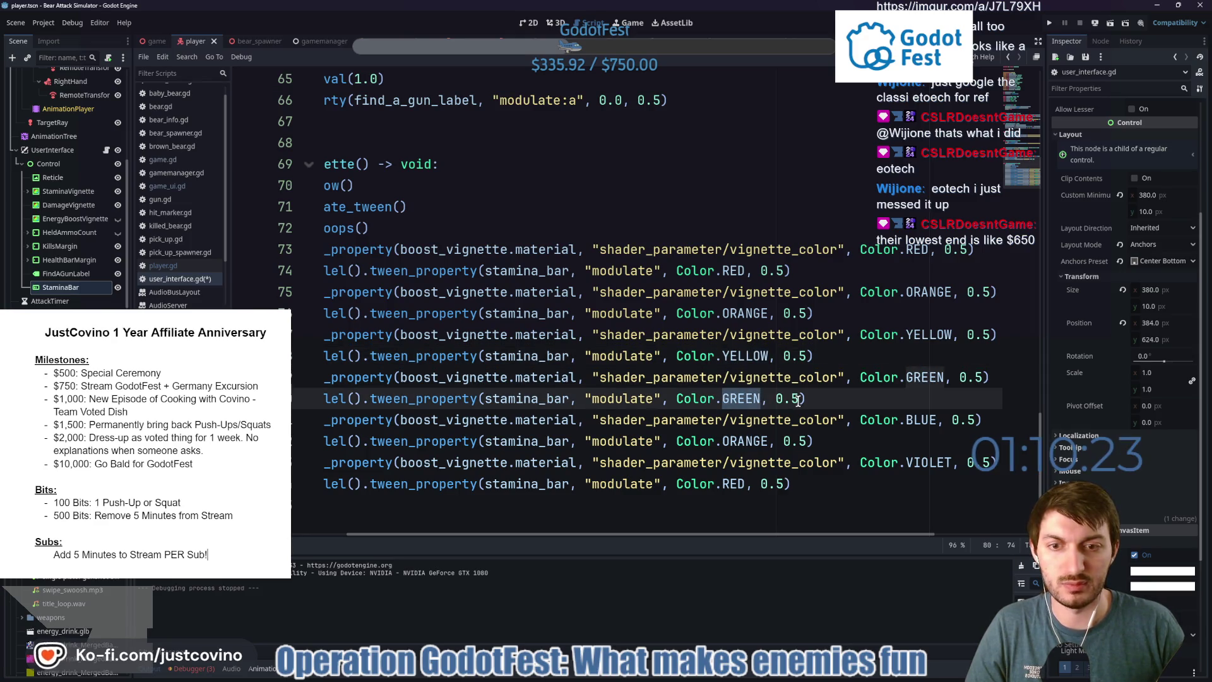
pyautogui.hotkey('ctrl', 'z')
# Step: Change ORANGE to BLUE on line 76 and RED to VIOLET on line 74
pyautogui.moveTo(768, 313); pyautogui.dragTo(724, 310)
pyautogui.write('BLUE')
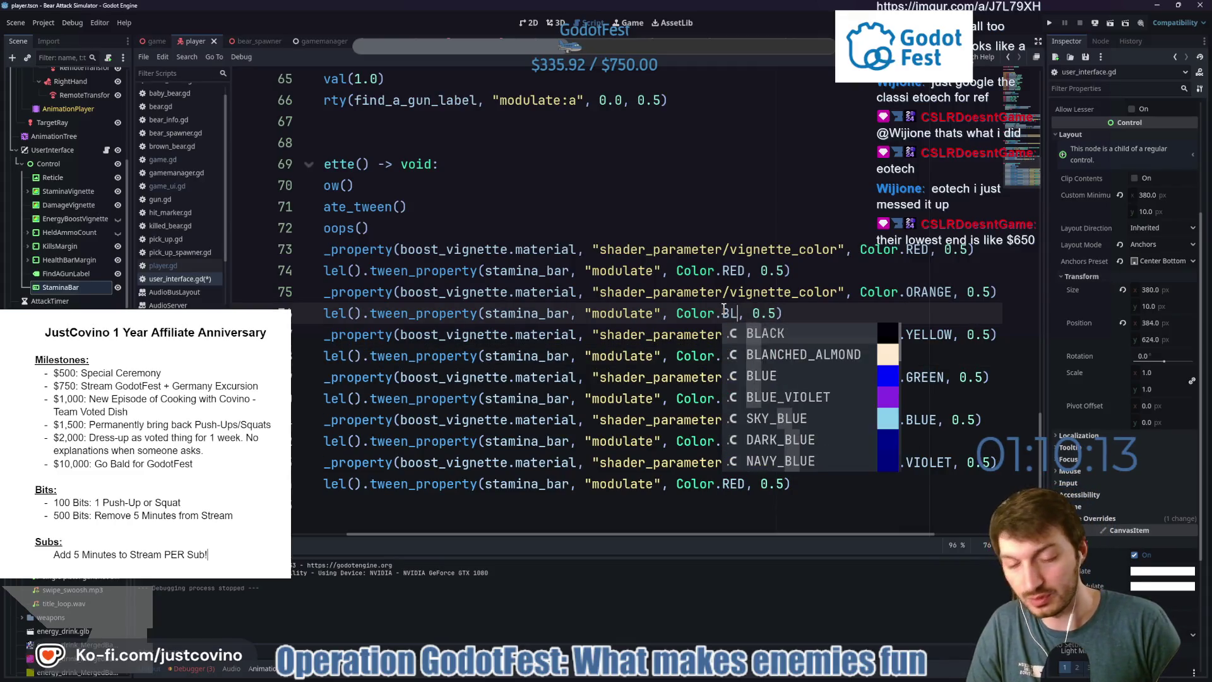
pyautogui.doubleClick(733, 271)
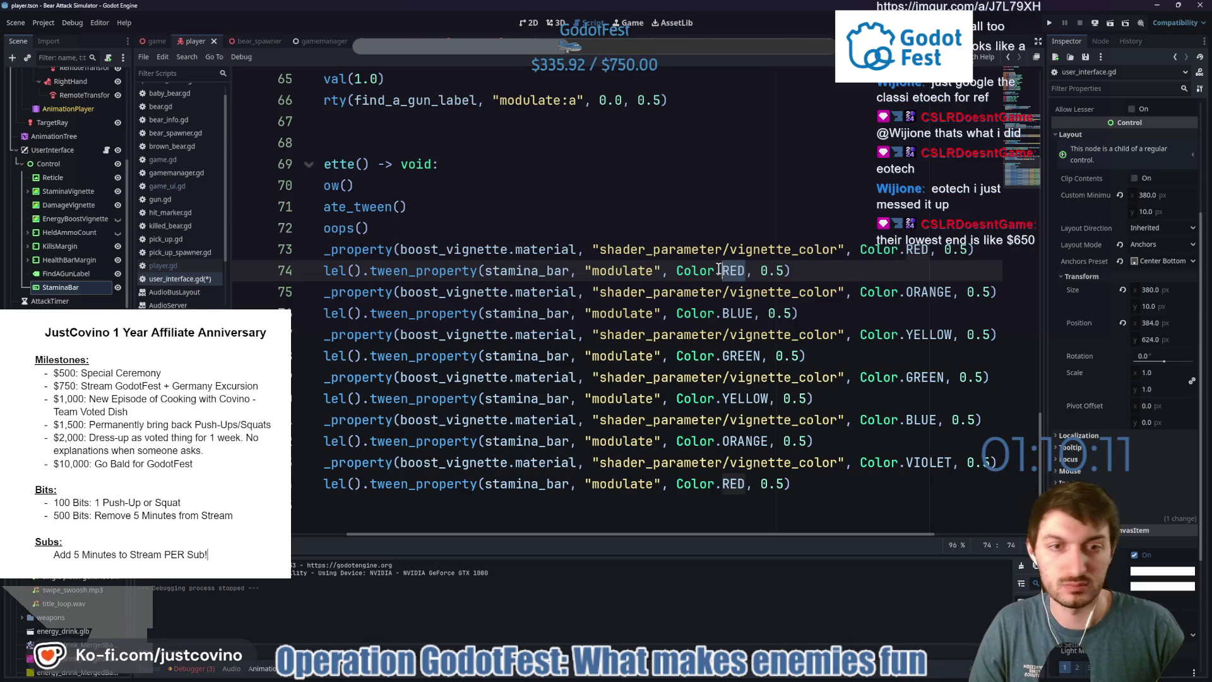
pyautogui.write('VIOL')
pyautogui.press('Return')
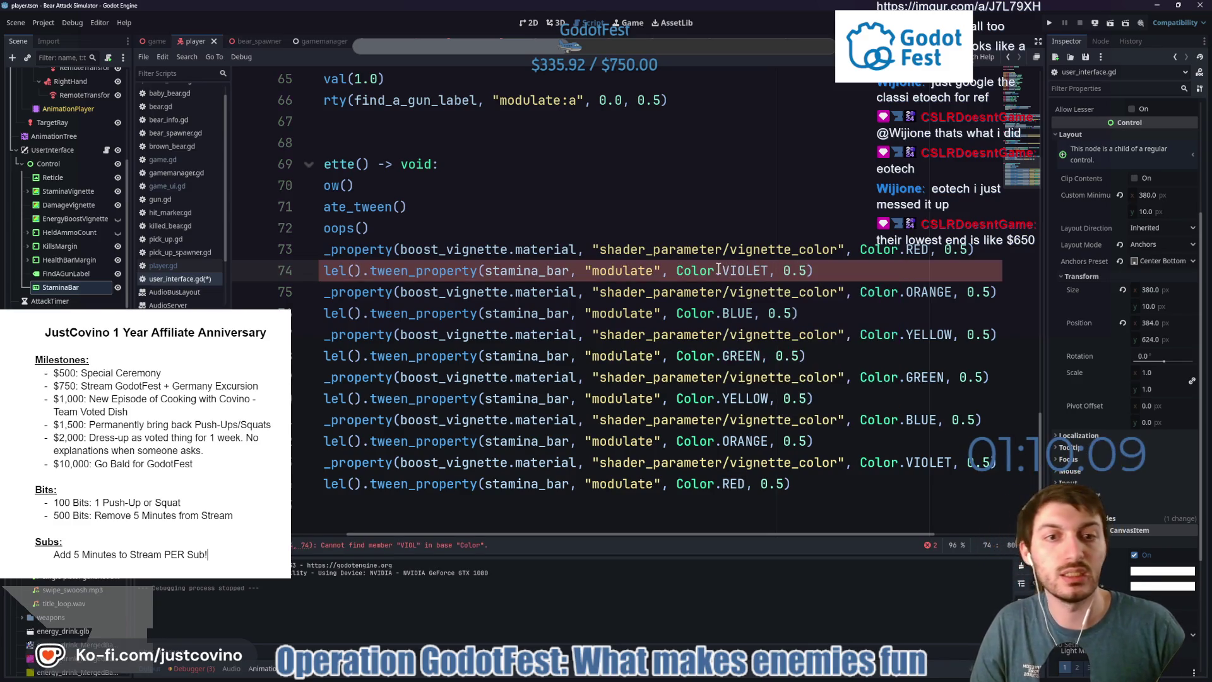
pyautogui.hscroll(-3, 707, 535)
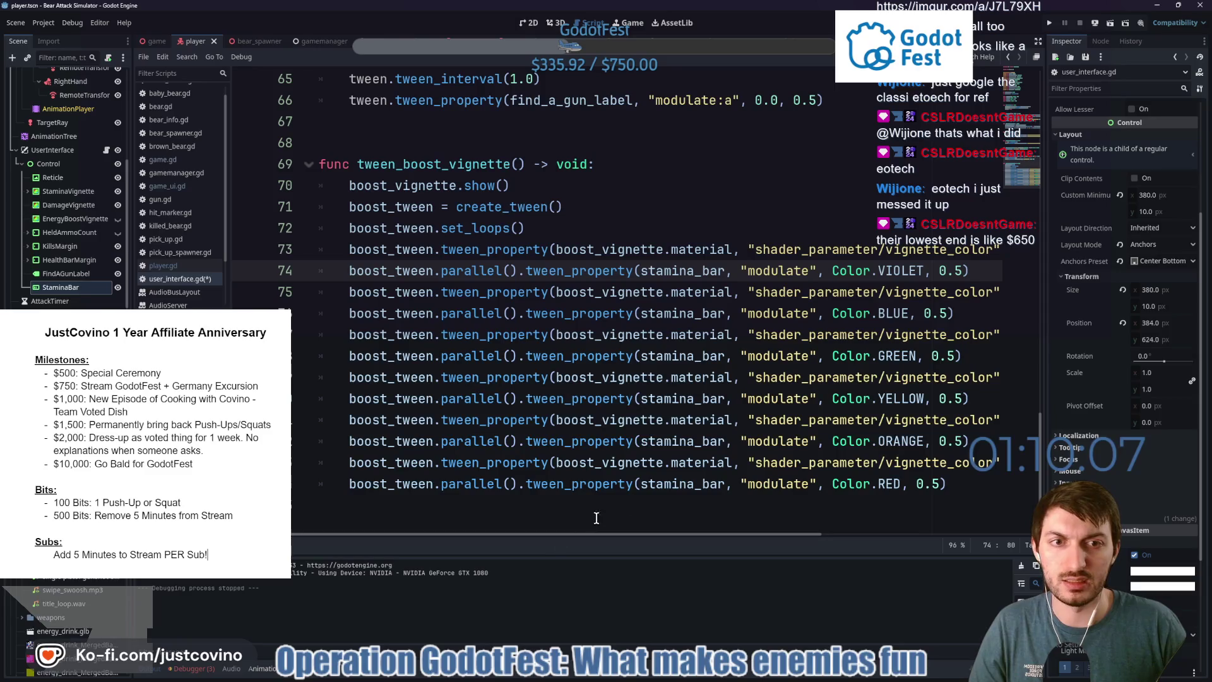
# Step: Try a stamina bar Modulate alpha of 202, then revert it to solid white
pyautogui.click(1137, 571)
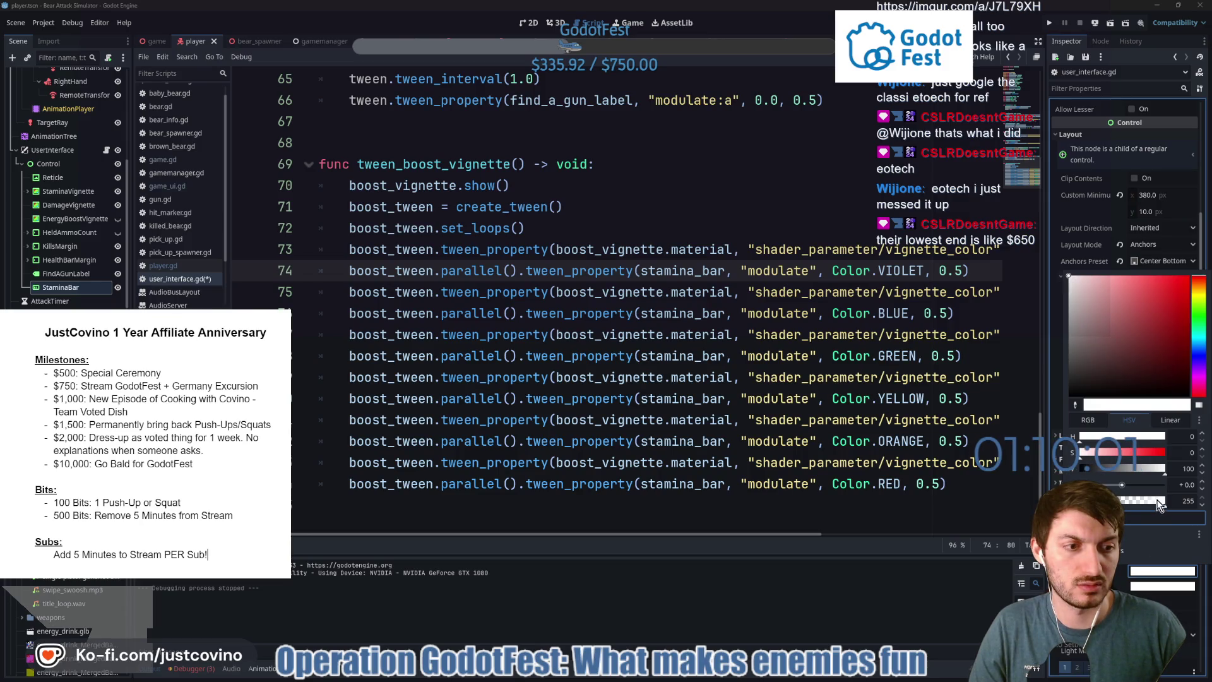
pyautogui.moveTo(1157, 499); pyautogui.dragTo(1145, 499)
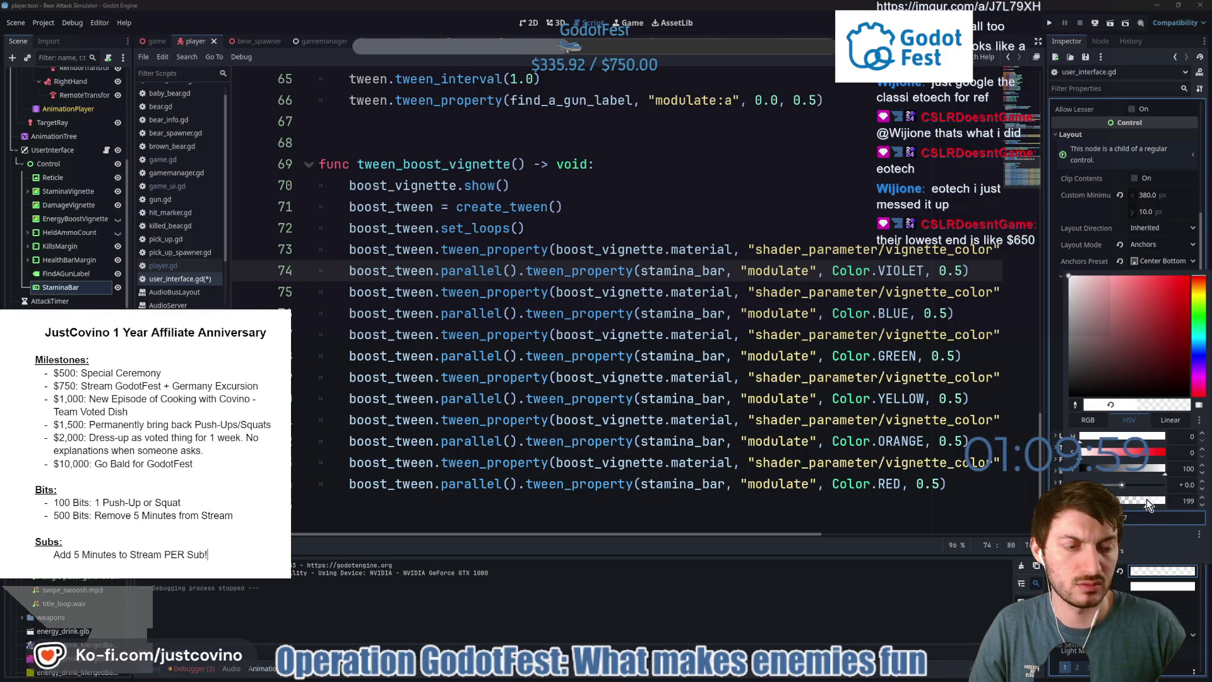
pyautogui.click(1126, 570)
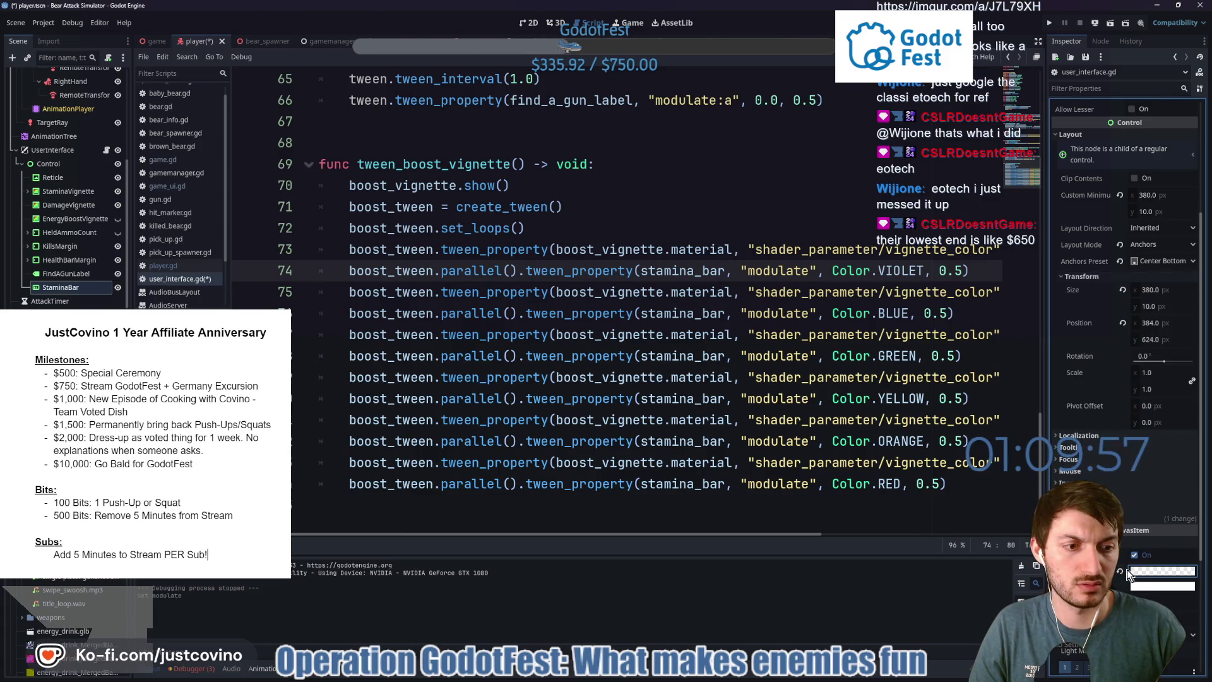
pyautogui.click(1118, 572)
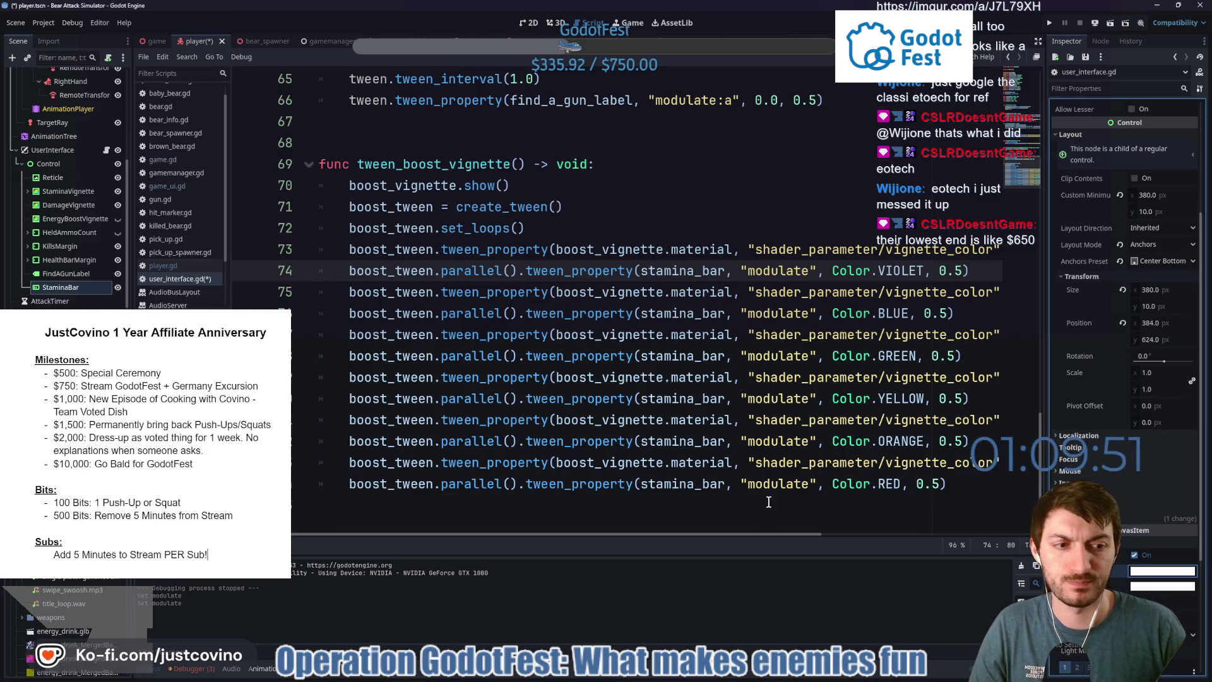
pyautogui.scroll(4, 590, 429)
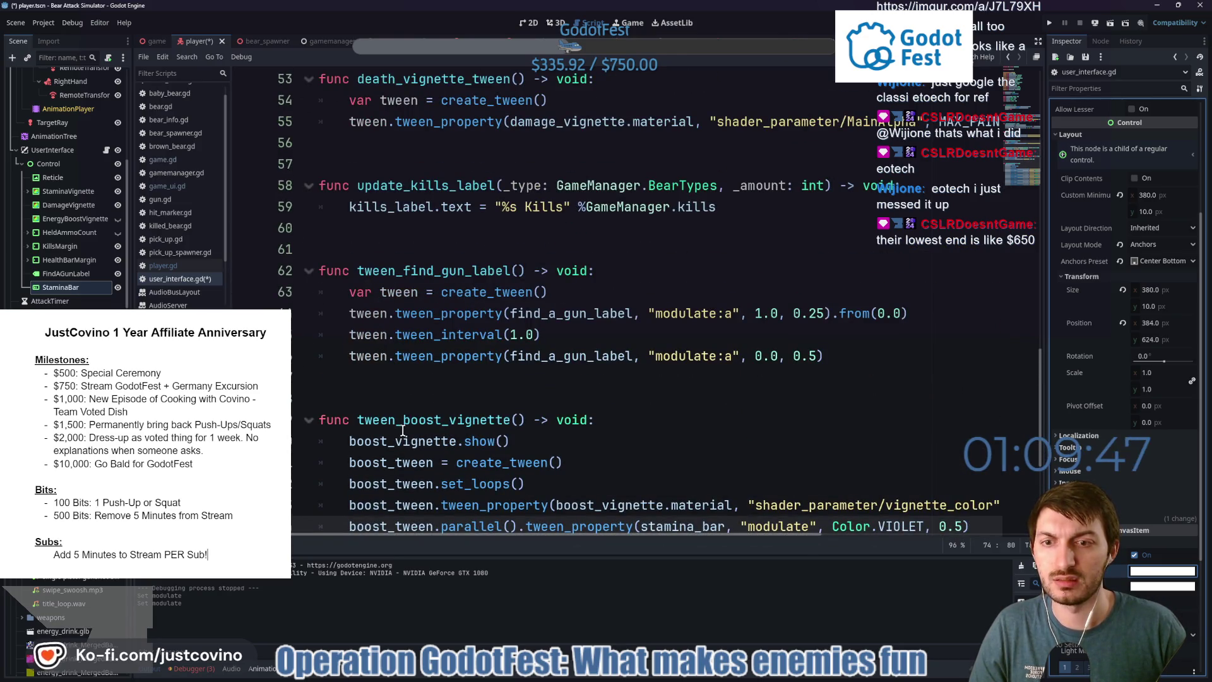
# Step: Search all scripts for tween_boost_vignette with Find in Files
pyautogui.doubleClick(433, 420)
pyautogui.scroll(4, 532, 422)
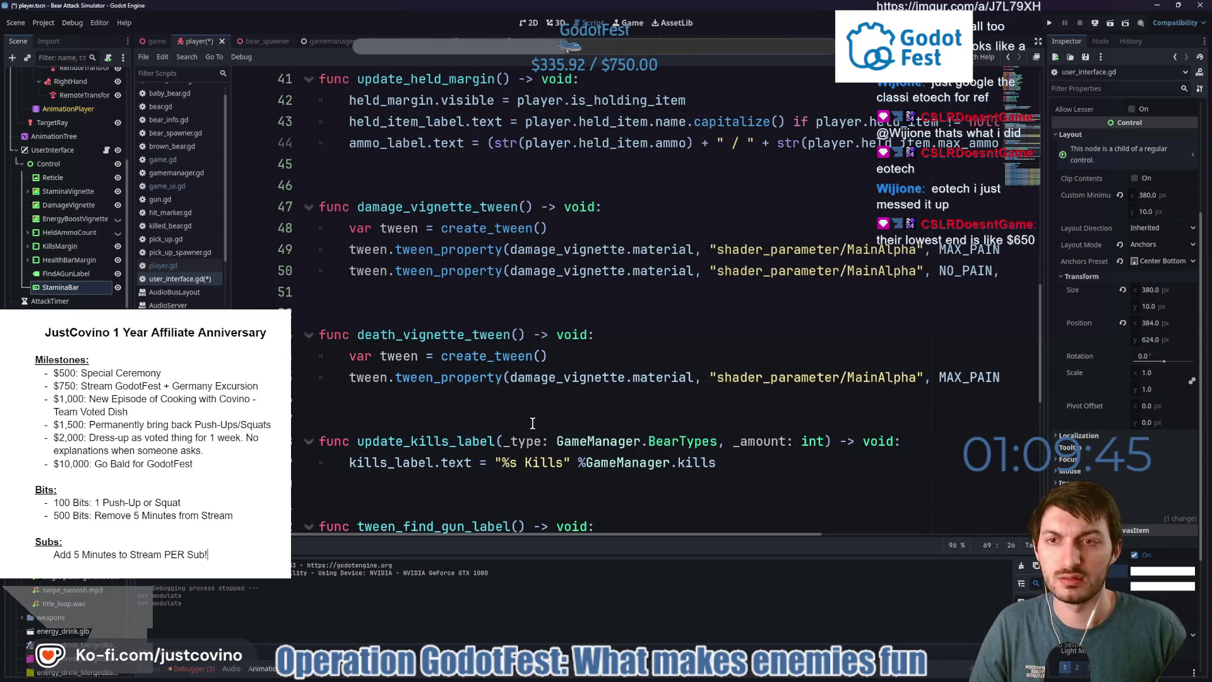
pyautogui.scroll(8, 532, 423)
pyautogui.scroll(-15, 533, 423)
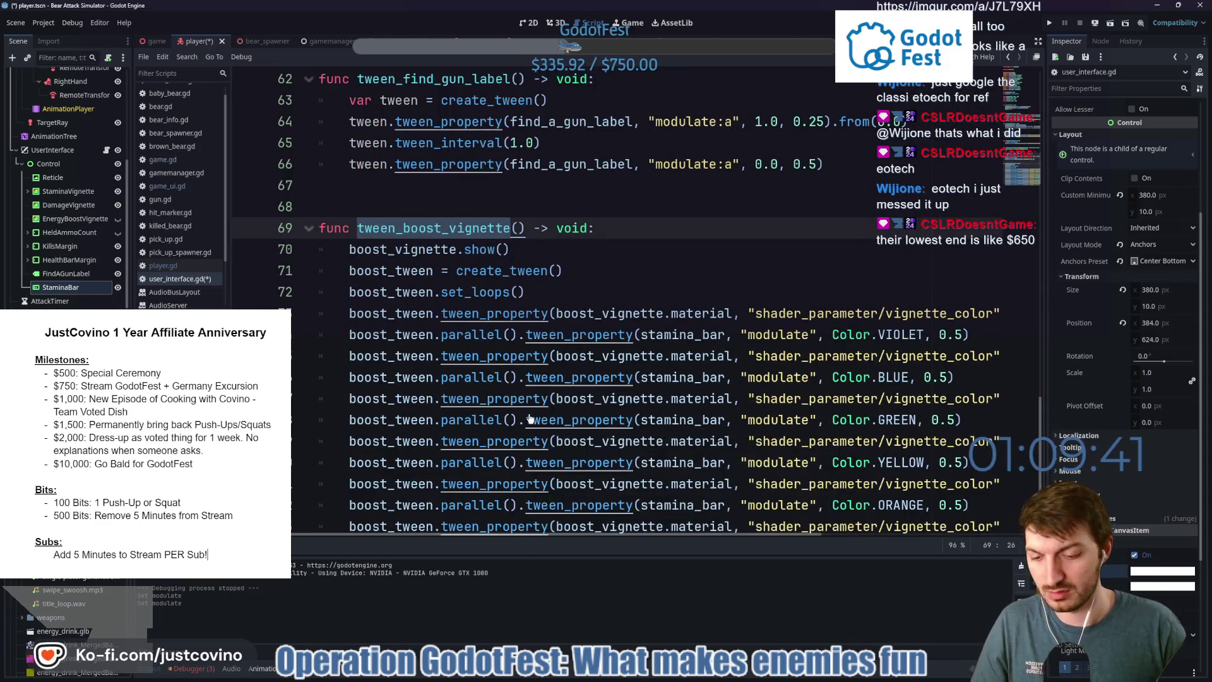
pyautogui.hotkey('ctrl', 'shift', 'f')
pyautogui.press('Return')
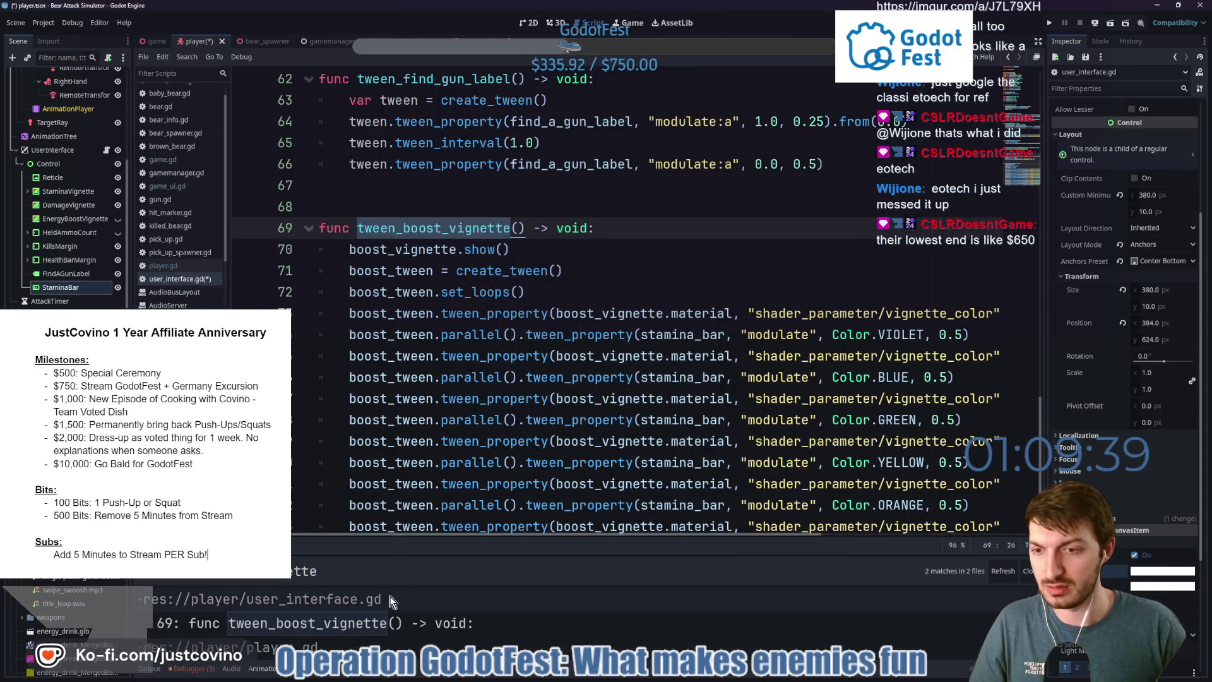
# Step: Open the player.gd line 265 result in edit_boost_aura, ending at the vignette hide line
pyautogui.scroll(-1, 387, 605)
pyautogui.click(379, 643)
pyautogui.scroll(-2, 623, 507)
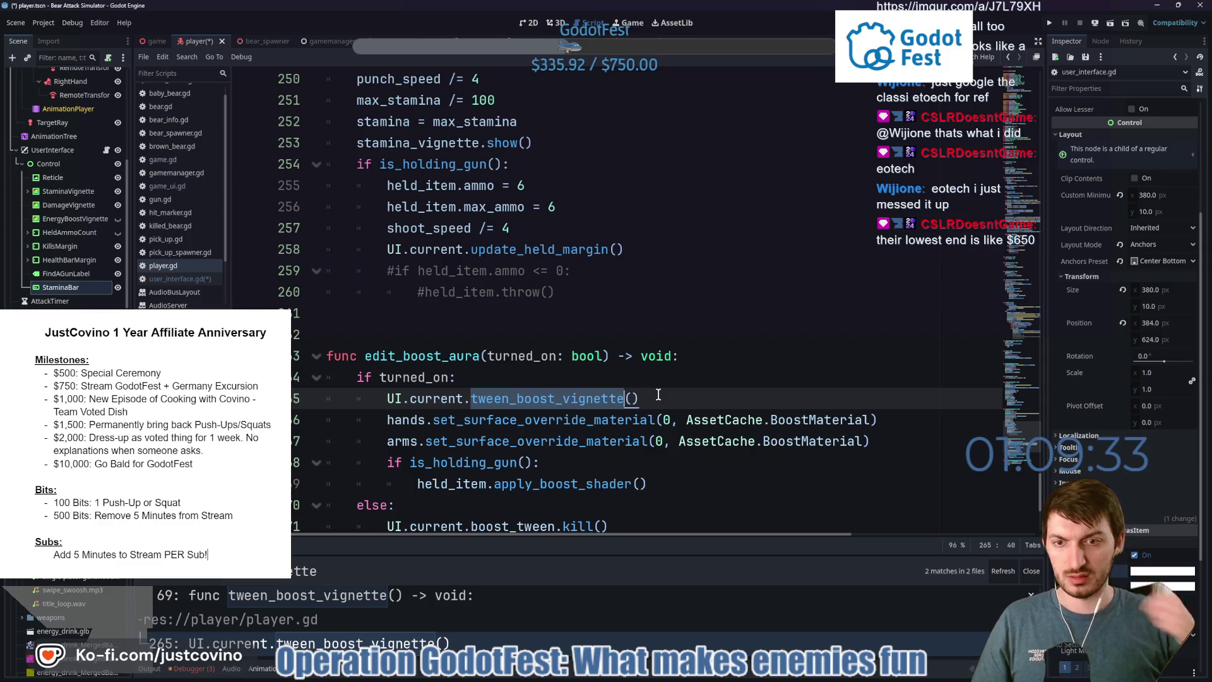
pyautogui.scroll(-2, 659, 394)
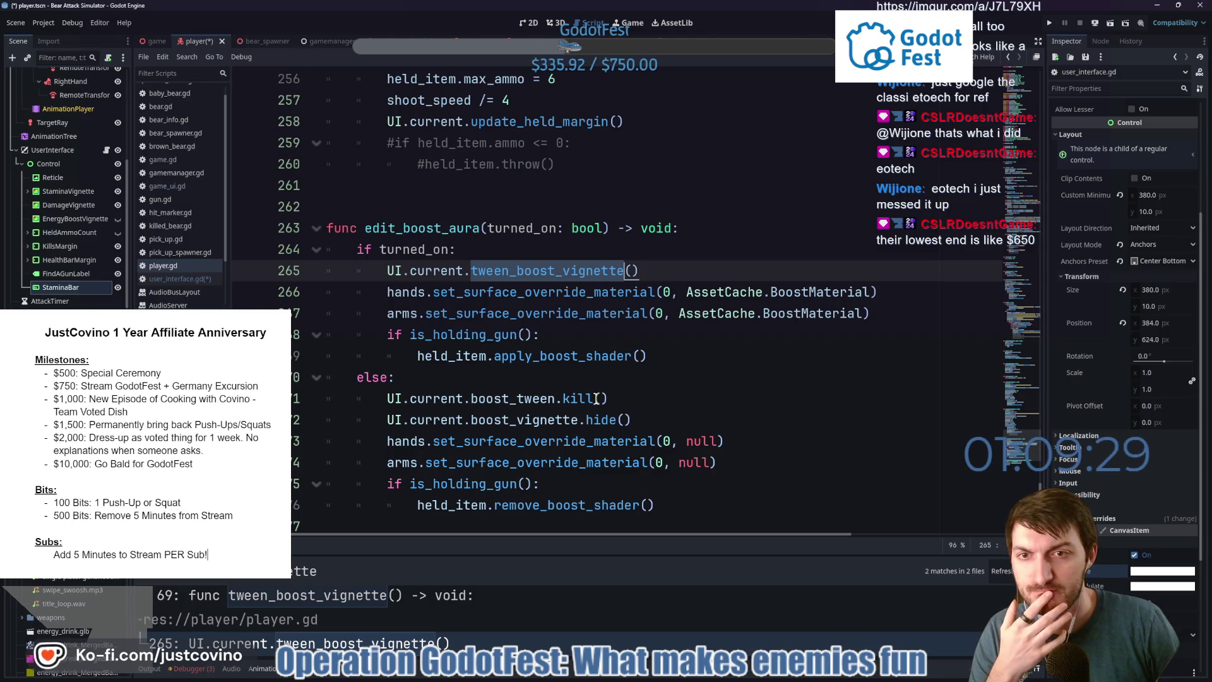
pyautogui.click(654, 419)
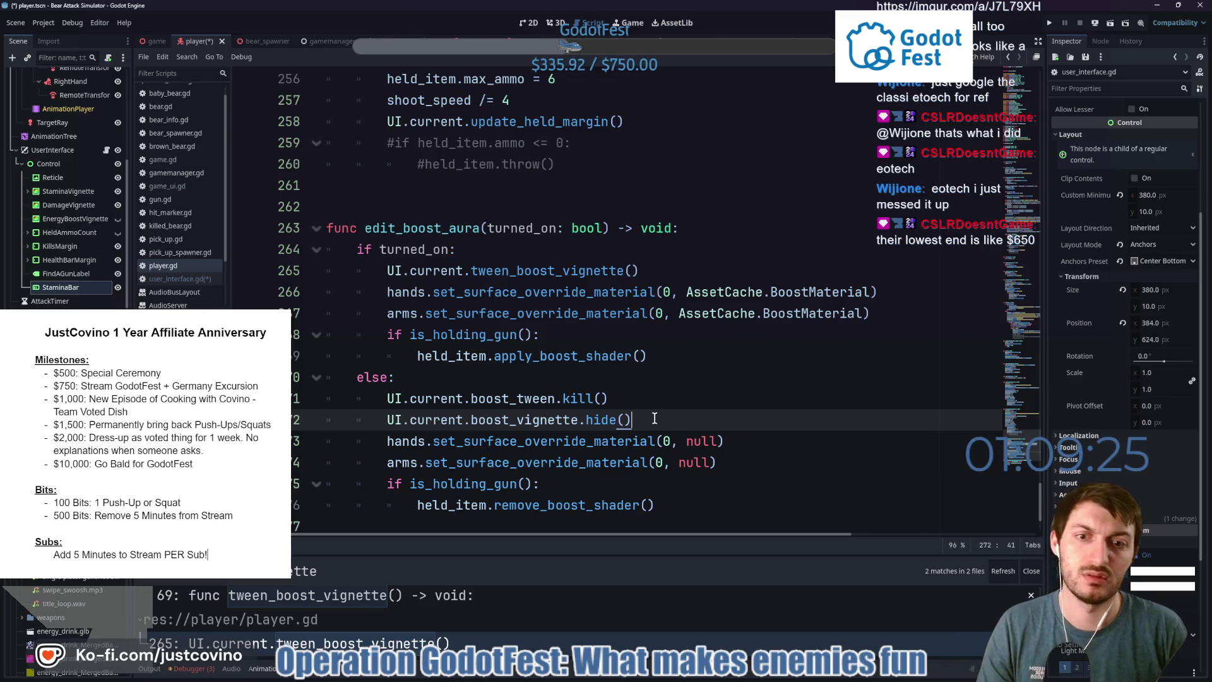
# Step: Add 'UI.current.stamina_bar.modulate = Color.WHITE' right after boost_vignette.hide()
pyautogui.press('Return')
pyautogui.write('UI.c')
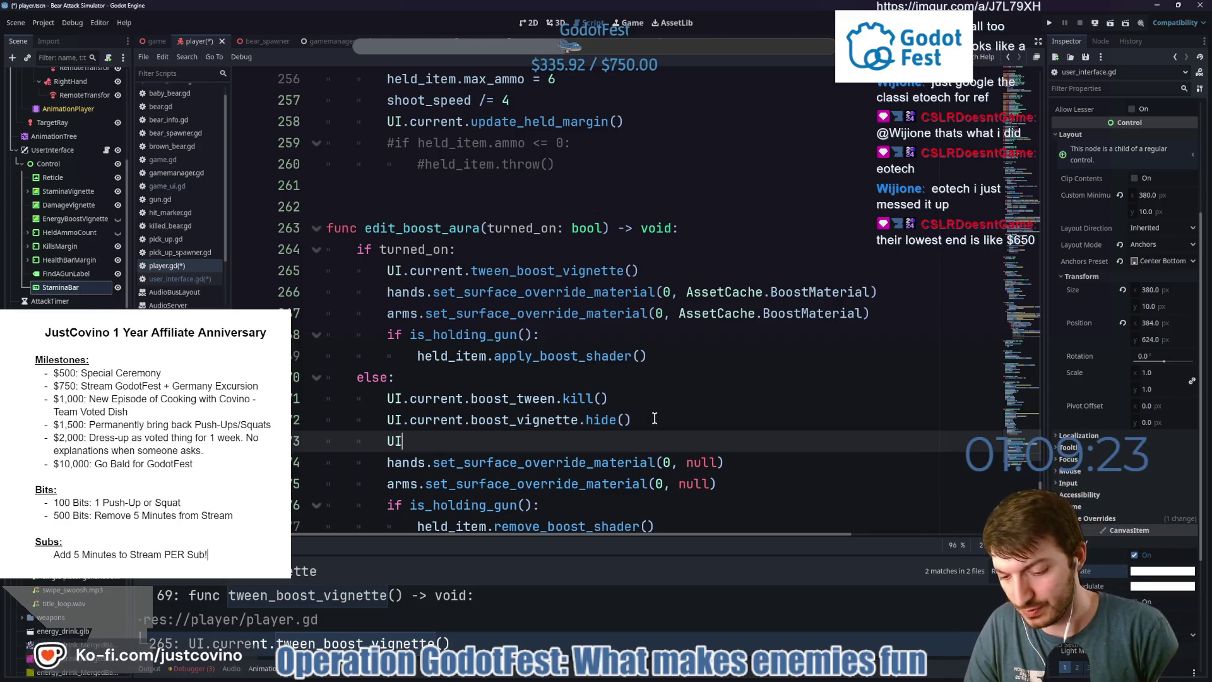
pyautogui.write('urrent.stamina_bar')
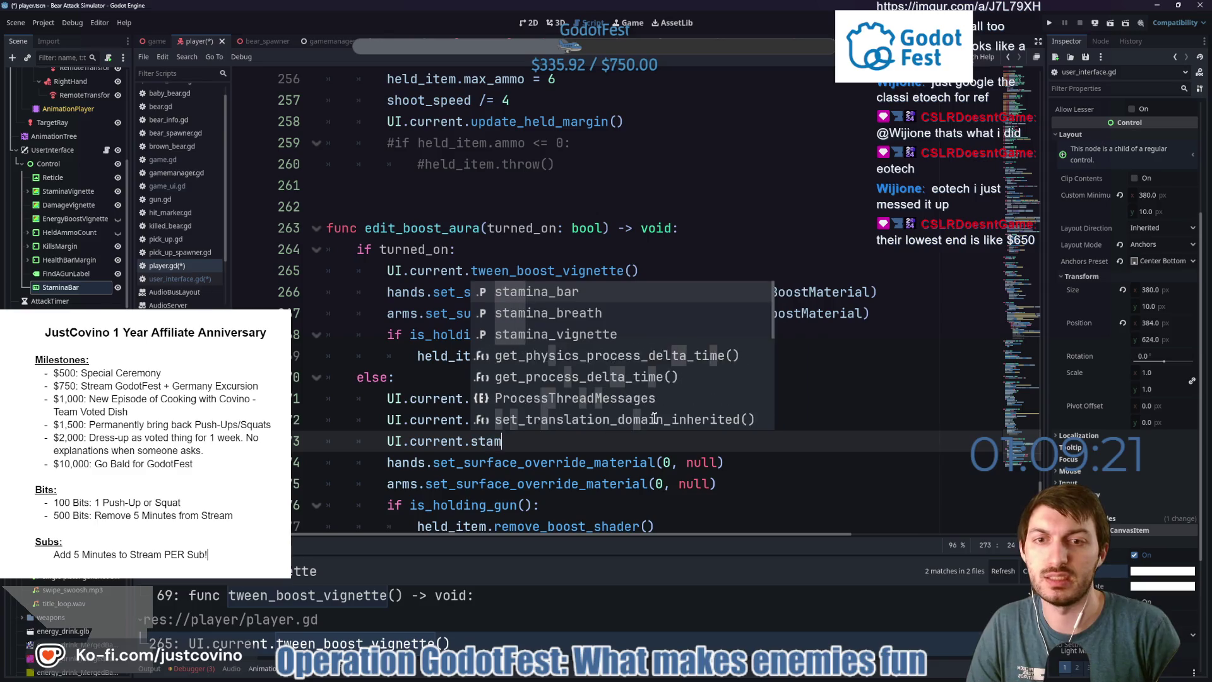
pyautogui.write('.mod')
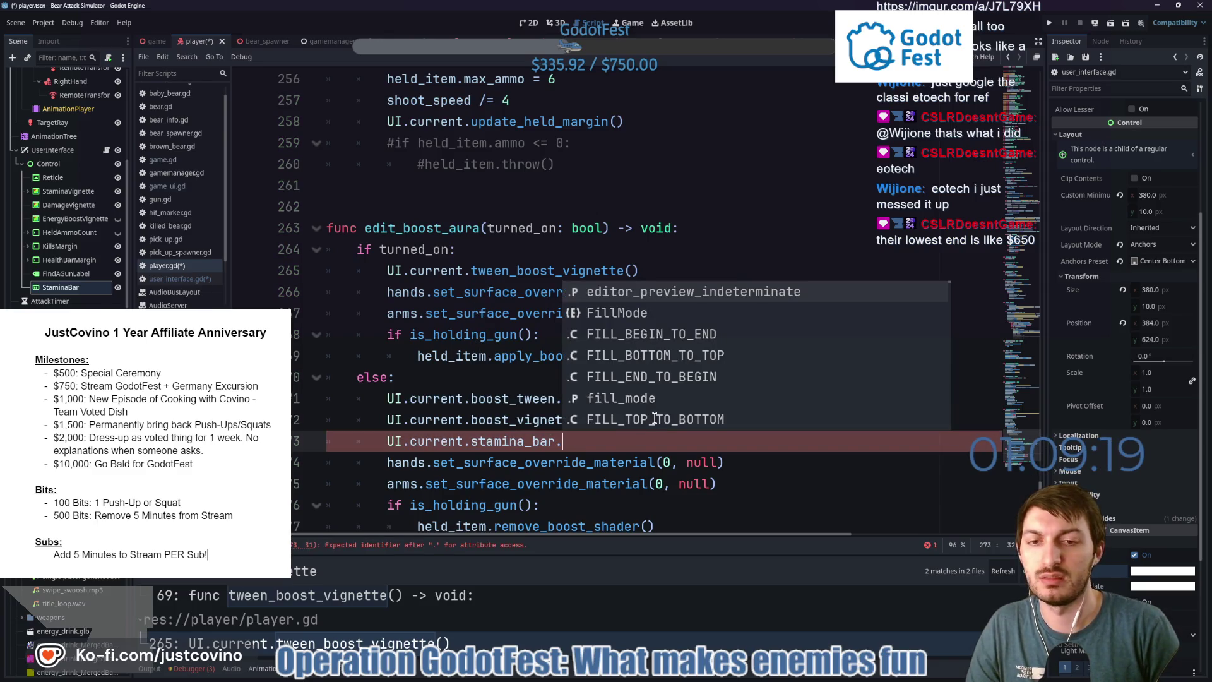
pyautogui.write('u')
pyautogui.press('Return')
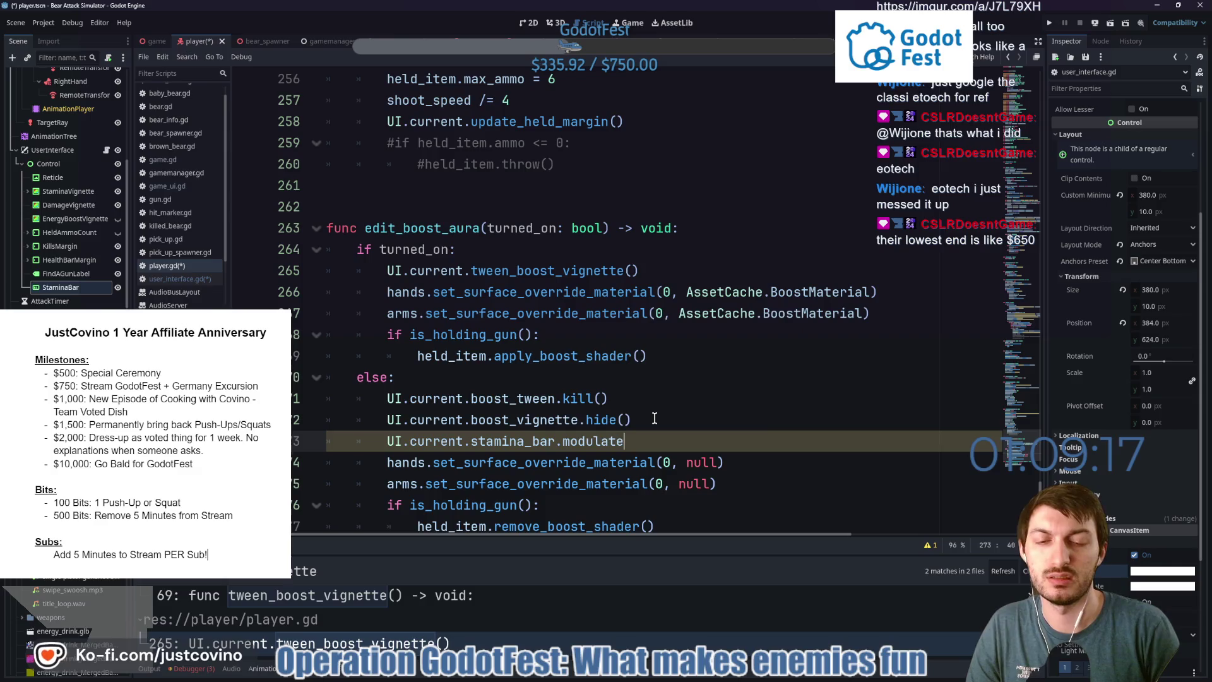
pyautogui.write('=')
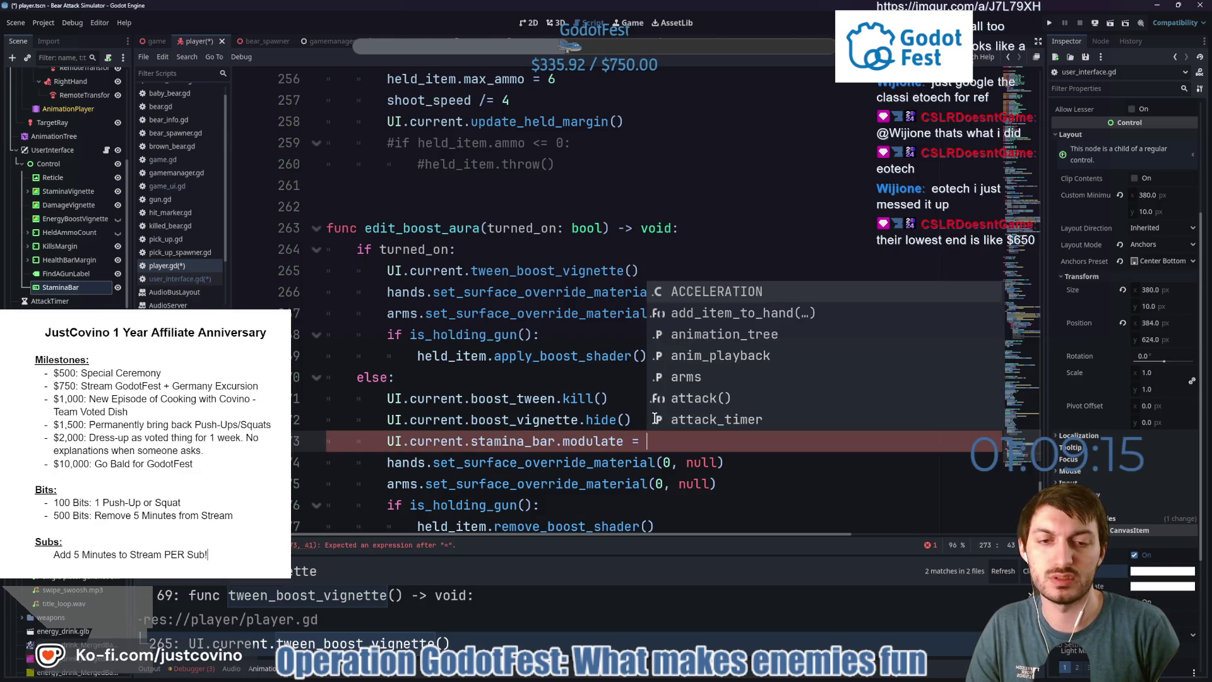
pyautogui.write('he')
pyautogui.press('BackSpace')
pyautogui.press('BackSpace')
pyautogui.write('Color.WHITE')
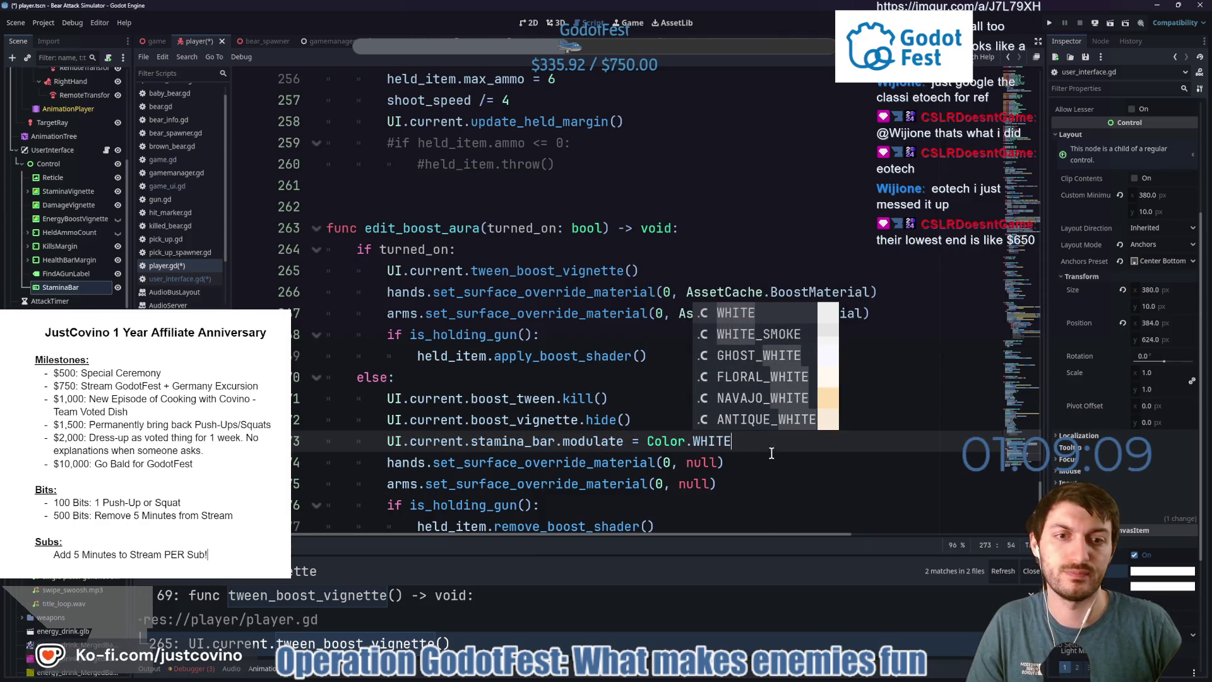
pyautogui.press('Escape')
# Step: Save the scripts and run the game from the game scene
pyautogui.hotkey('ctrl', 's')
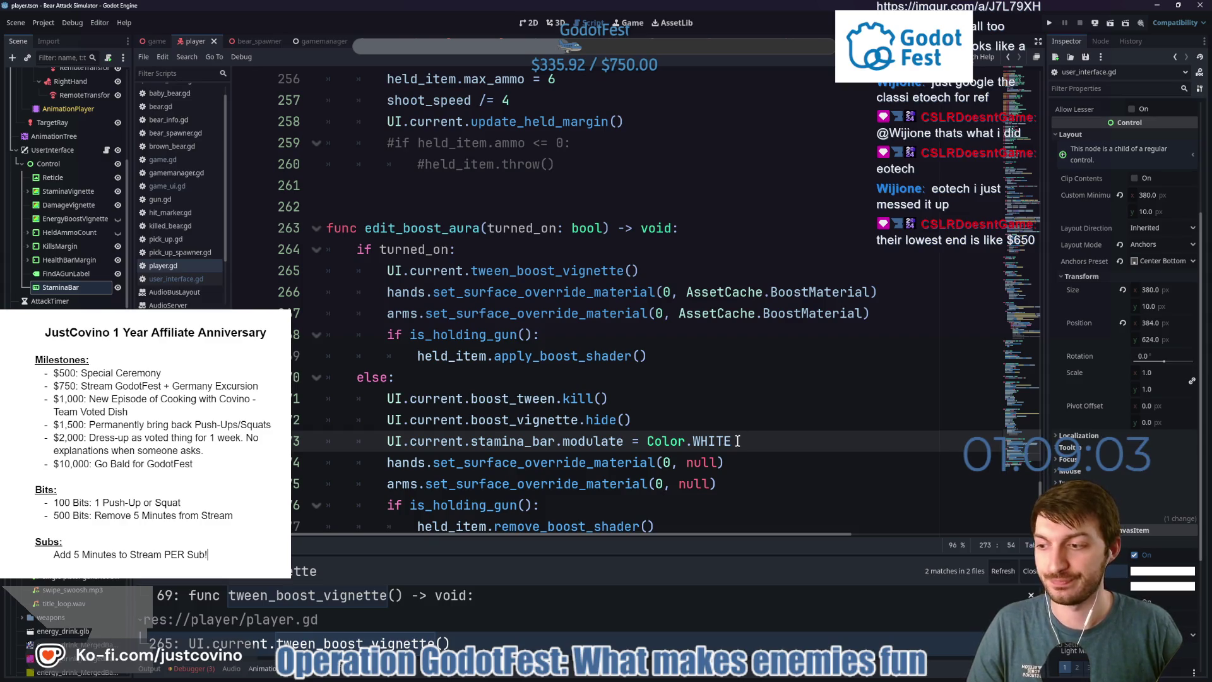
pyautogui.click(153, 43)
pyautogui.press('F5')
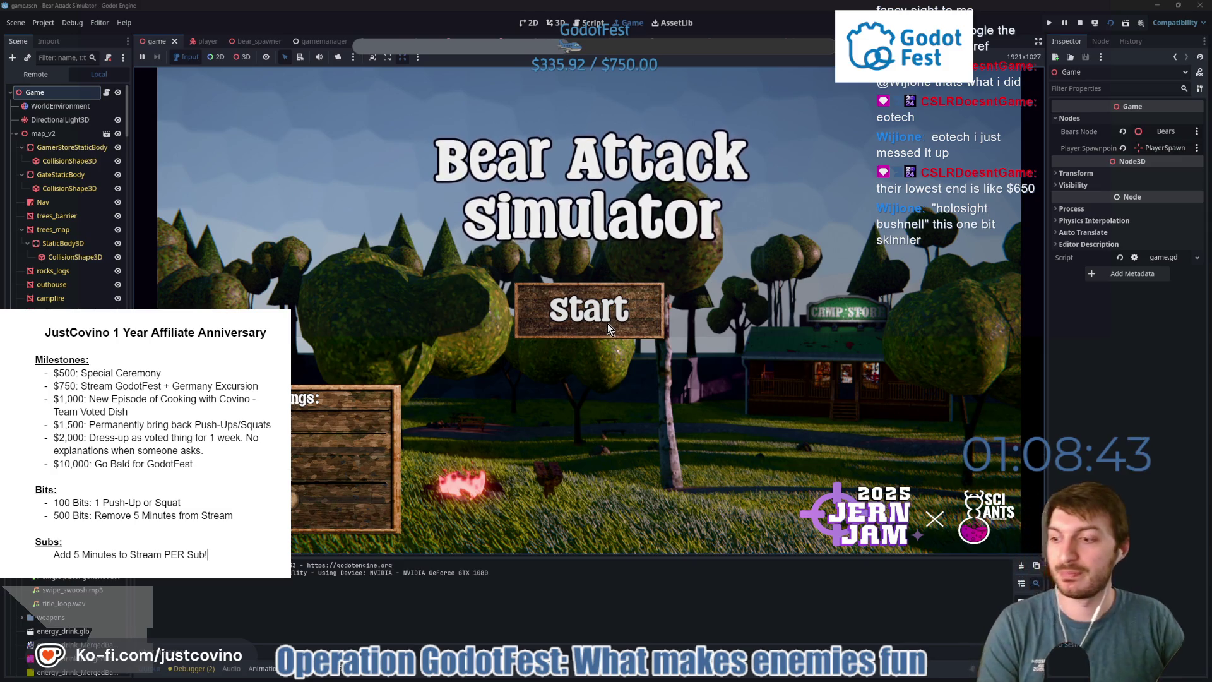
# Step: Start a new round and walk over to the energy drink to begin the boost
pyautogui.click(605, 323)
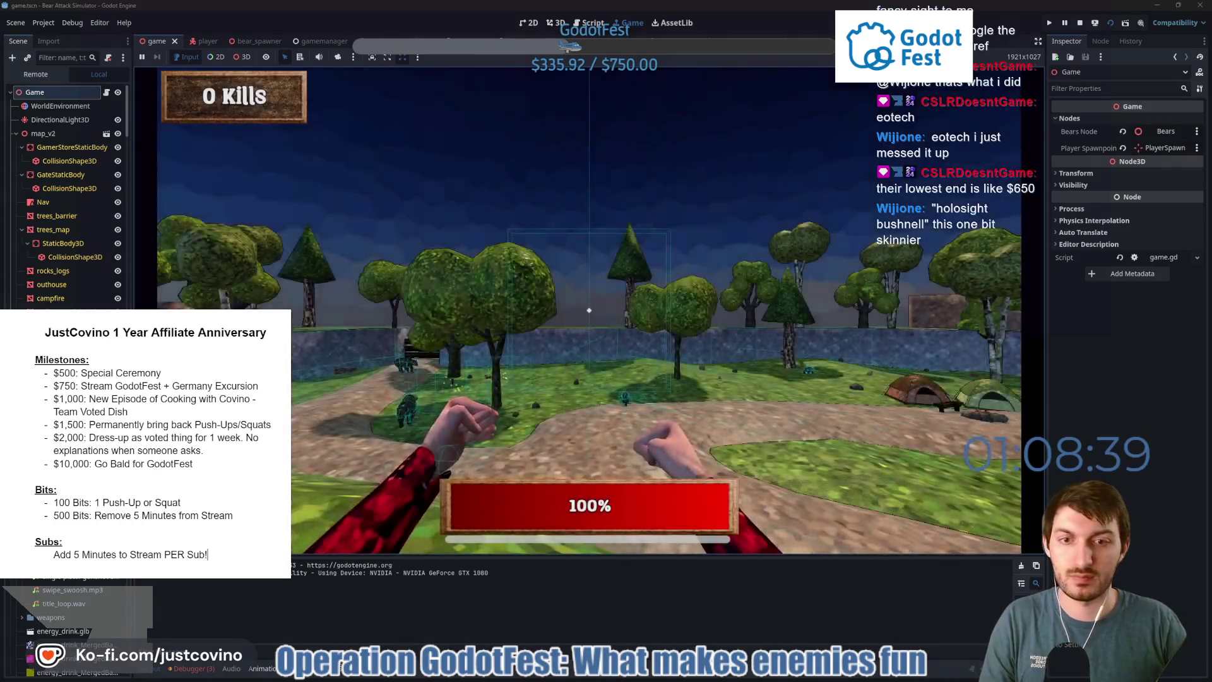
pyautogui.press('w')
pyautogui.press('w')
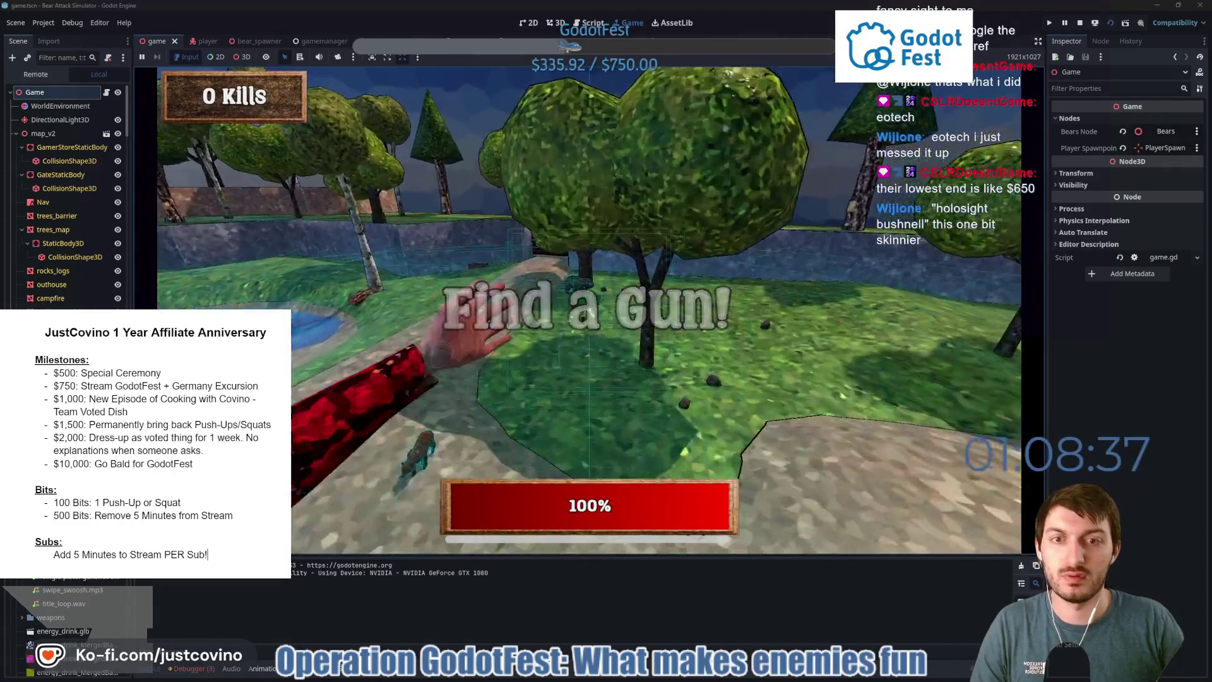
pyautogui.press('w')
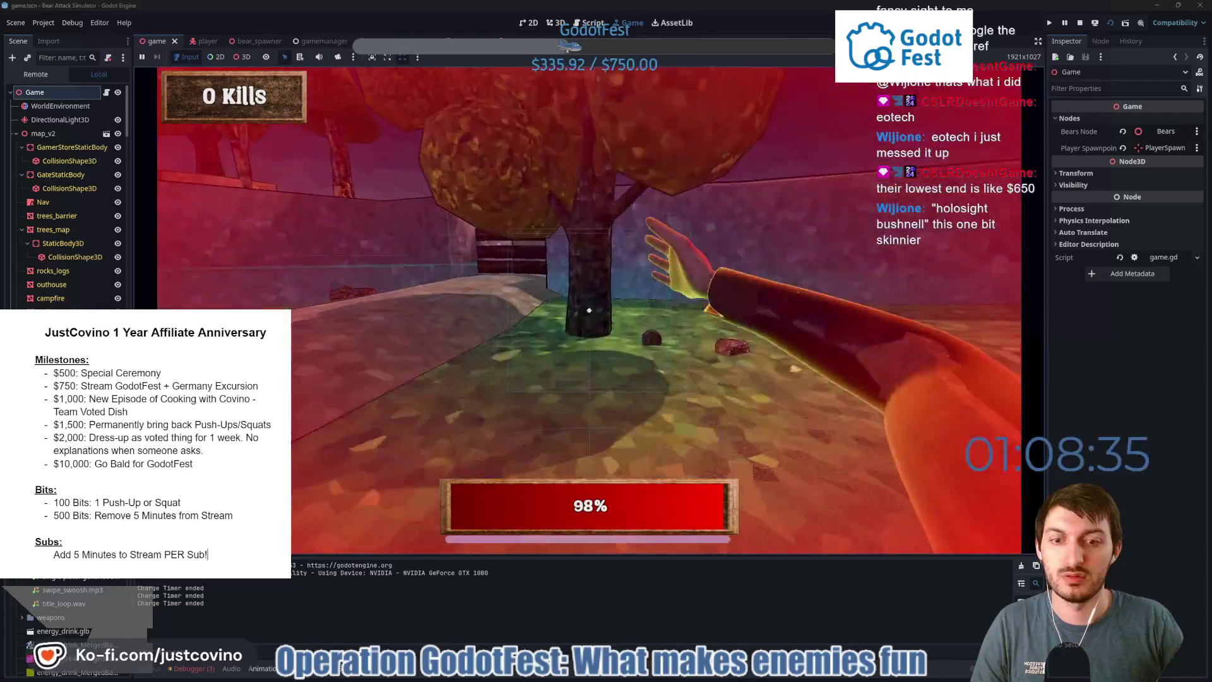
# Step: Roam past the tents and camp store toward the bears while boosted, then back away
pyautogui.press('w')
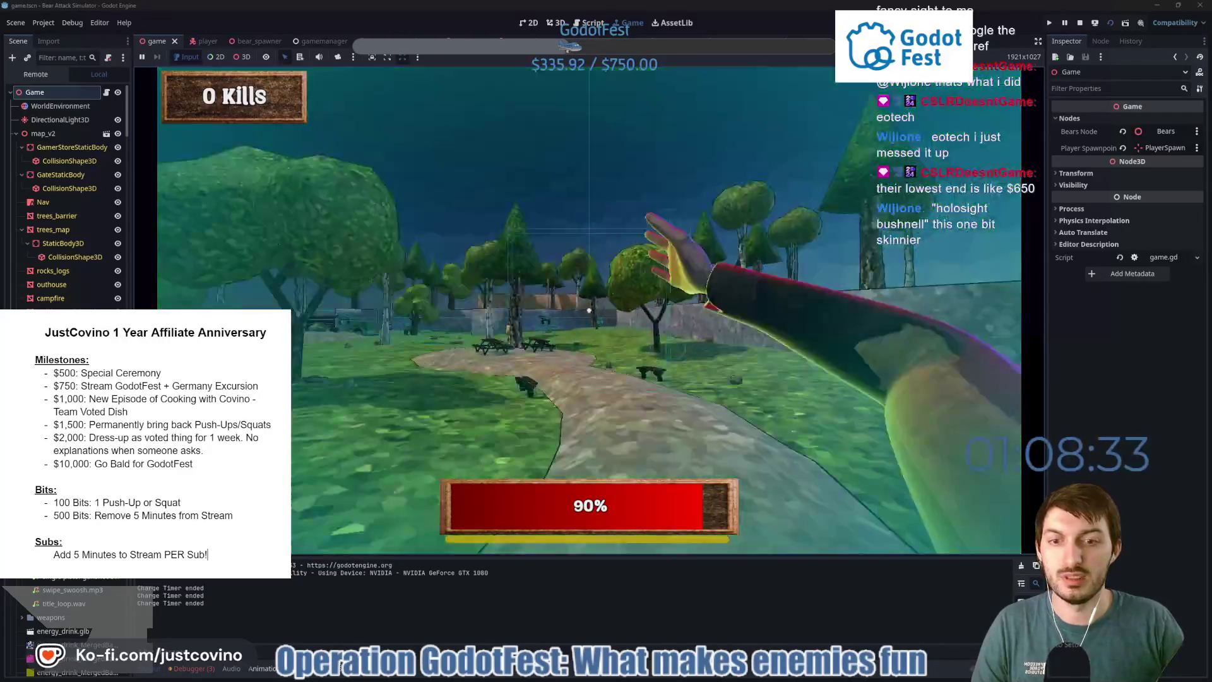
pyautogui.press('w')
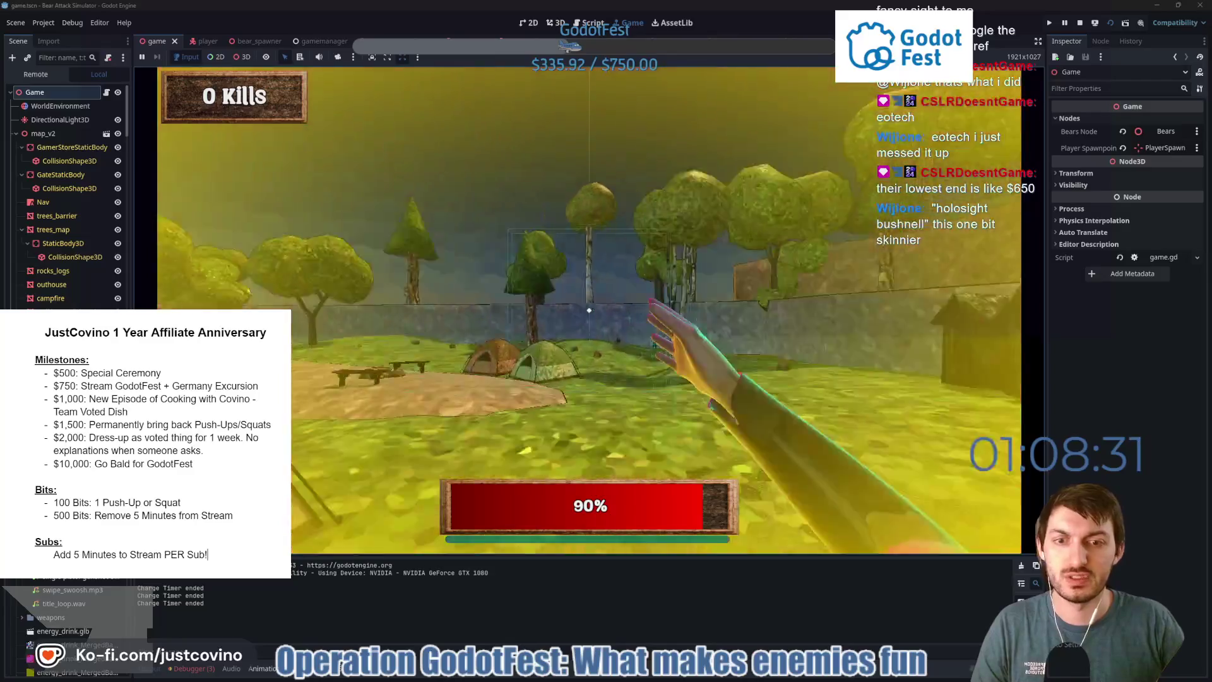
pyautogui.press('w')
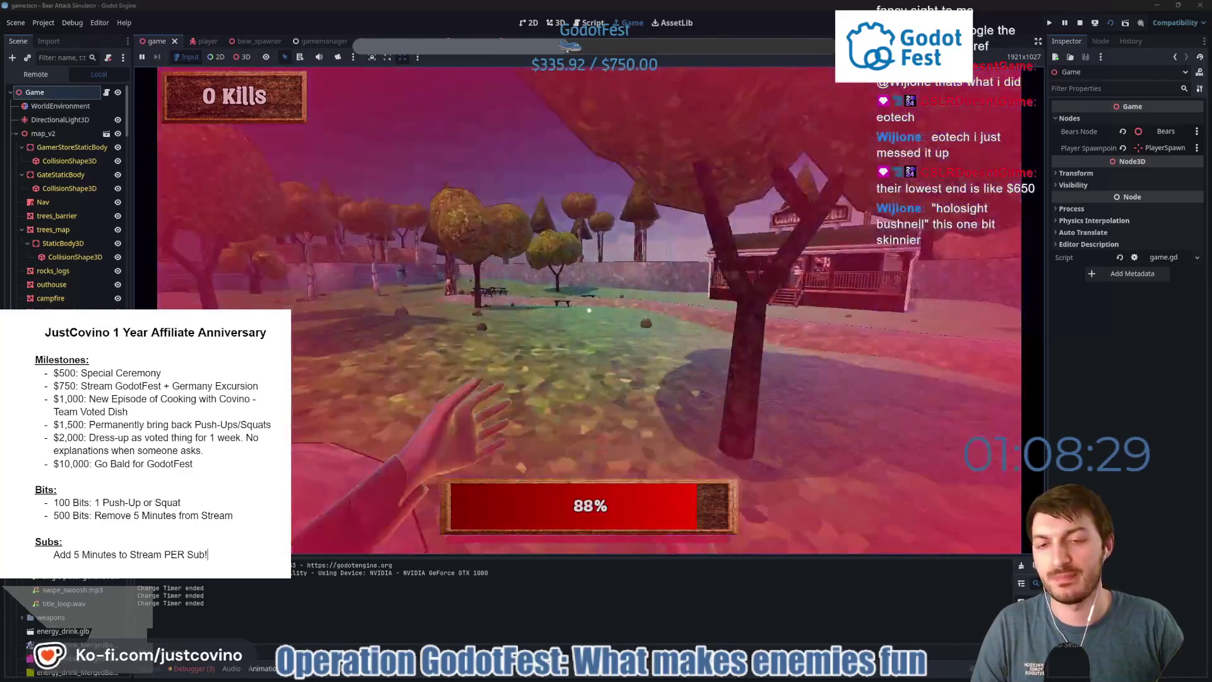
pyautogui.press('w')
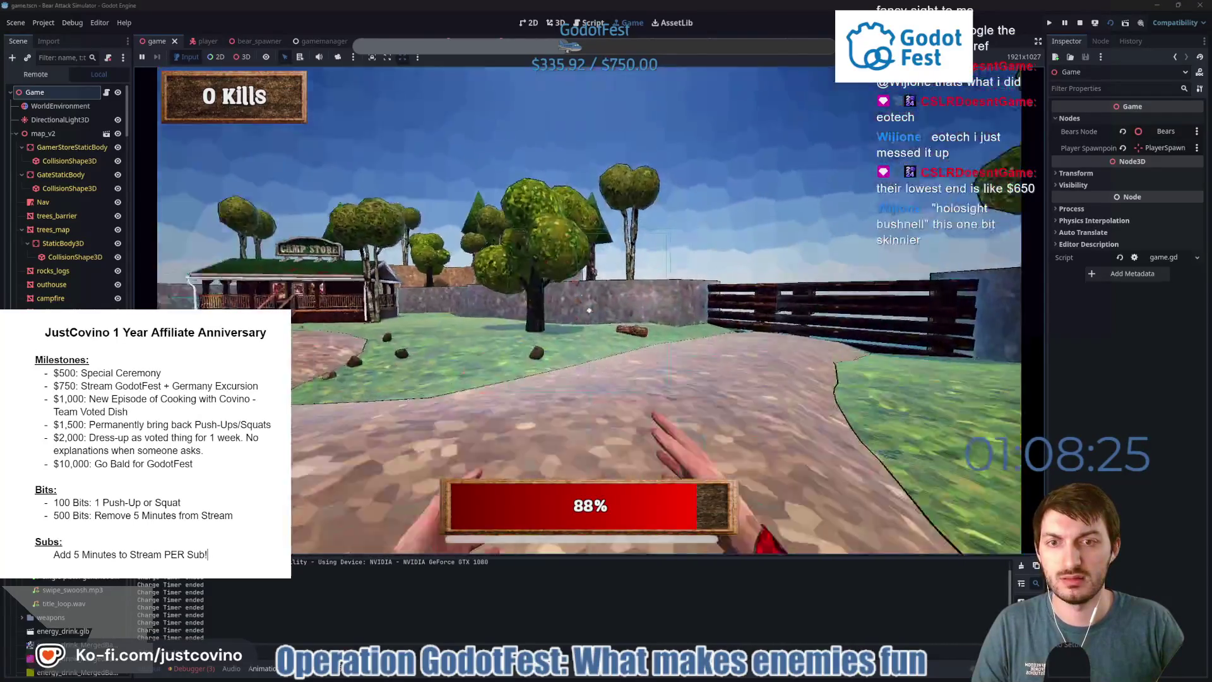
pyautogui.press('w')
pyautogui.press('w')
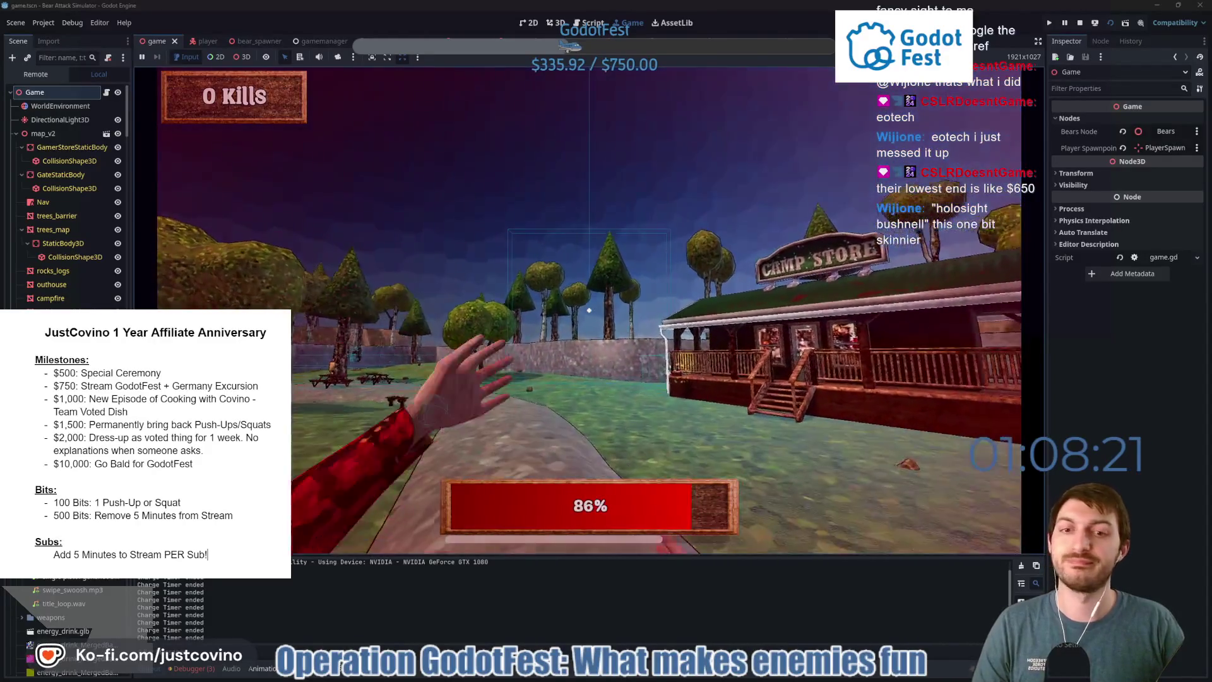
pyautogui.press('w')
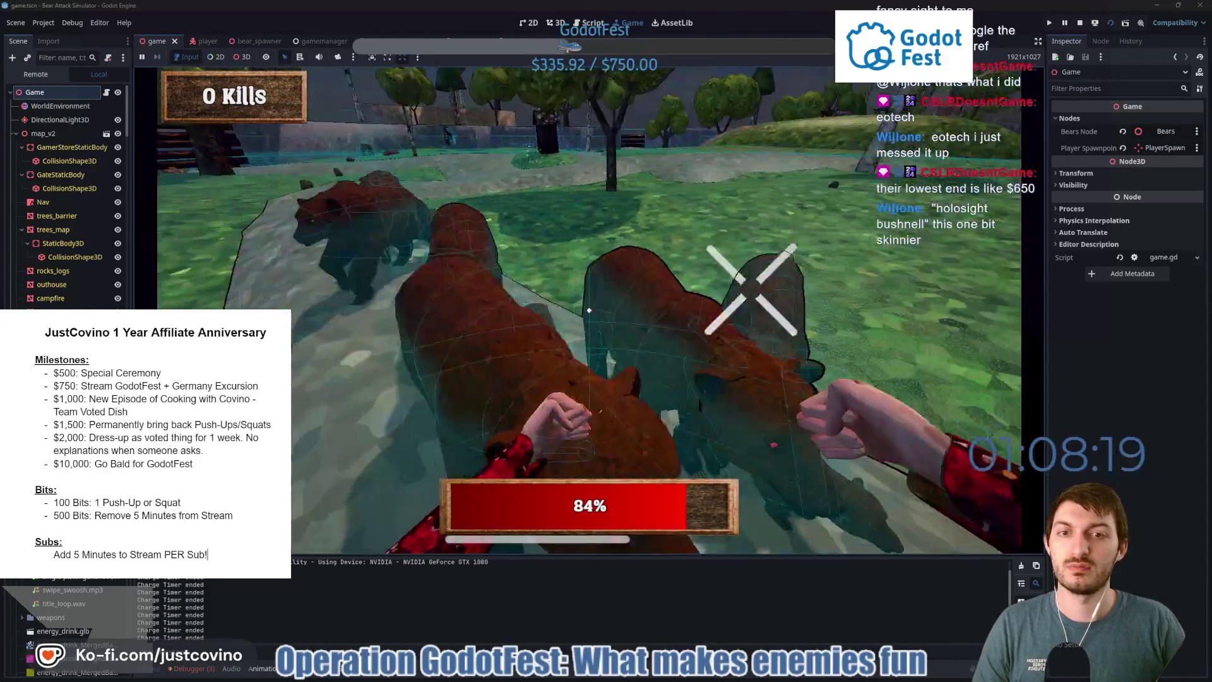
pyautogui.press('w')
pyautogui.press('w')
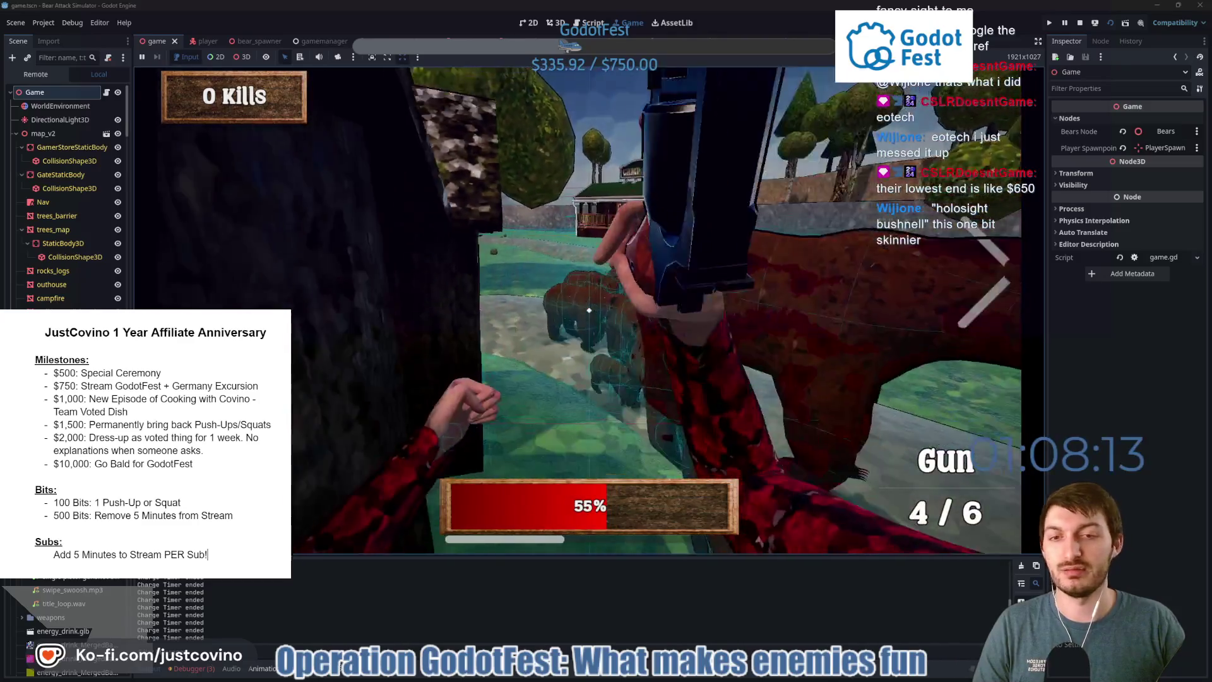
pyautogui.press('w')
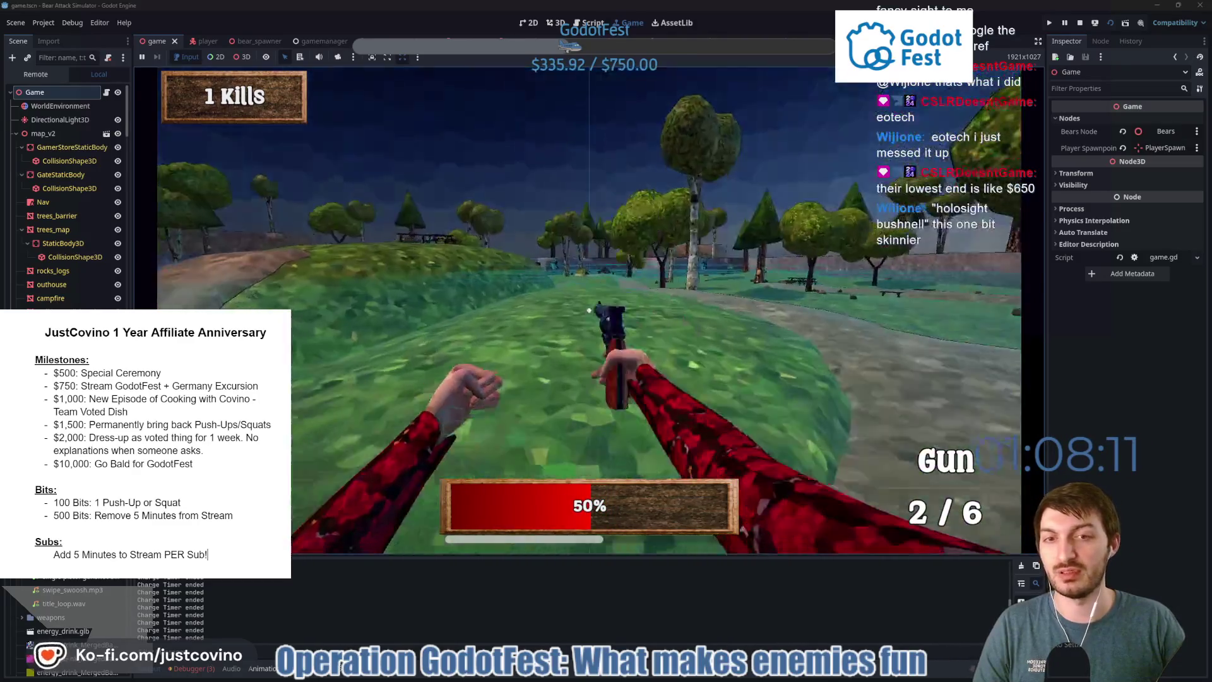
pyautogui.press('w')
pyautogui.press('w')
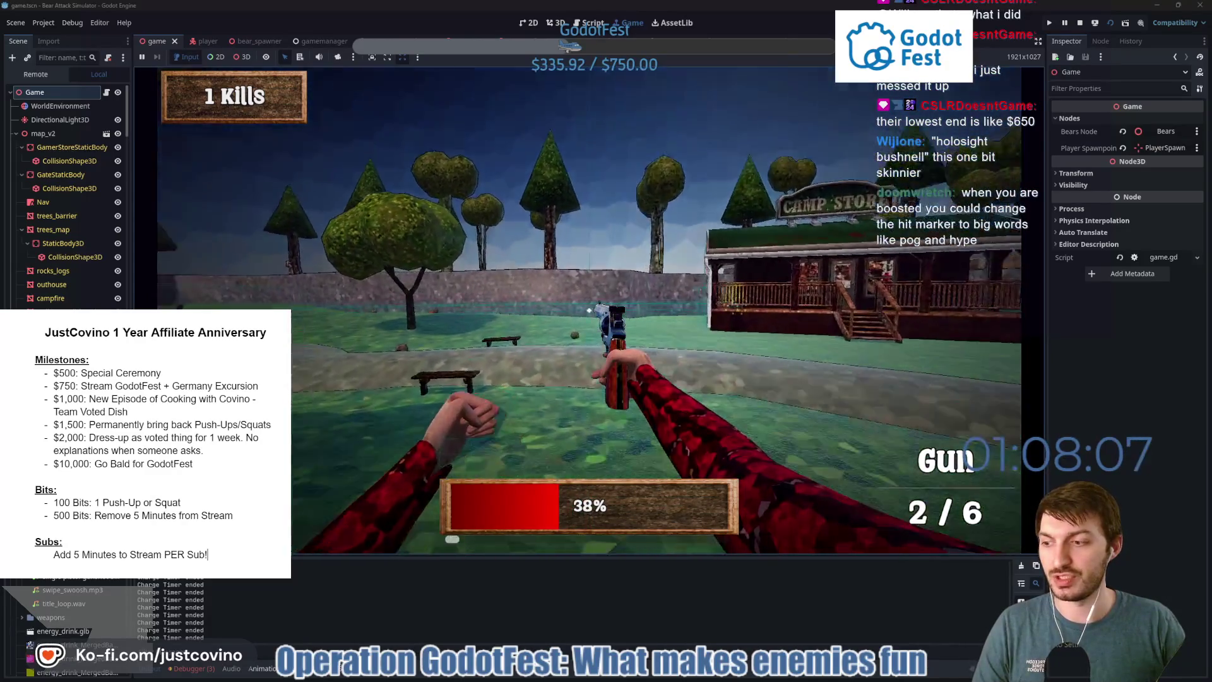
pyautogui.press('w')
pyautogui.press('s')
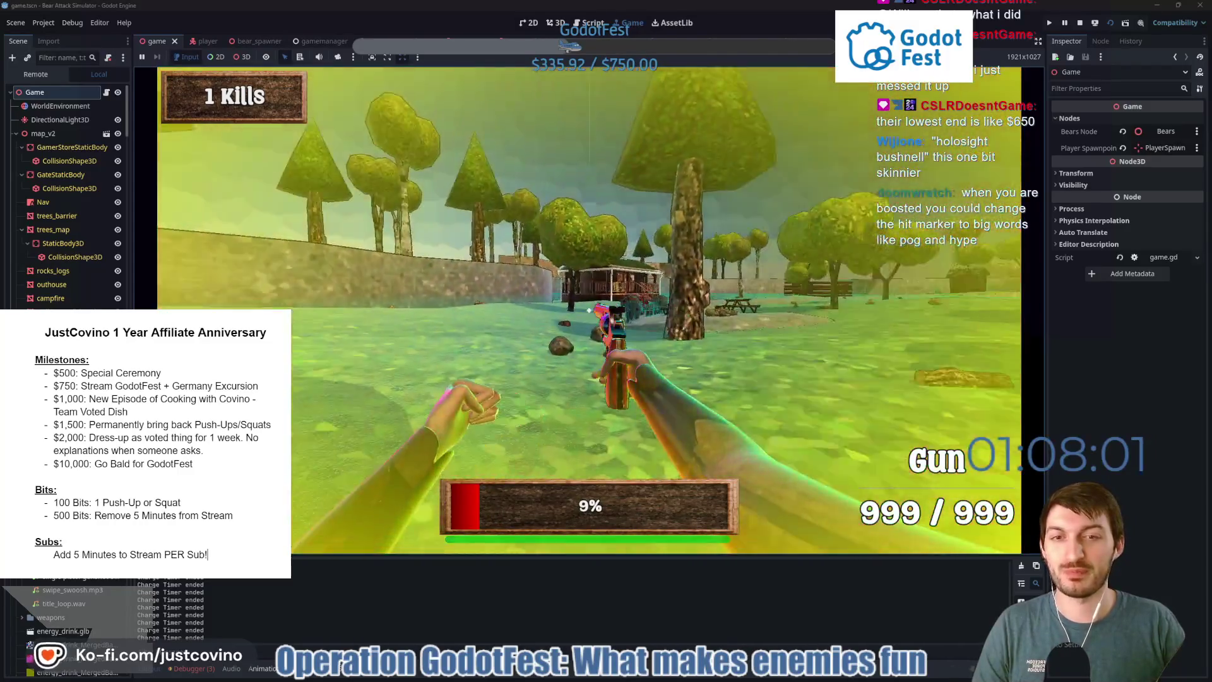
# Step: Walk toward the tree and shoot at the bears around the park and pond
pyautogui.press('w')
pyautogui.click(590, 309)
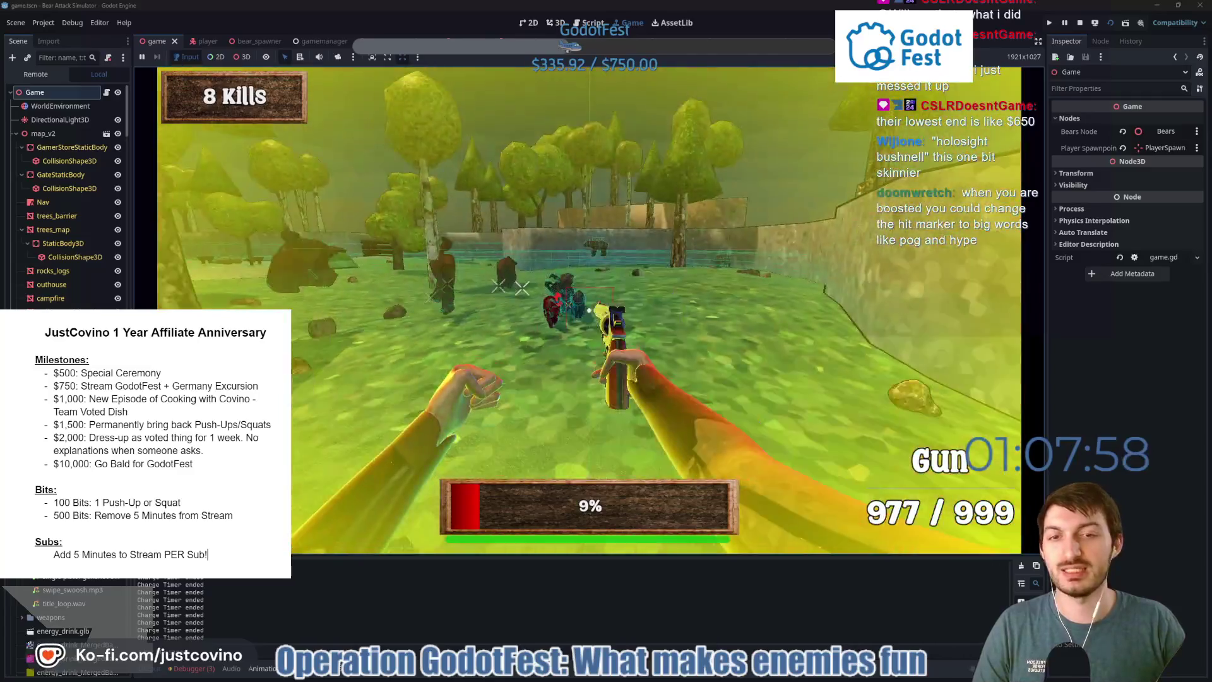
pyautogui.click(590, 310)
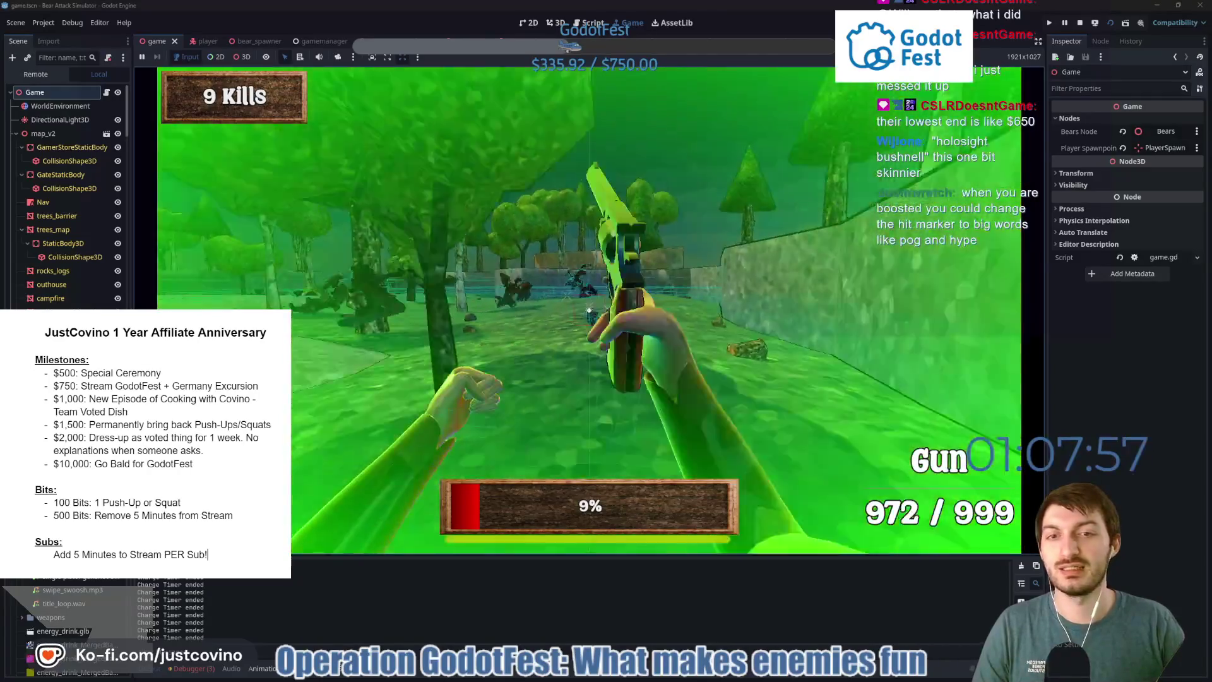
pyautogui.click(589, 309)
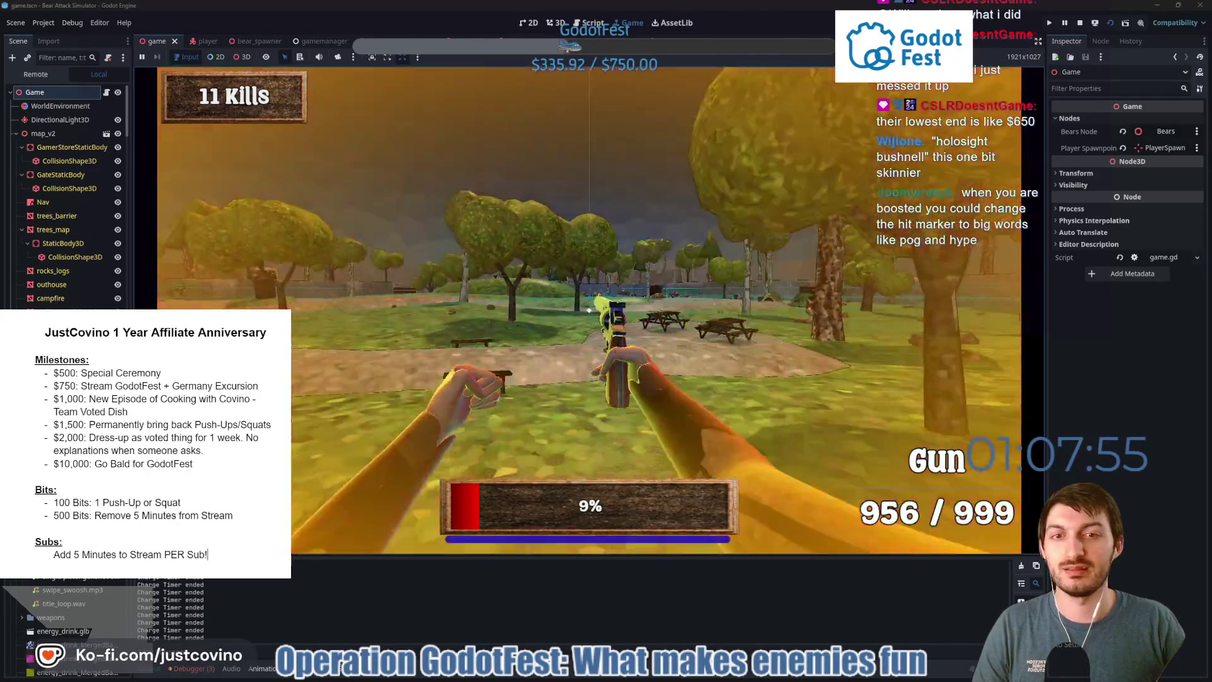
pyautogui.click(589, 310)
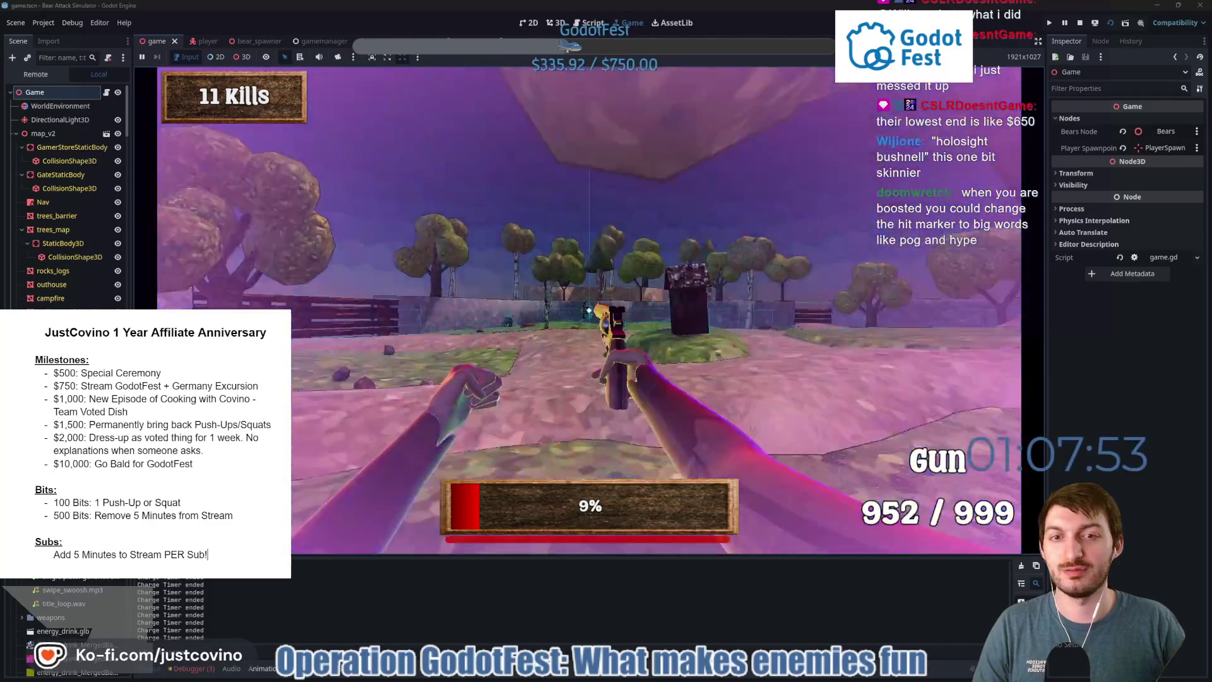
pyautogui.click(589, 310)
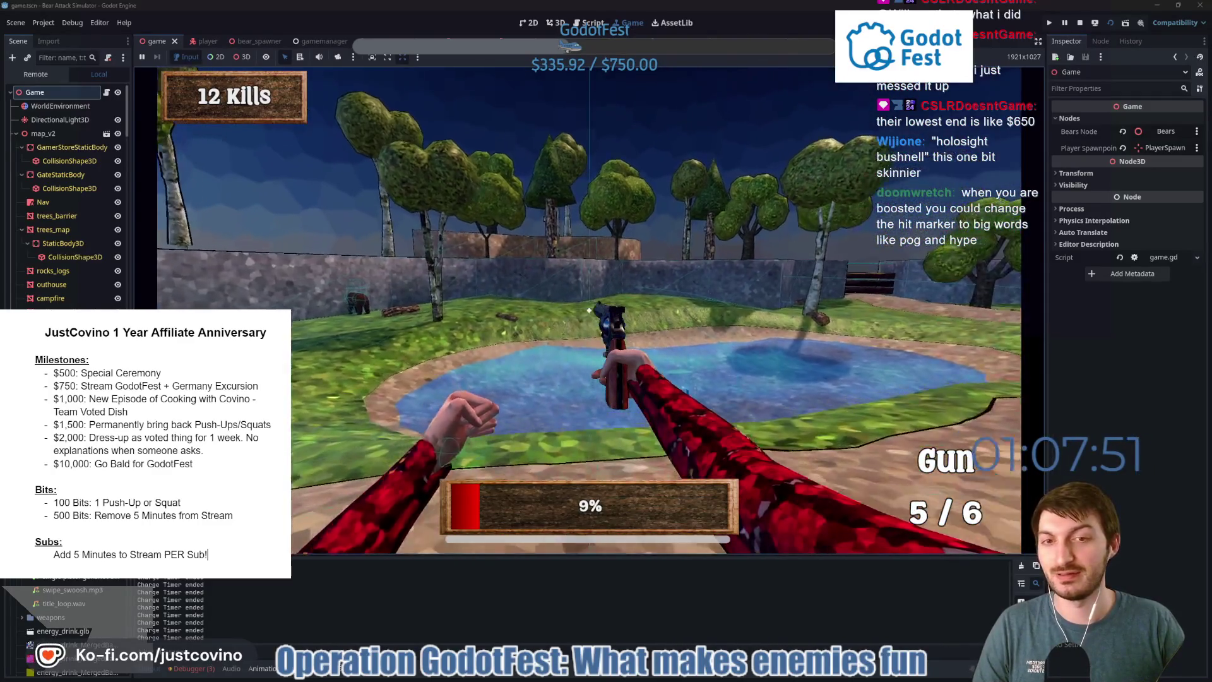
pyautogui.click(589, 310)
pyautogui.click(589, 310)
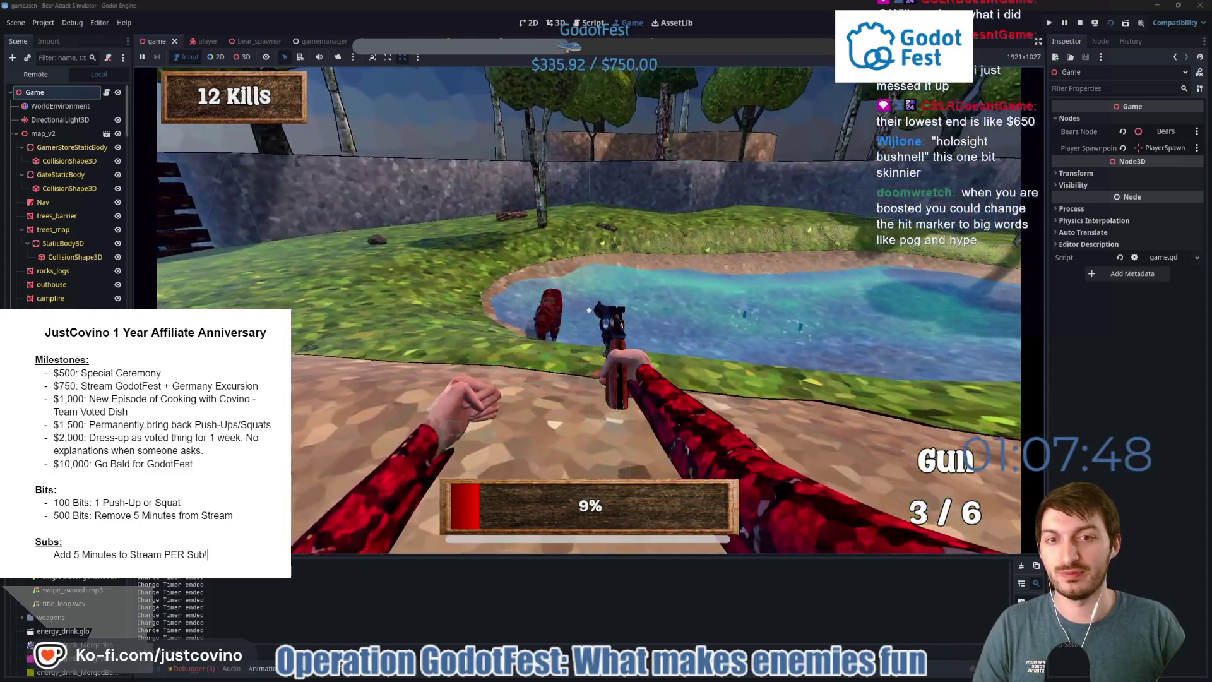
pyautogui.click(589, 310)
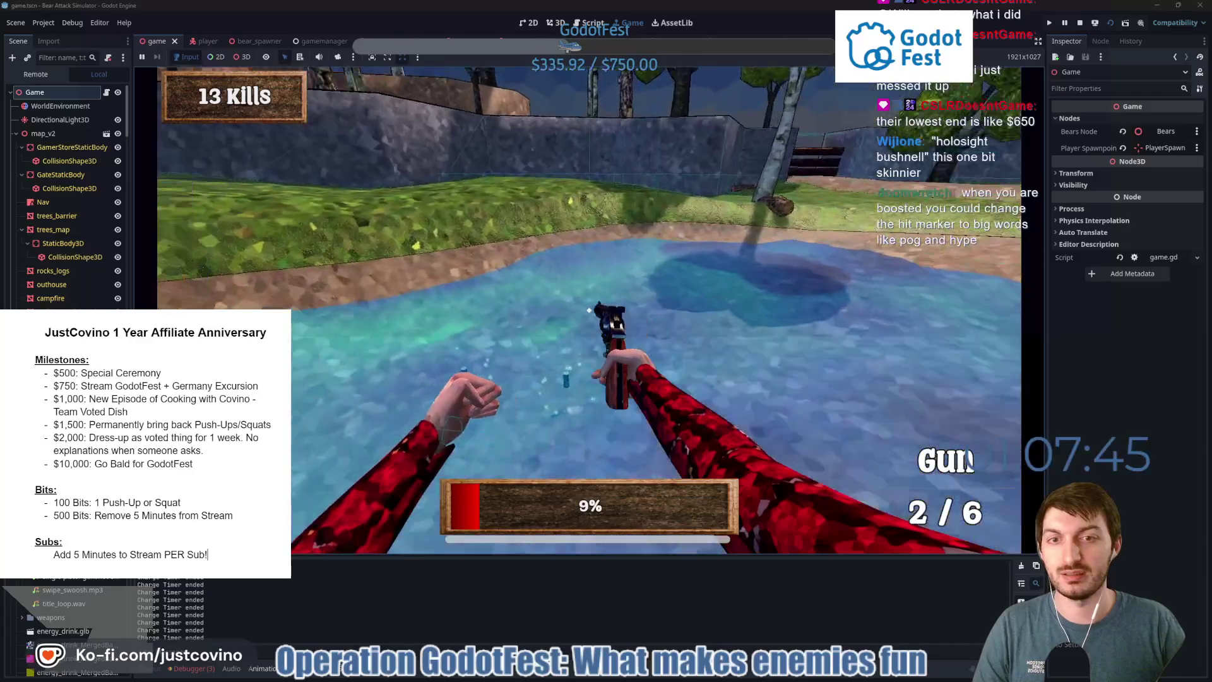
# Step: Drink the energy drink and keep shooting bears through the boost until the ammo runs out
pyautogui.press('e')
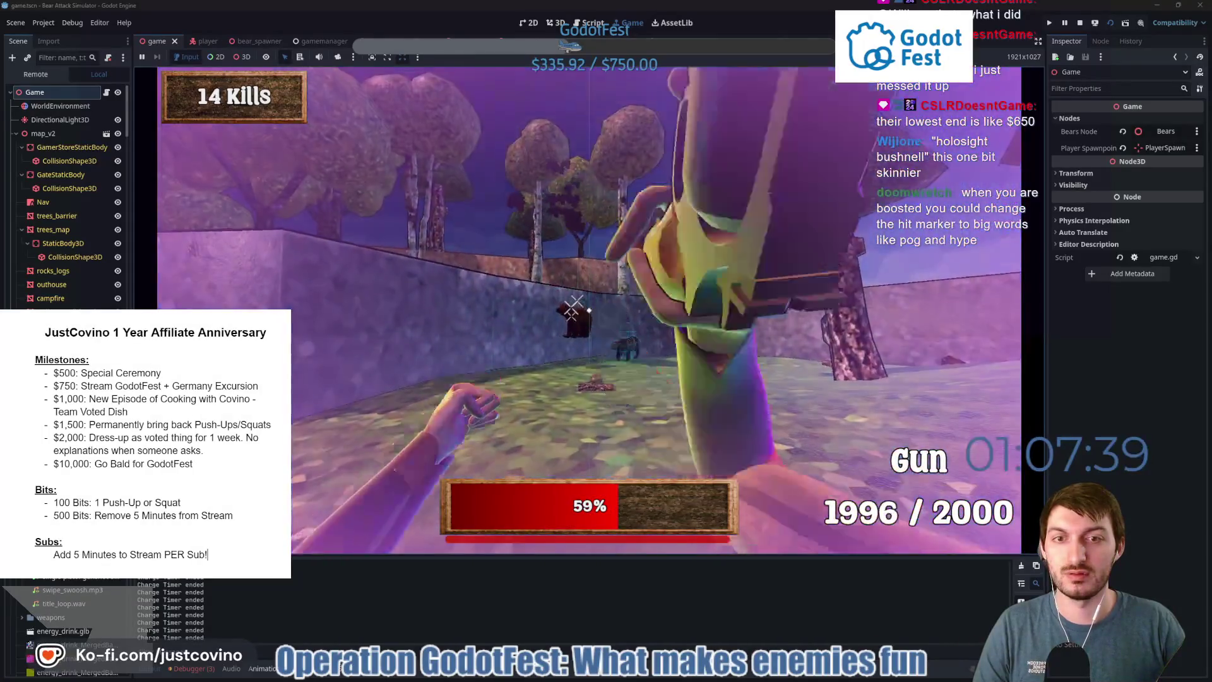
pyautogui.click(589, 310)
pyautogui.click(589, 310)
pyautogui.click(589, 310)
pyautogui.click(589, 310)
pyautogui.click(589, 310)
pyautogui.click(589, 309)
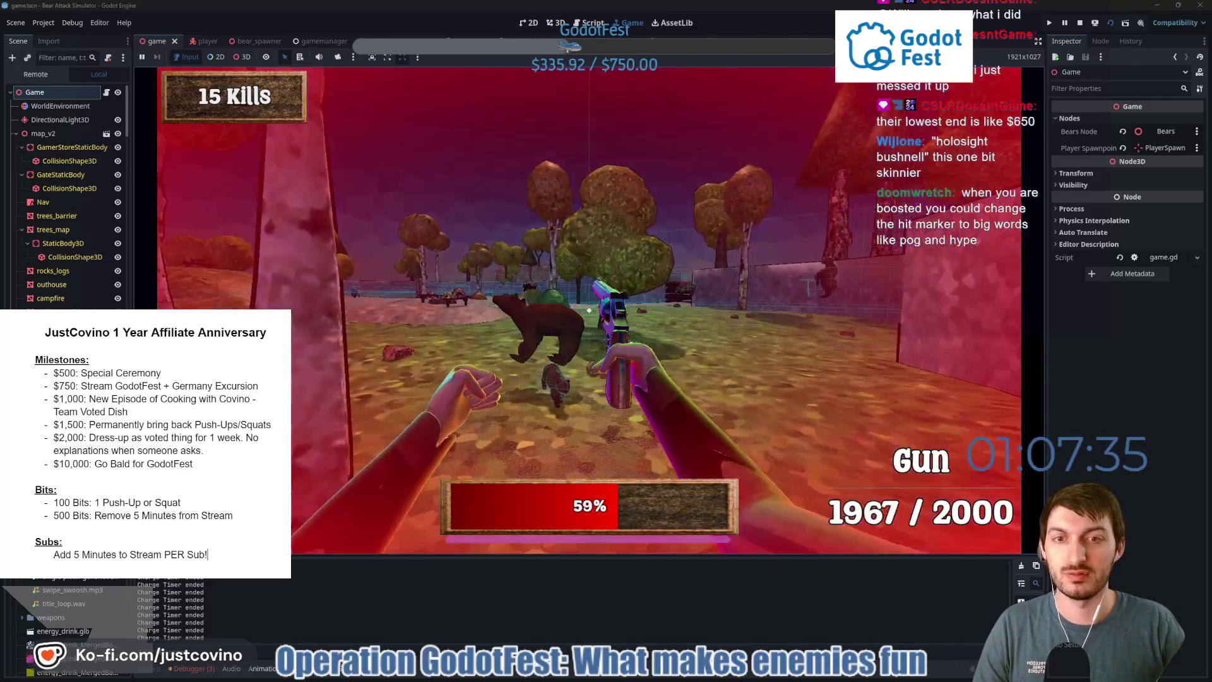
pyautogui.click(589, 310)
pyautogui.click(589, 310)
pyautogui.click(589, 310)
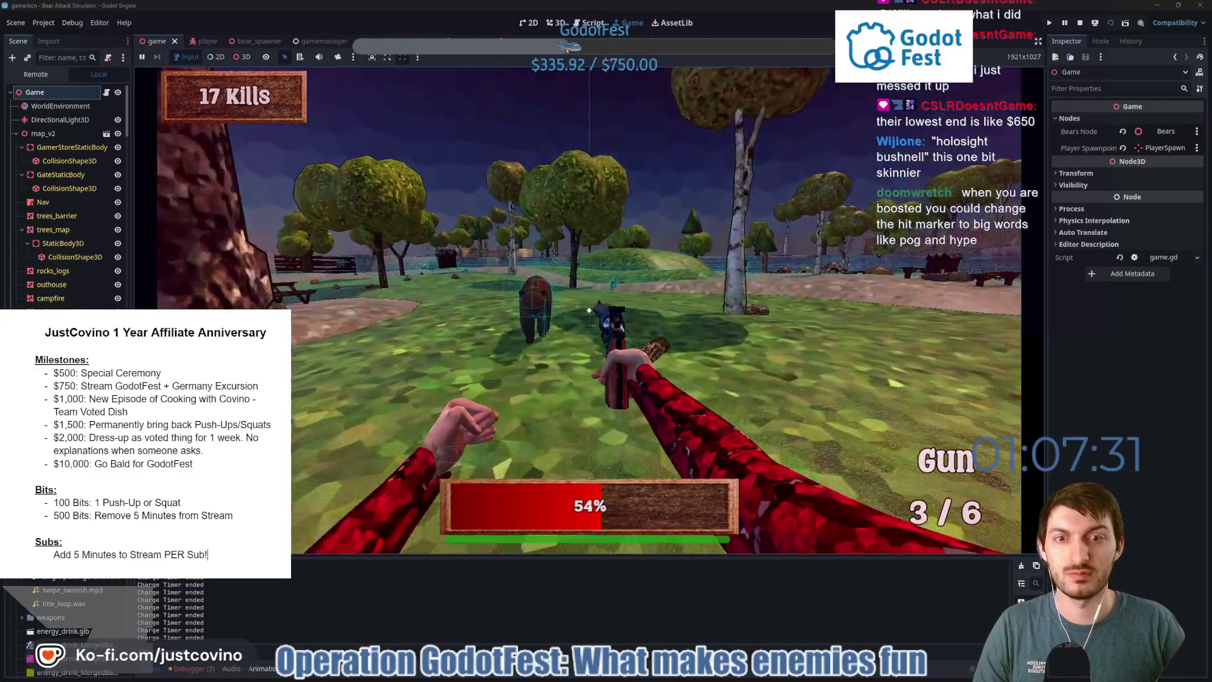
pyautogui.click(589, 309)
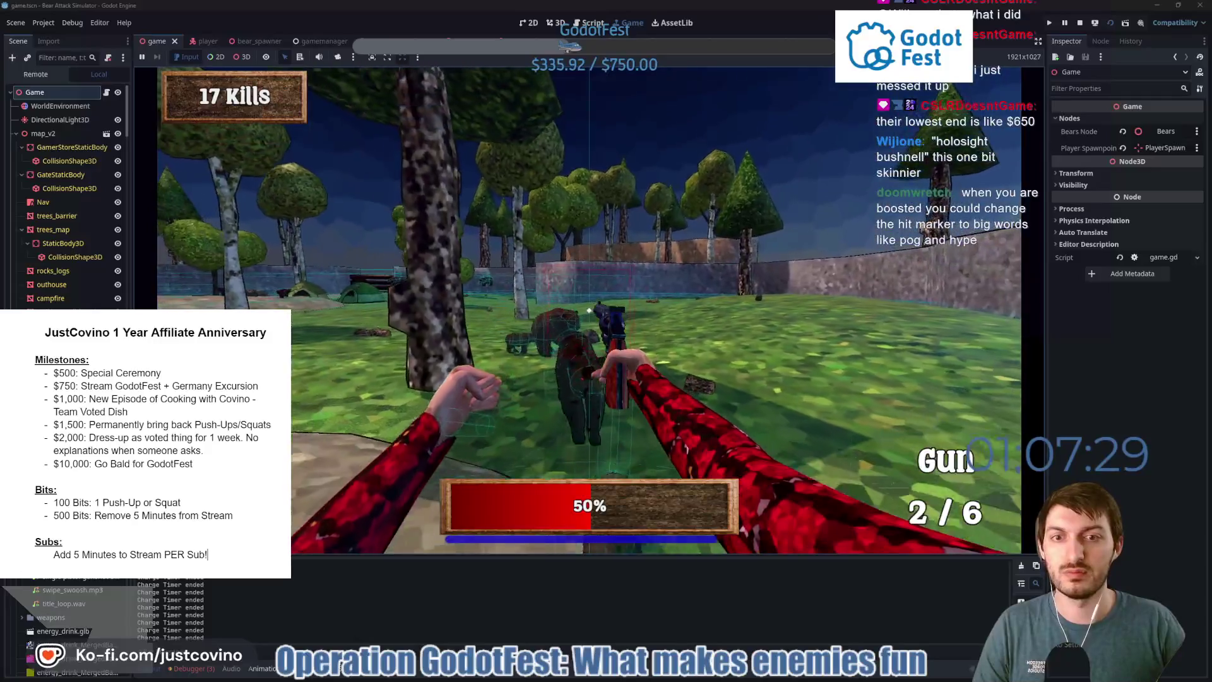
pyautogui.click(589, 309)
pyautogui.click(589, 310)
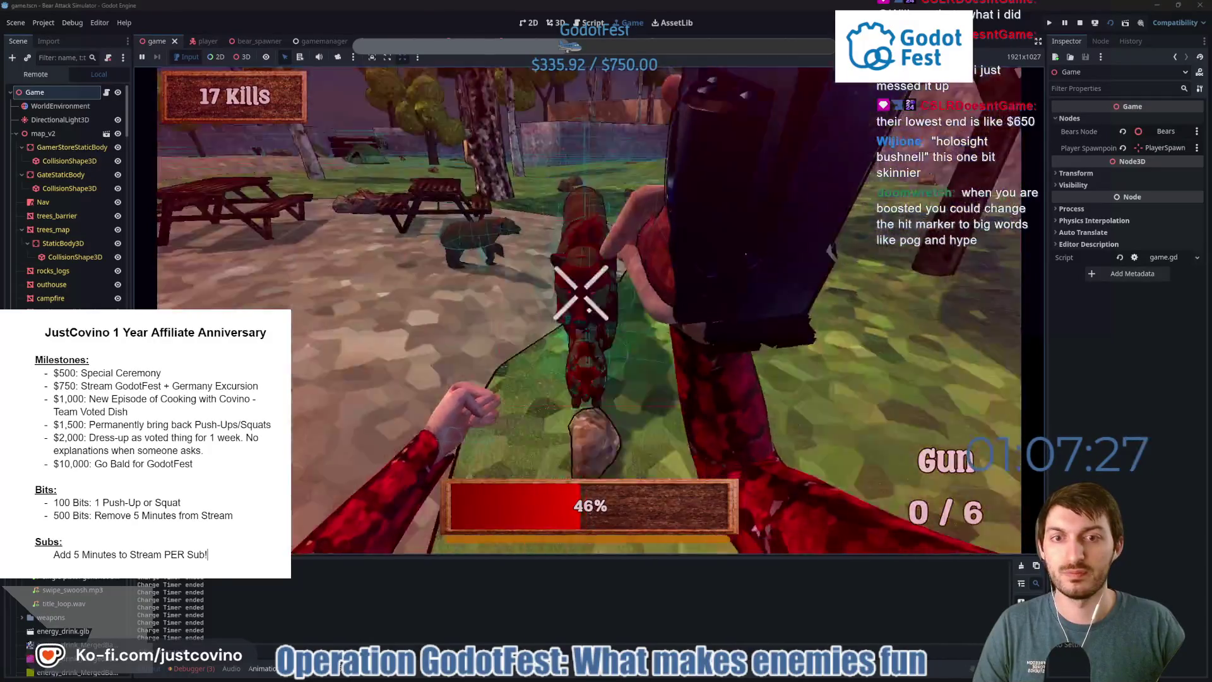
pyautogui.click(589, 310)
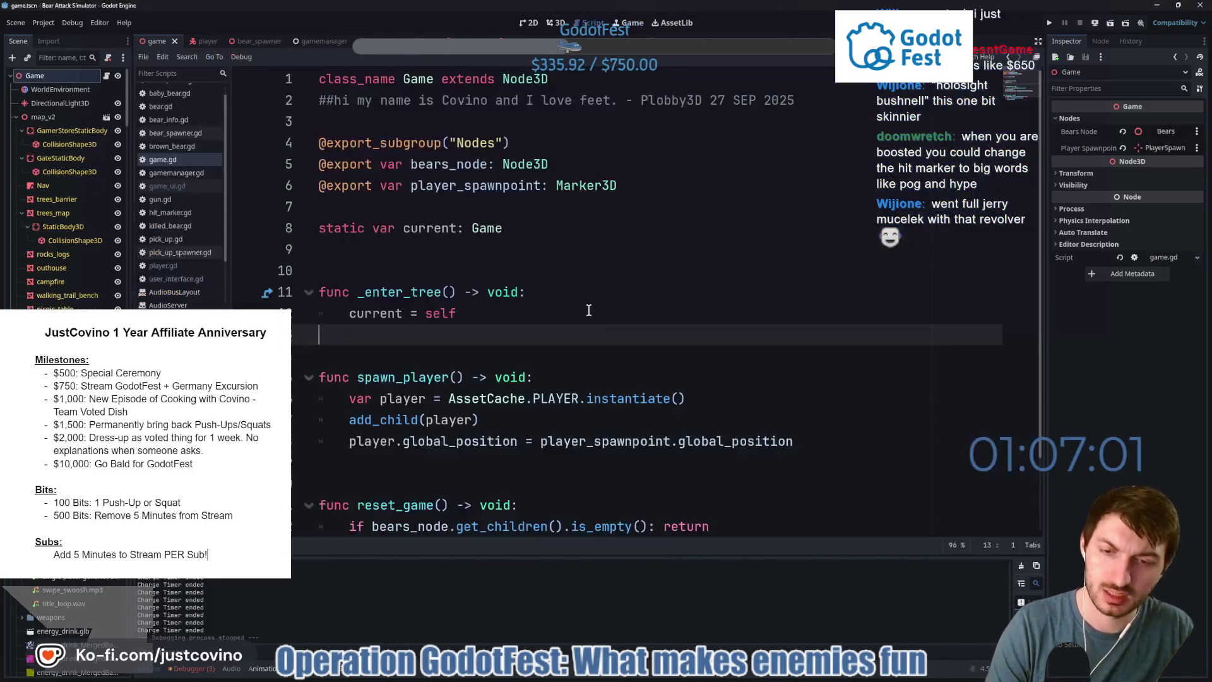
# Step: Scroll down through game.gd's reset_game function in the editor
pyautogui.scroll(-1, 588, 351)
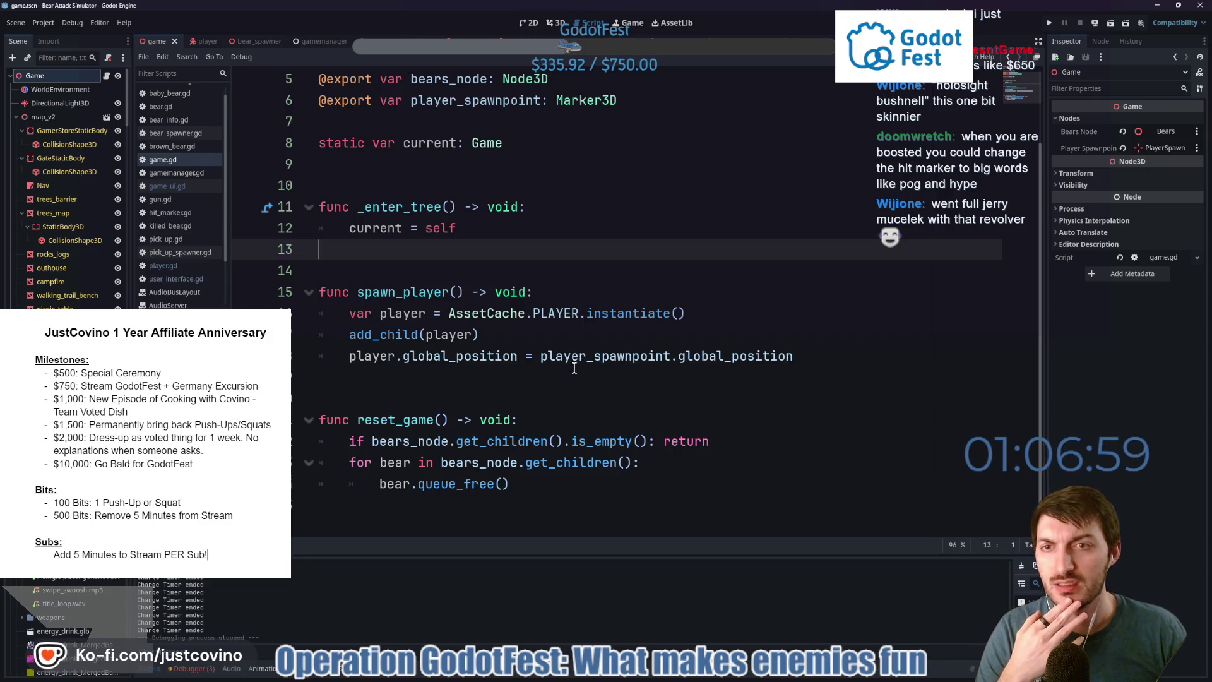
# Step: From the player scene, inspect the boost_tween variable in user_interface.gd's tween_boost_vignette function
pyautogui.click(202, 41)
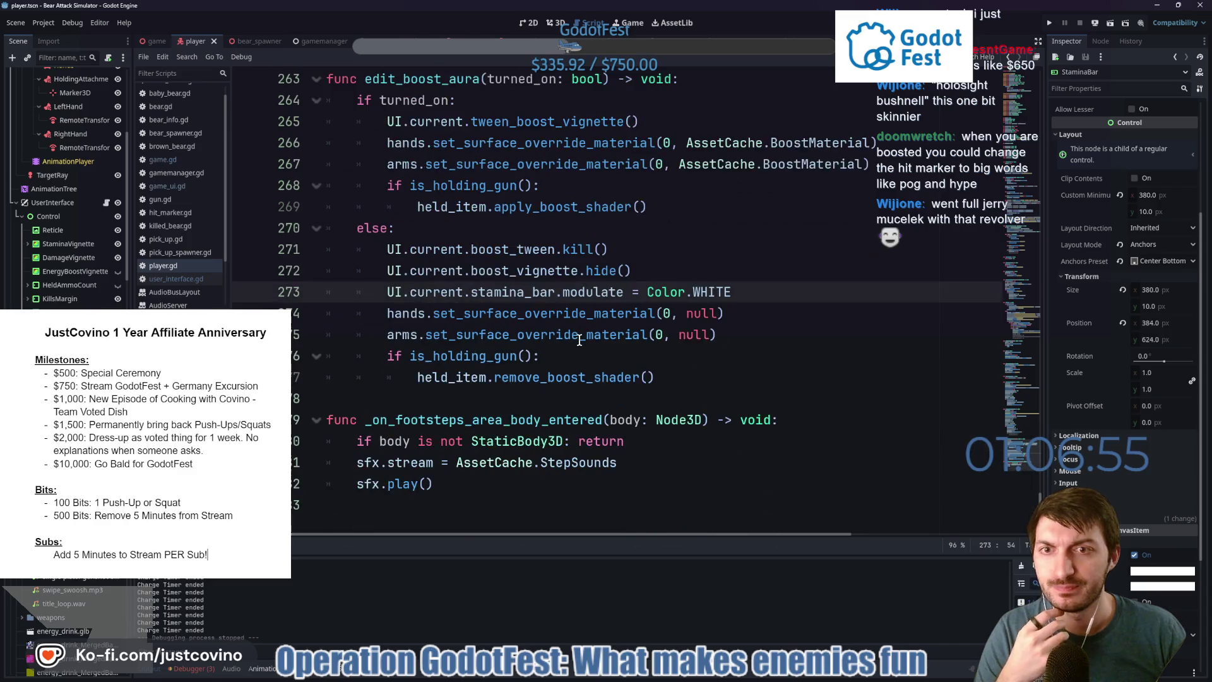
pyautogui.scroll(10, 496, 349)
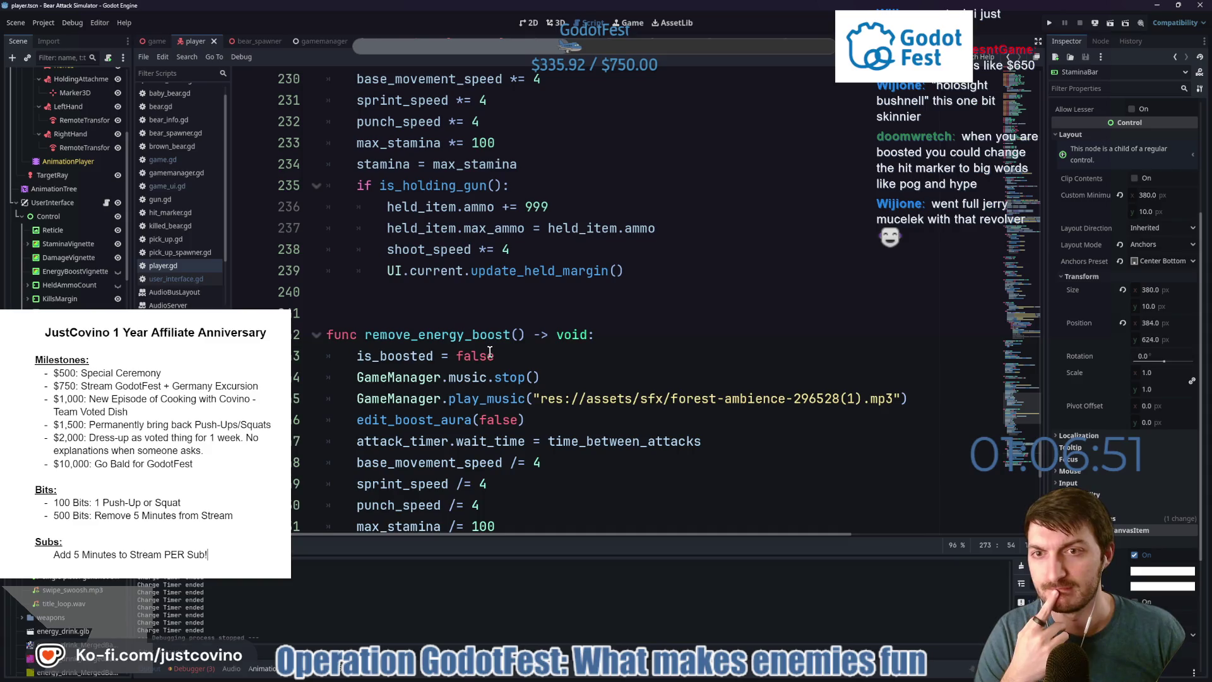
pyautogui.scroll(6, 462, 353)
pyautogui.scroll(-8, 463, 354)
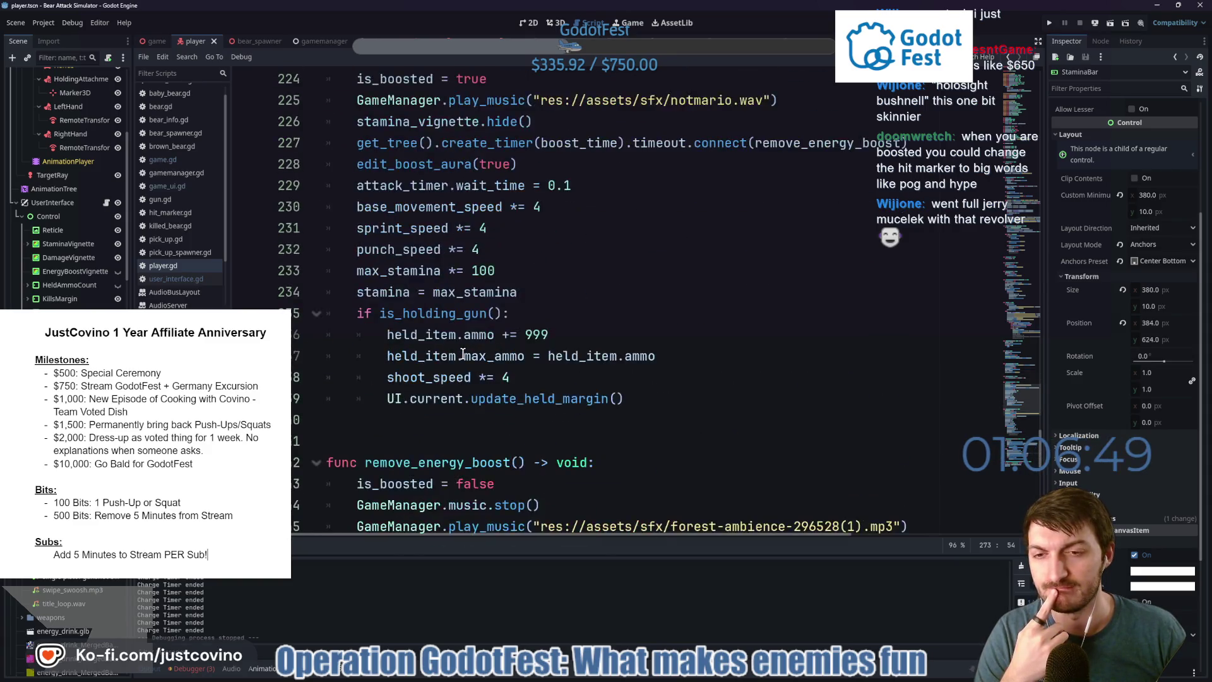
pyautogui.scroll(6, 458, 351)
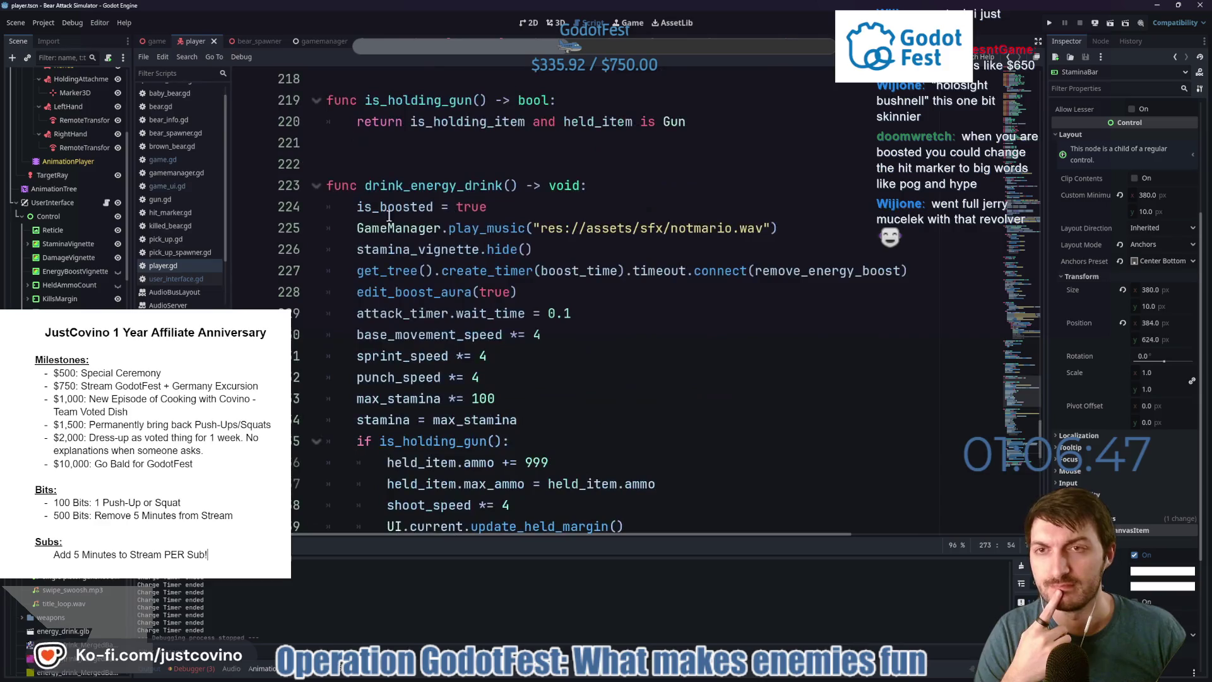
pyautogui.click(106, 202)
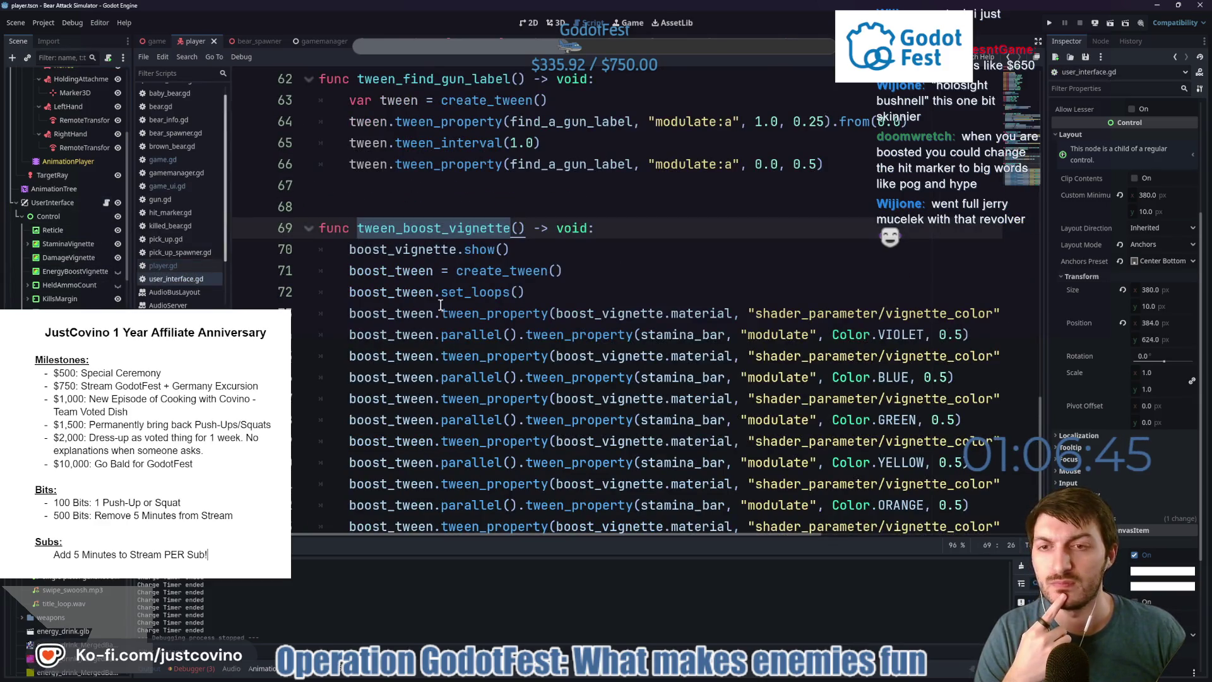
pyautogui.doubleClick(364, 269)
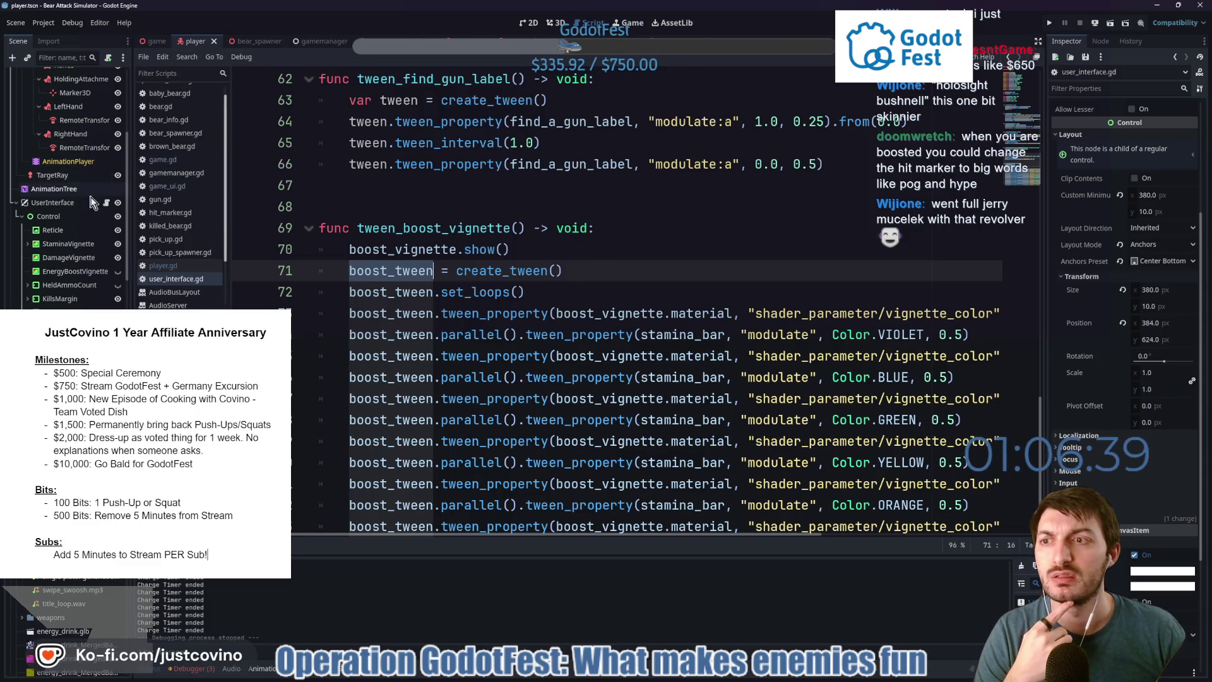
pyautogui.scroll(3, 104, 203)
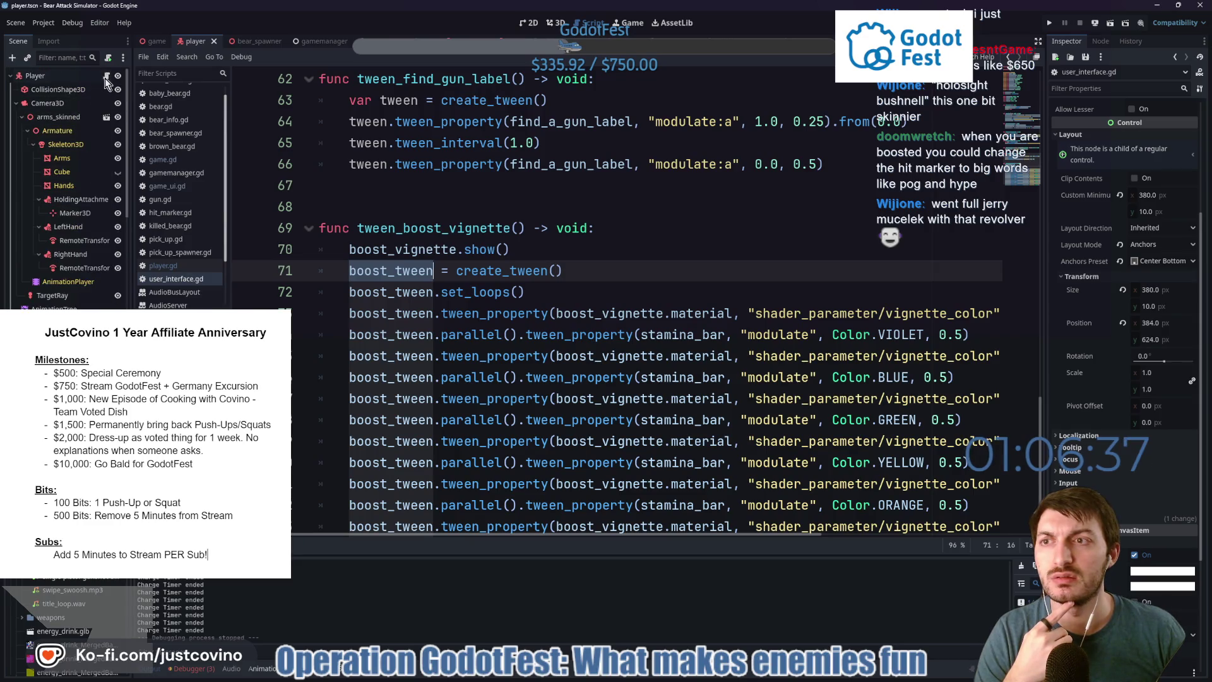
# Step: Back in player.gd, jump from the edit_boost_aura call to its definition
pyautogui.click(105, 76)
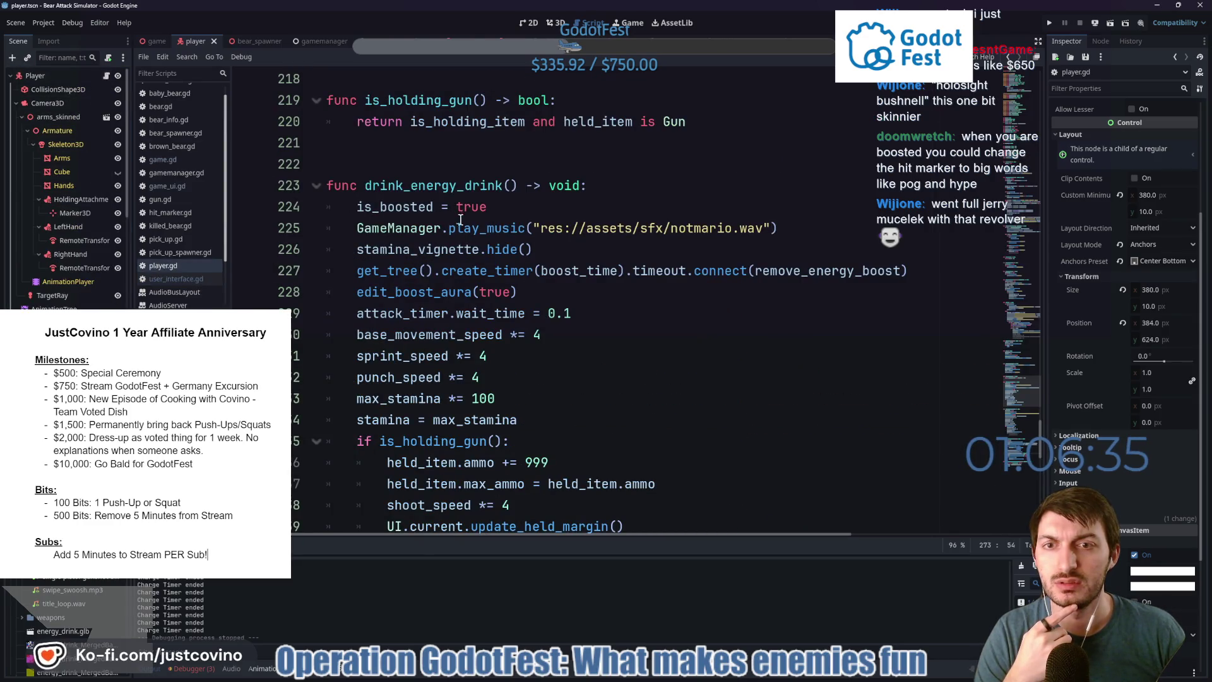
pyautogui.scroll(-5, 543, 295)
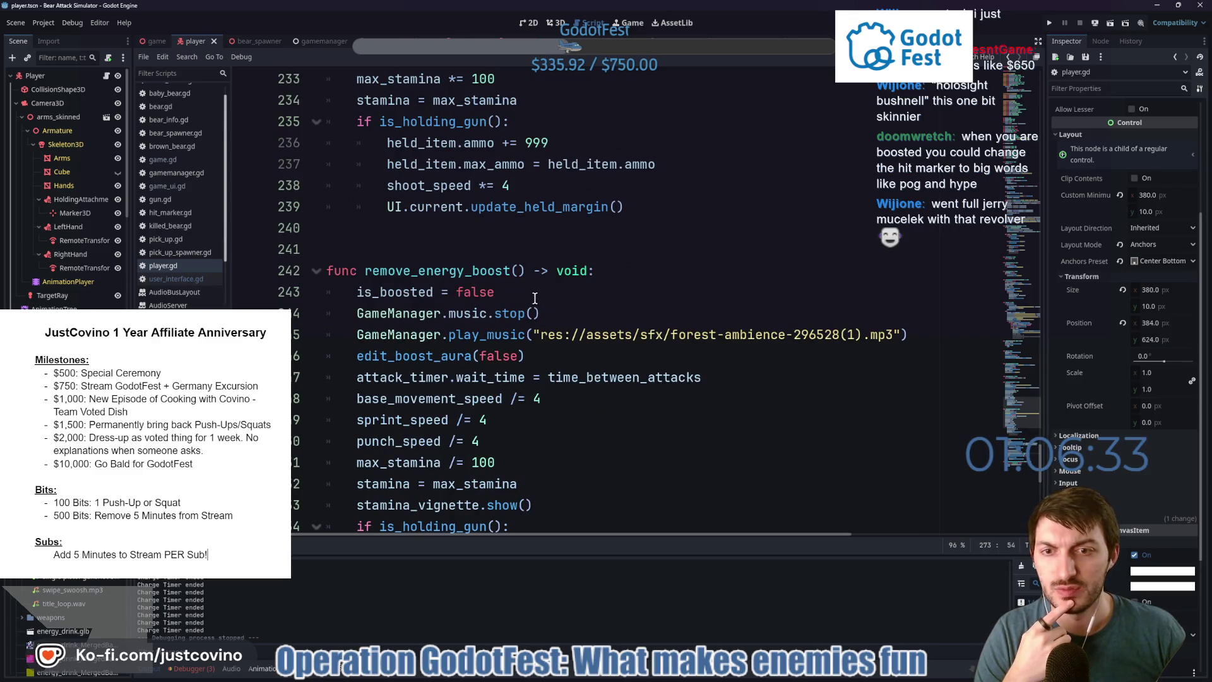
pyautogui.scroll(-2, 542, 293)
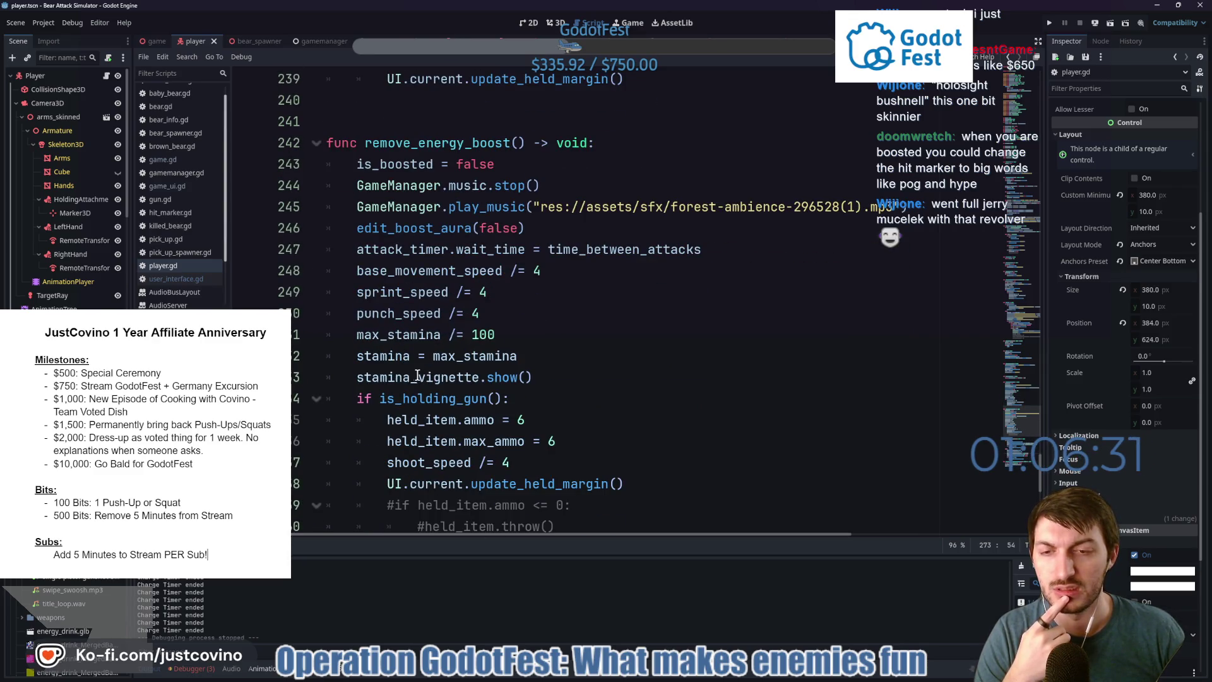
pyautogui.doubleClick(432, 230)
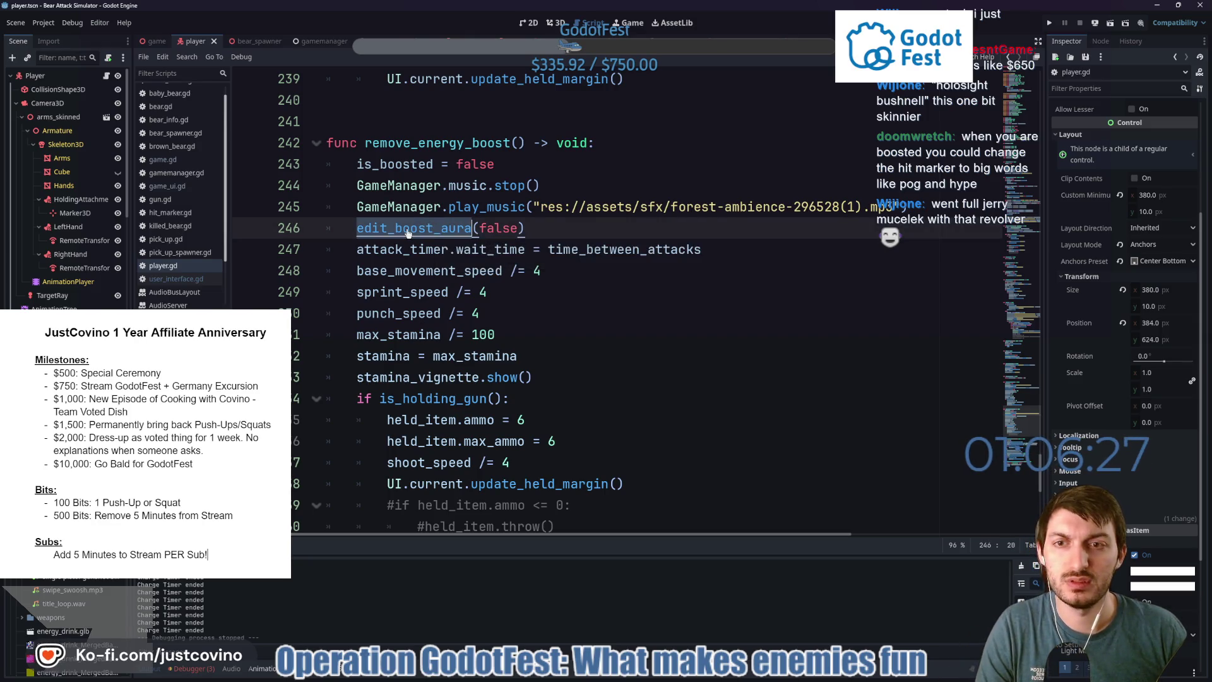
pyautogui.keyDown('ctrl'); pyautogui.click(408, 232); pyautogui.keyUp('ctrl')
# Step: Select the boost_tween.kill() line on line 271 in the else branch
pyautogui.scroll(-2, 416, 230)
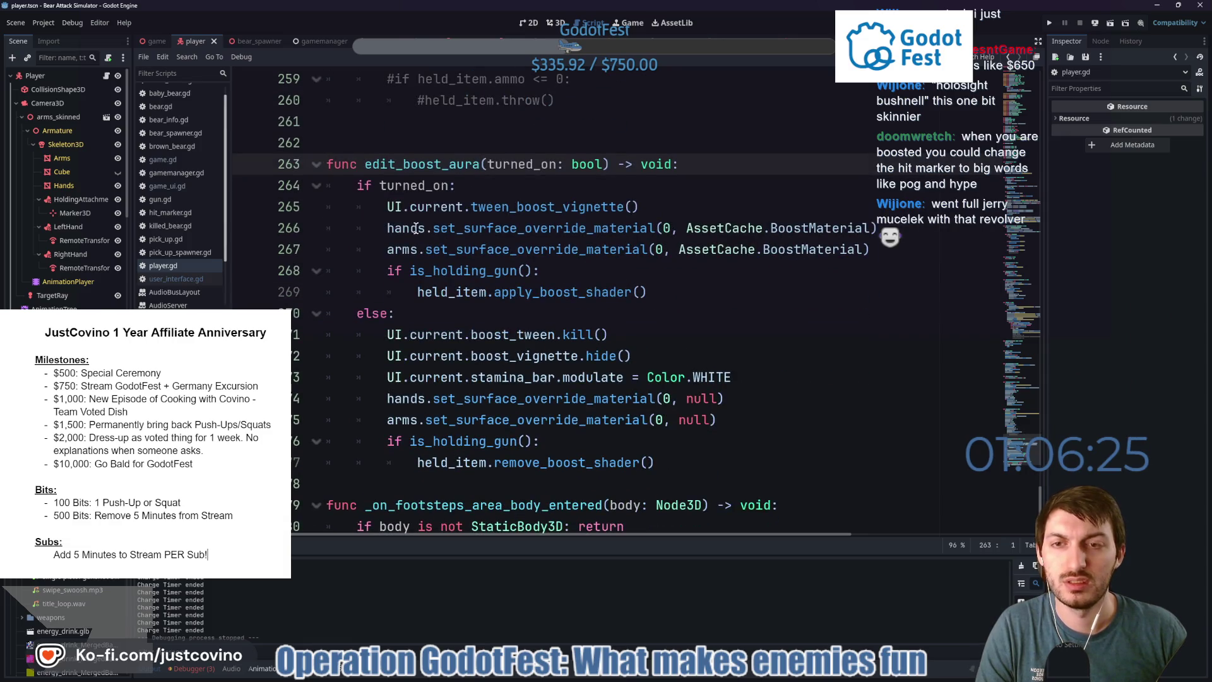
pyautogui.scroll(-1, 423, 232)
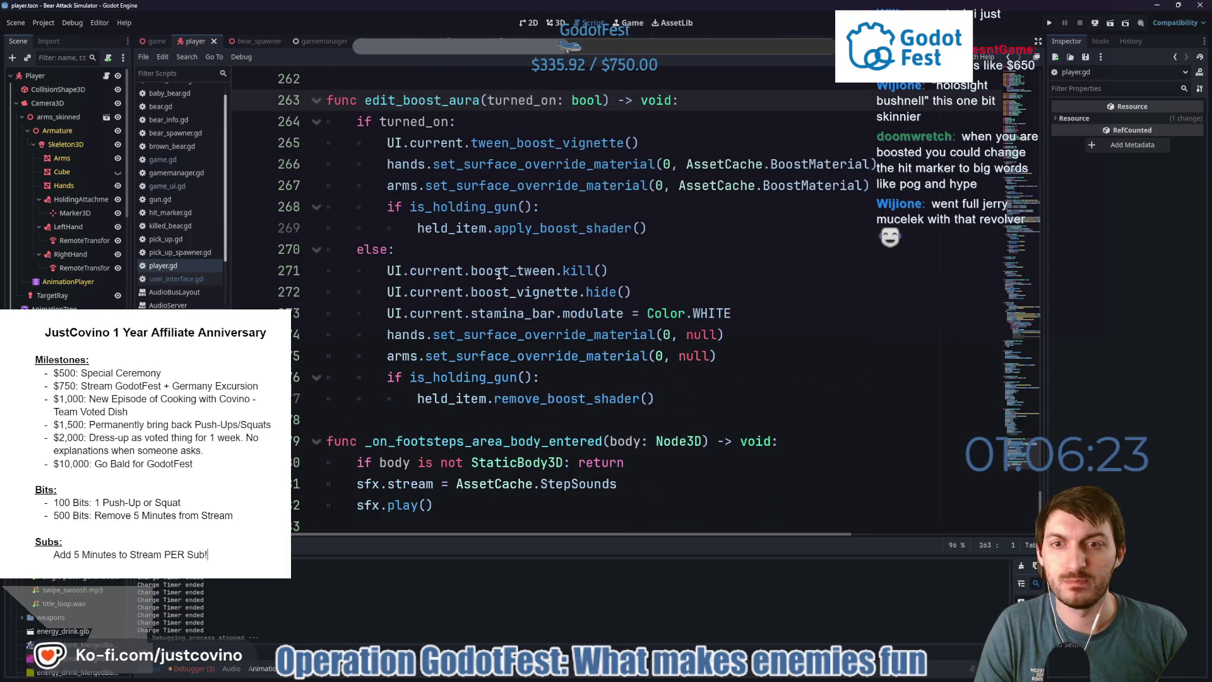
pyautogui.click(519, 271)
pyautogui.moveTo(640, 271); pyautogui.dragTo(334, 274)
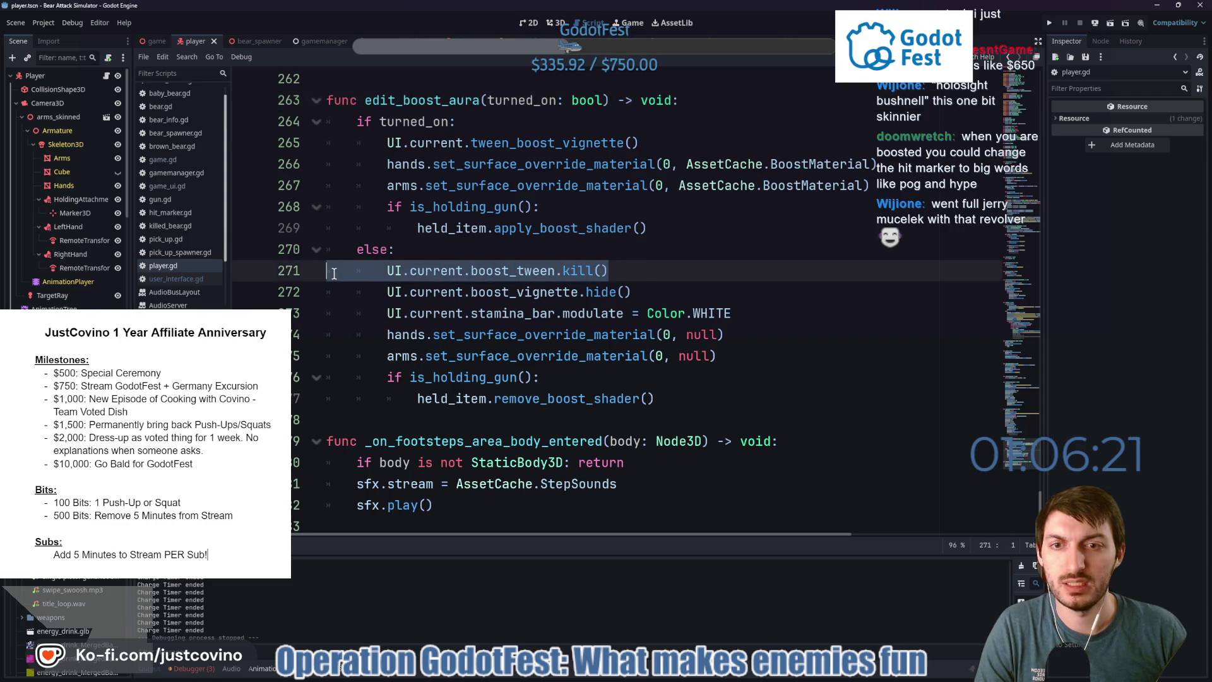